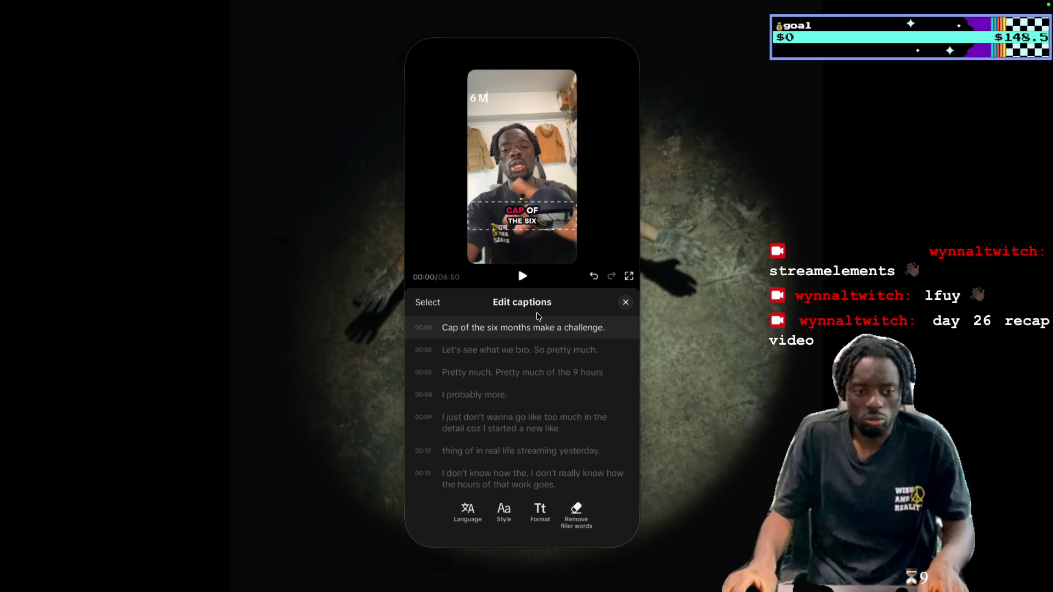
Make the first caption read 'recap' by adding 're' before 'Cap'
mouse_move(519, 19)
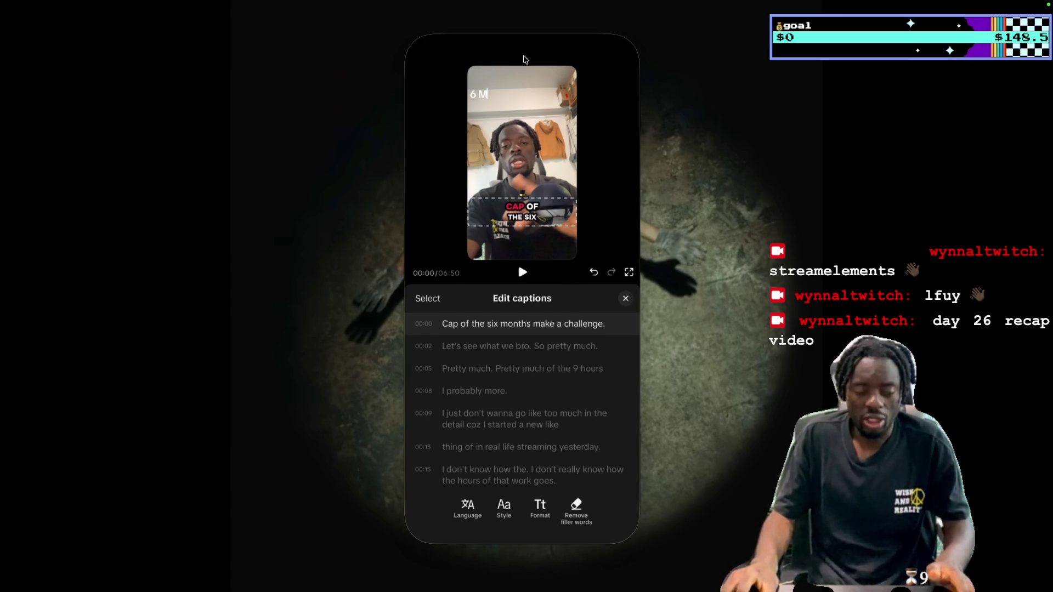
mouse_move(522, 39)
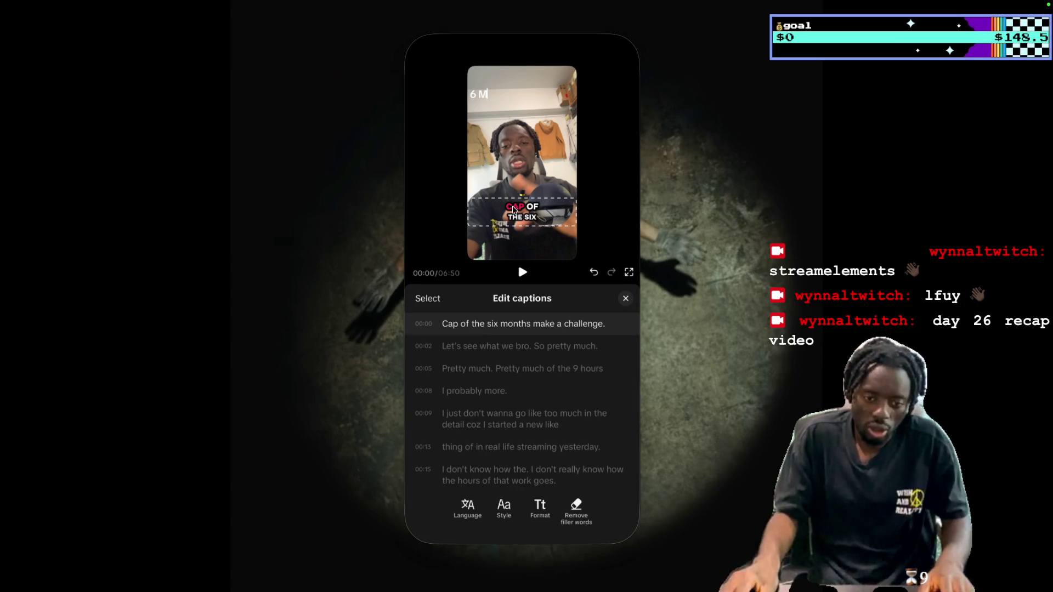
scroll(524, 310, "up", 2)
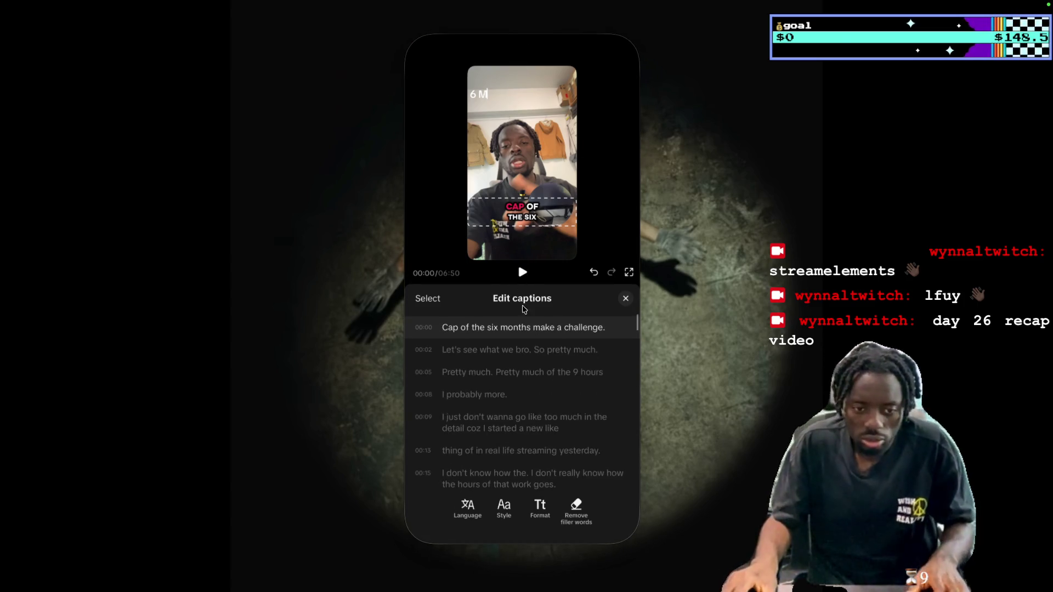
left_click(522, 272)
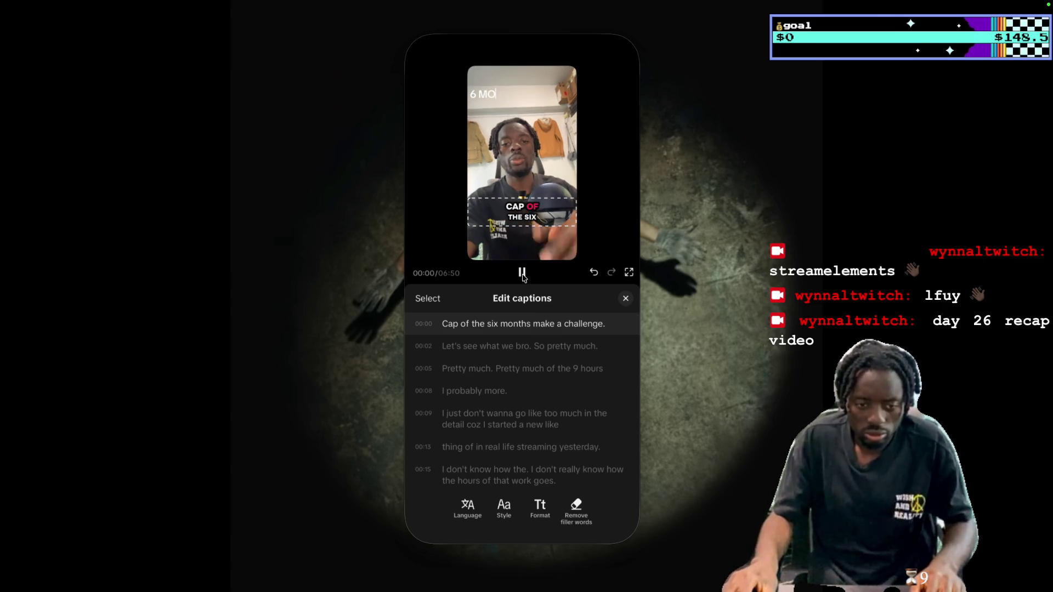
left_click(522, 274)
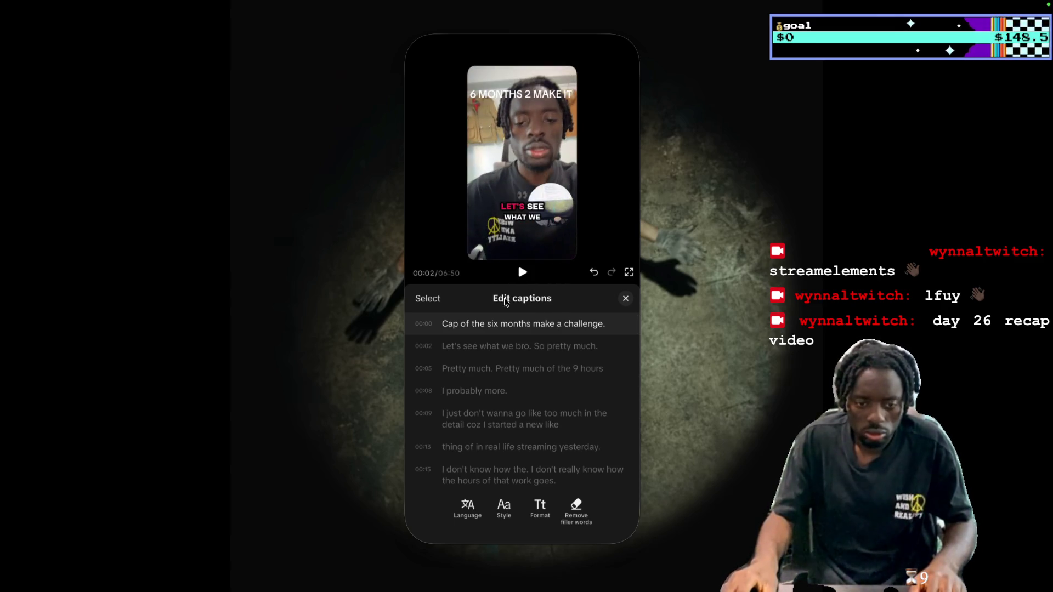
left_click(444, 325)
type("re")
Set the captions to tt lowercase capitalization with Show punctuation turned off
left_click(541, 506)
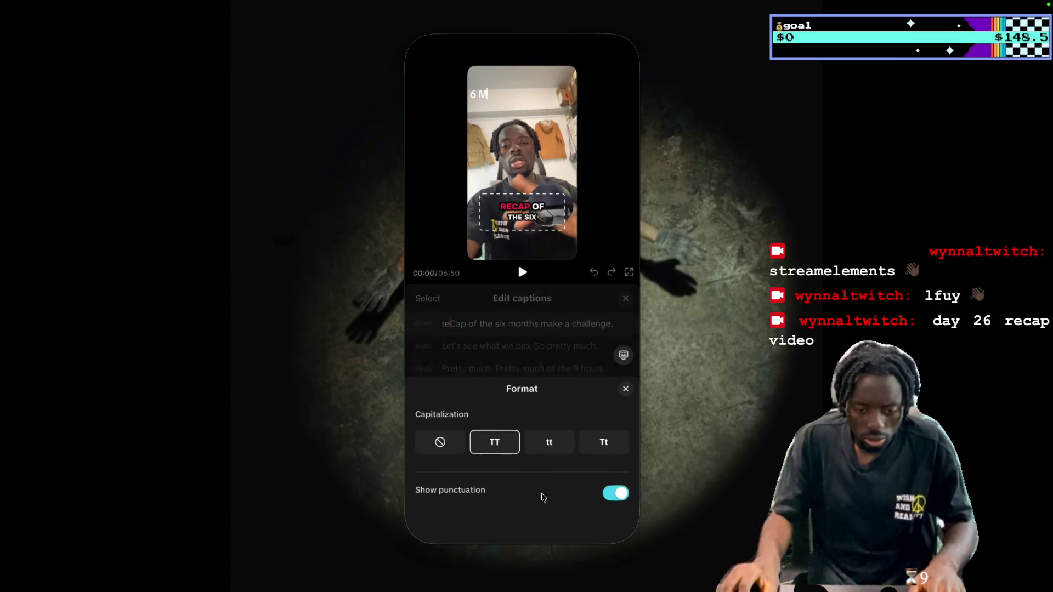
left_click(554, 436)
left_click(615, 486)
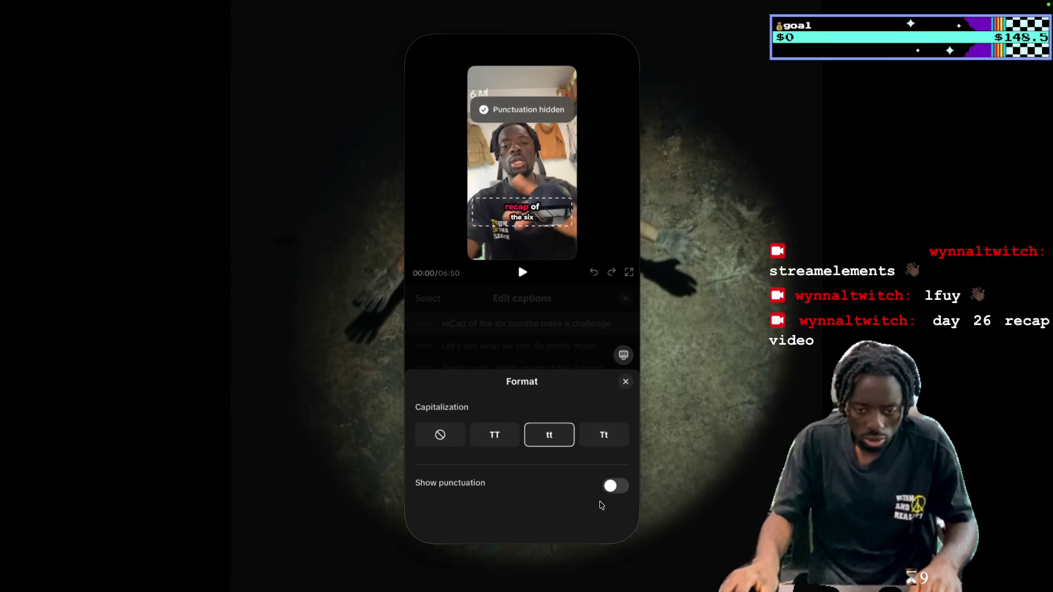
left_click(626, 384)
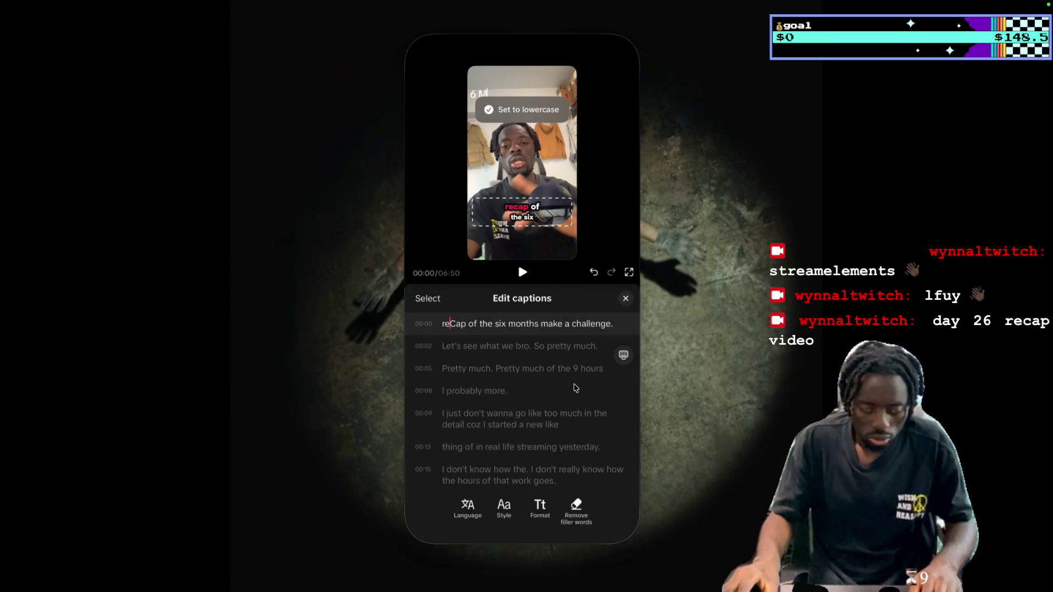
Insert 'did' before 'bro' in the 00:02 caption
left_click(523, 272)
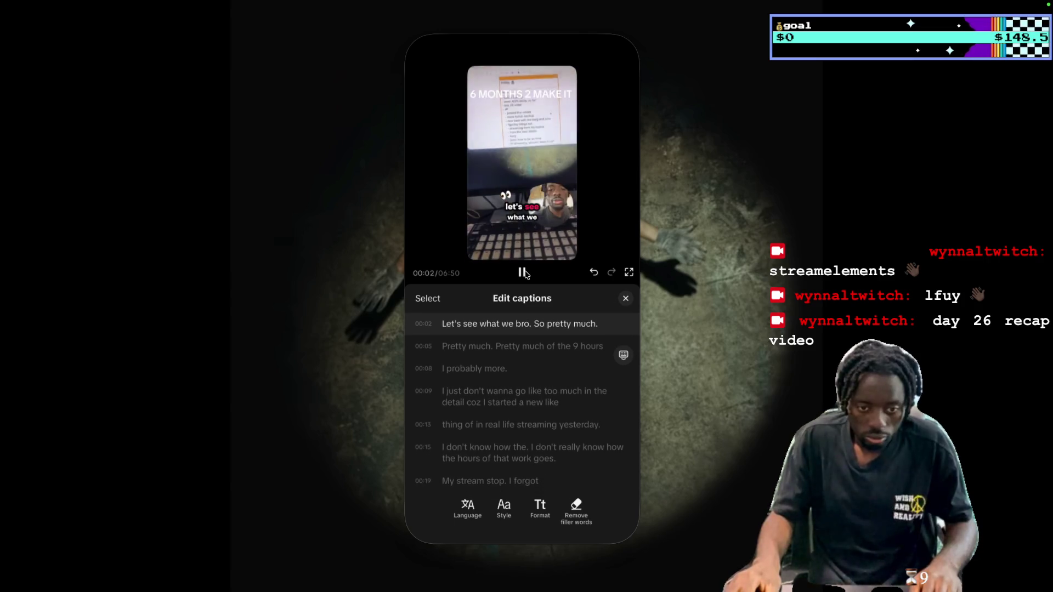
left_click(524, 273)
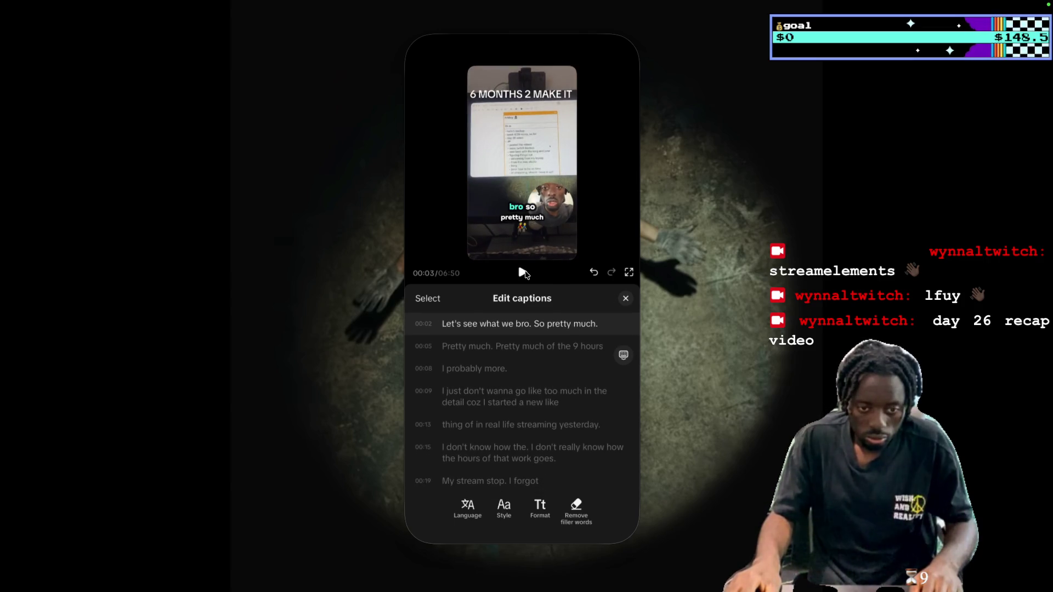
left_click(523, 273)
left_click(517, 330)
type("did")
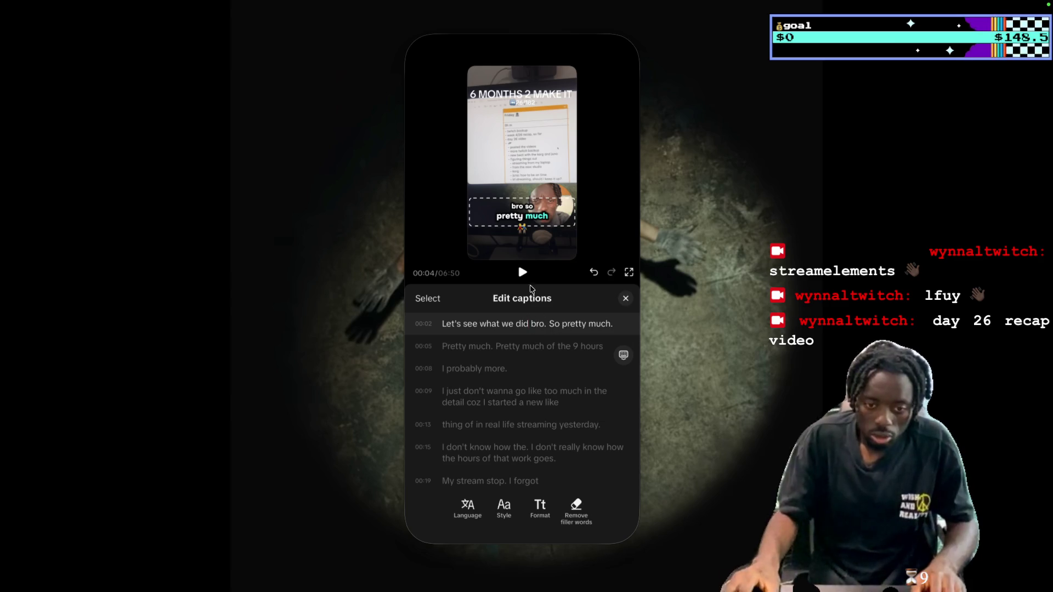
Replace 'of' with 'worked' in the 00:05 caption
scroll(531, 371, "down", 1)
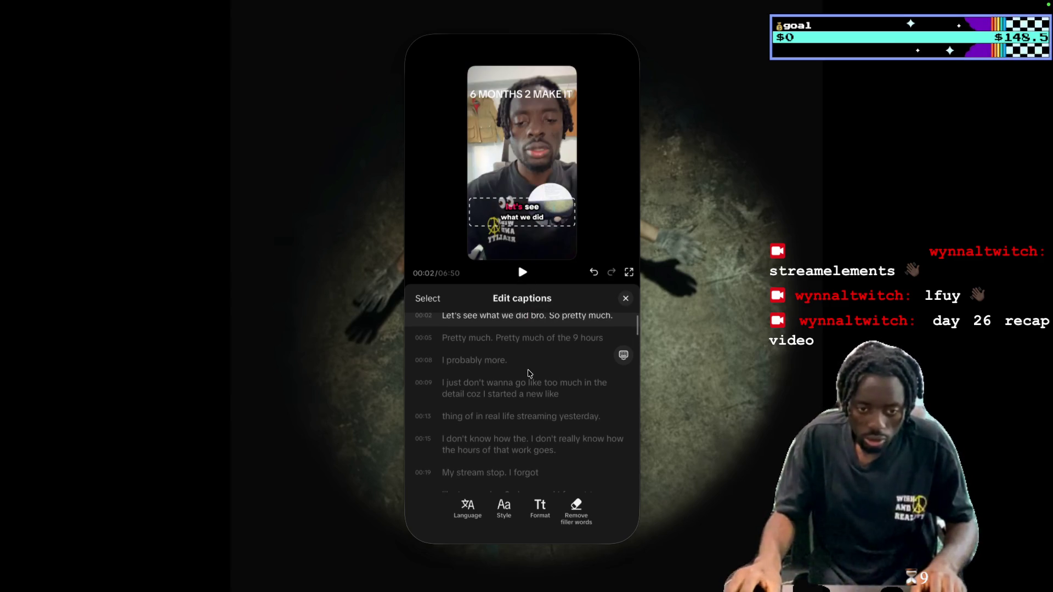
scroll(524, 359, "down", 1)
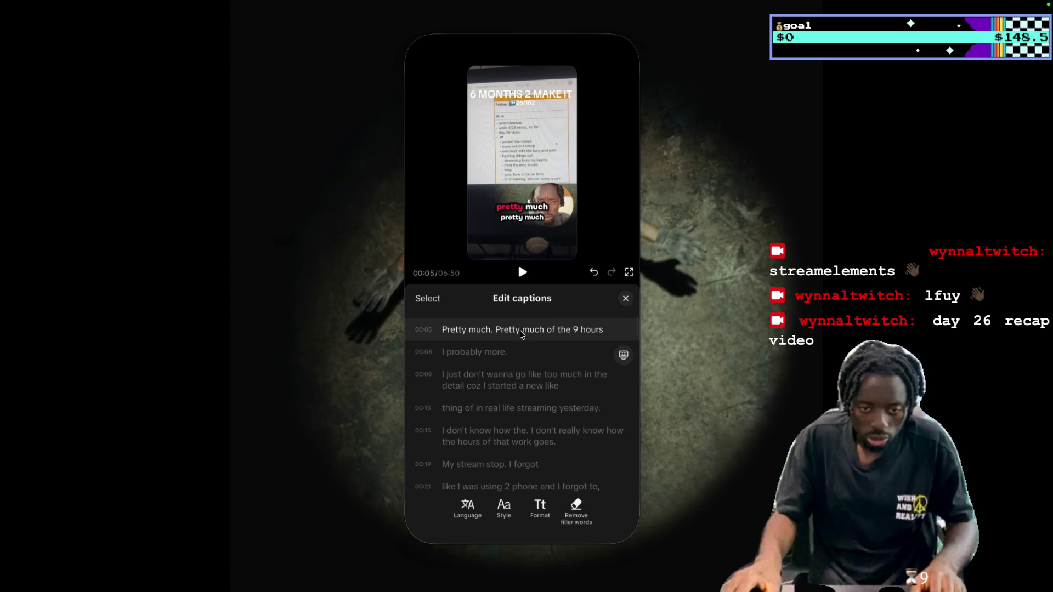
left_click(524, 271)
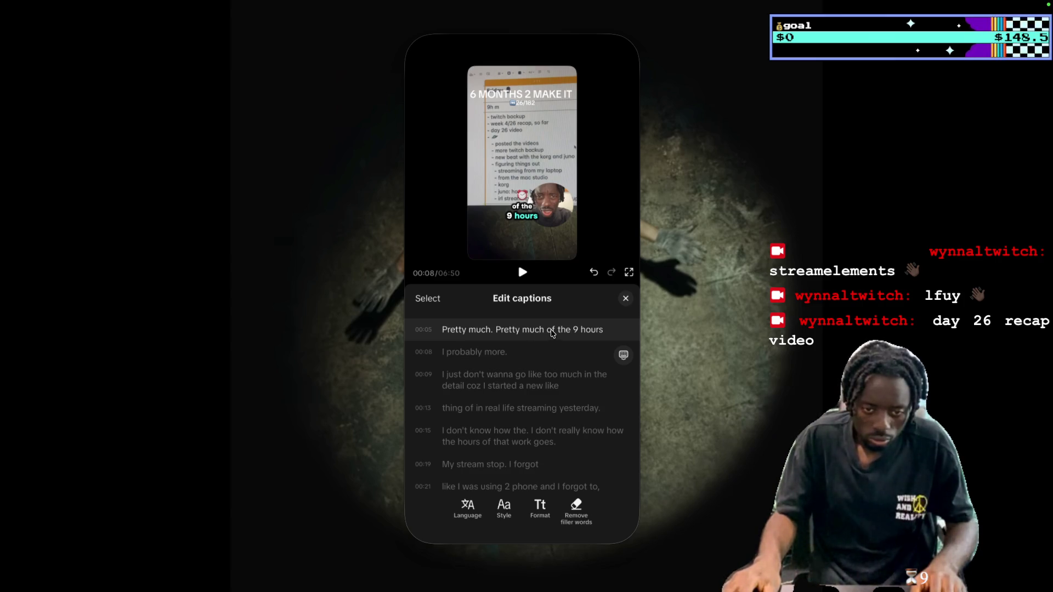
type("worked")
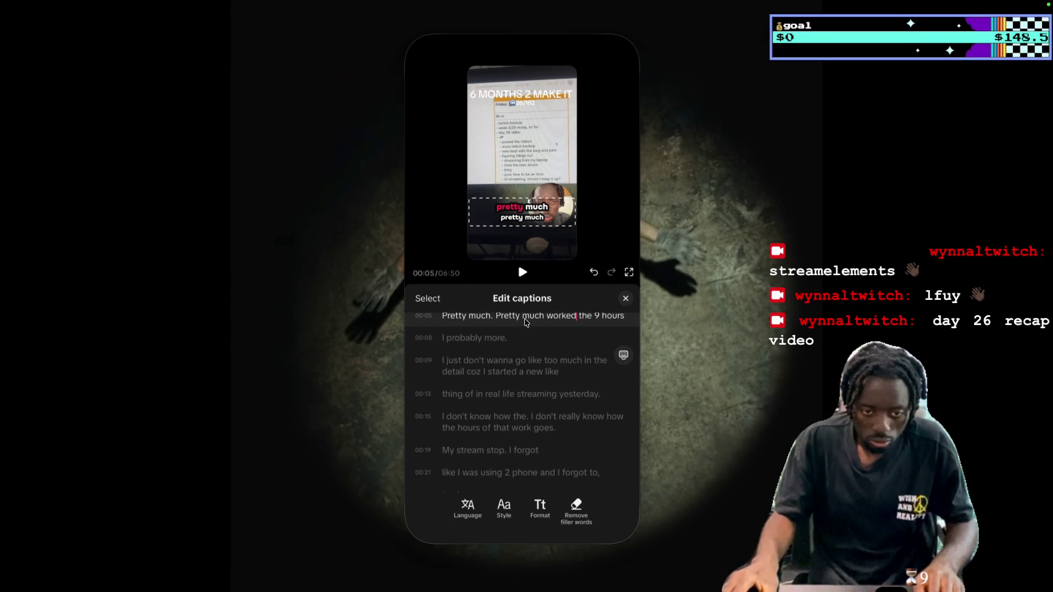
Insert 'did' between 'probably' and 'more' in the 00:08 caption
left_click(522, 272)
left_click(523, 272)
left_click(485, 334)
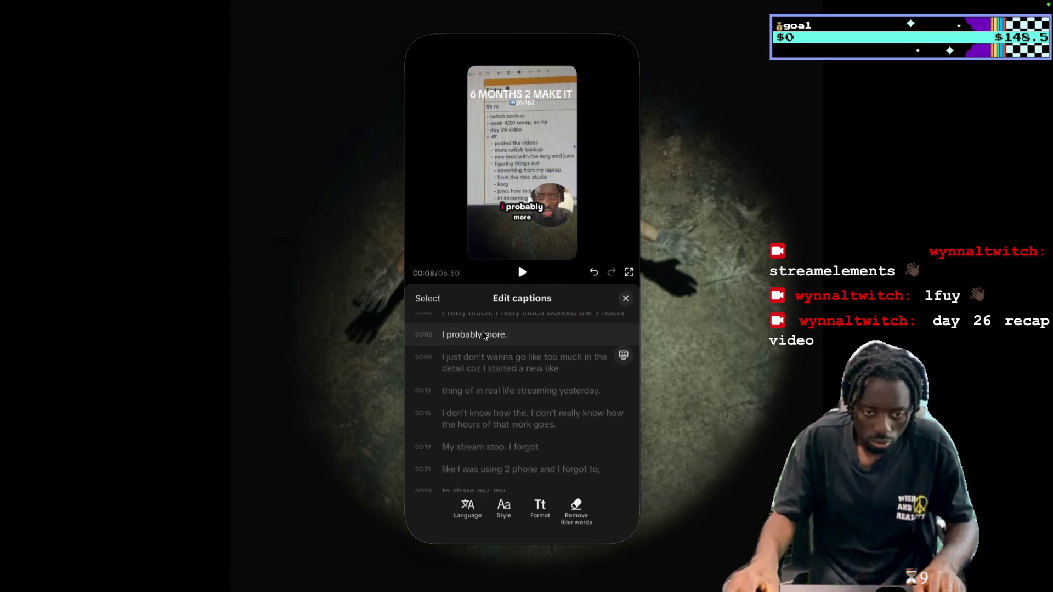
type("did")
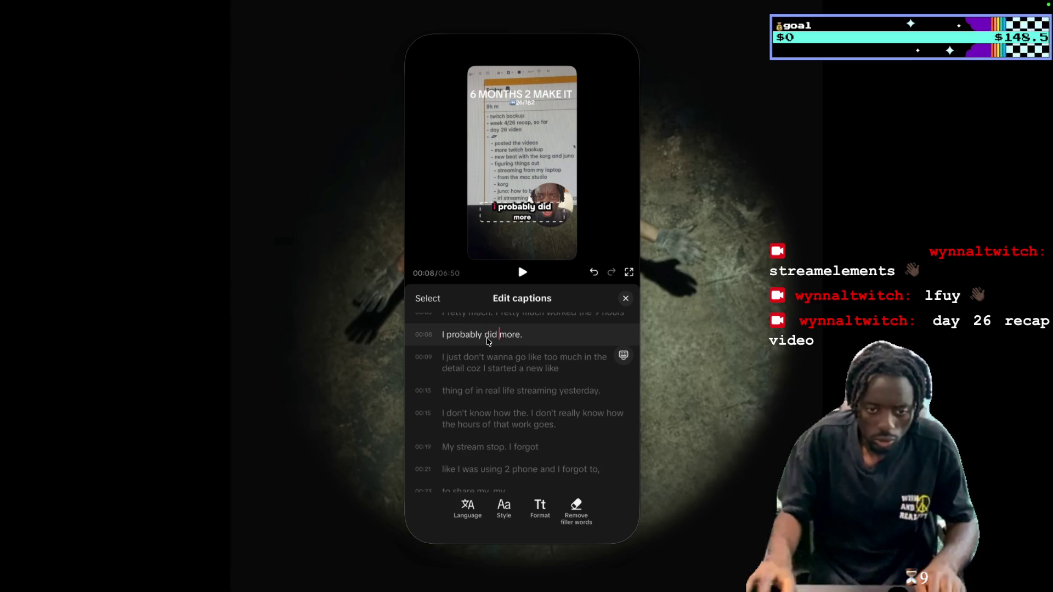
Play on through the captions and pause on the 00:13 caption
left_click(522, 272)
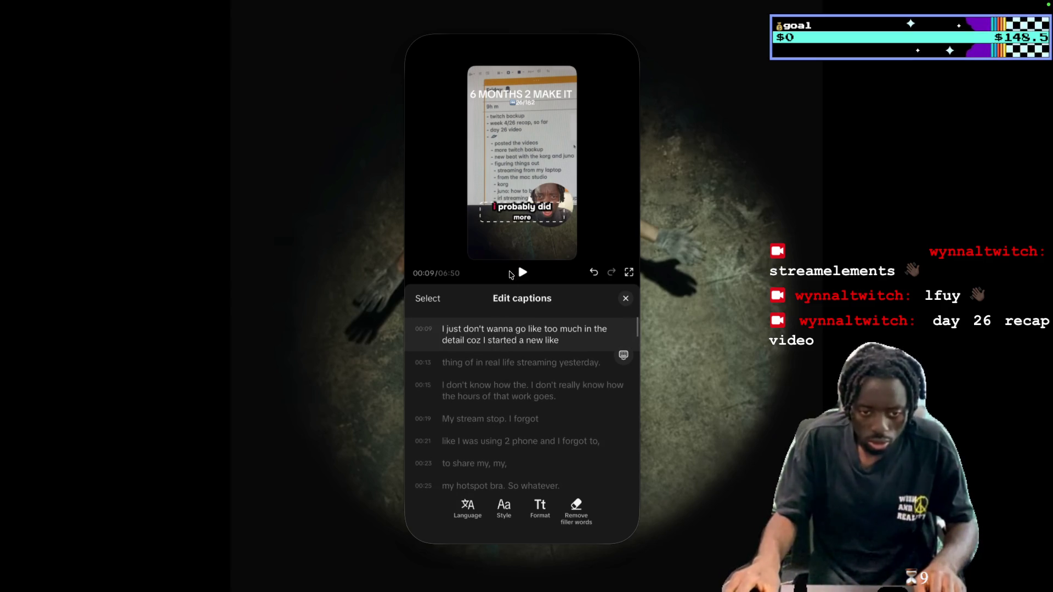
left_click(522, 272)
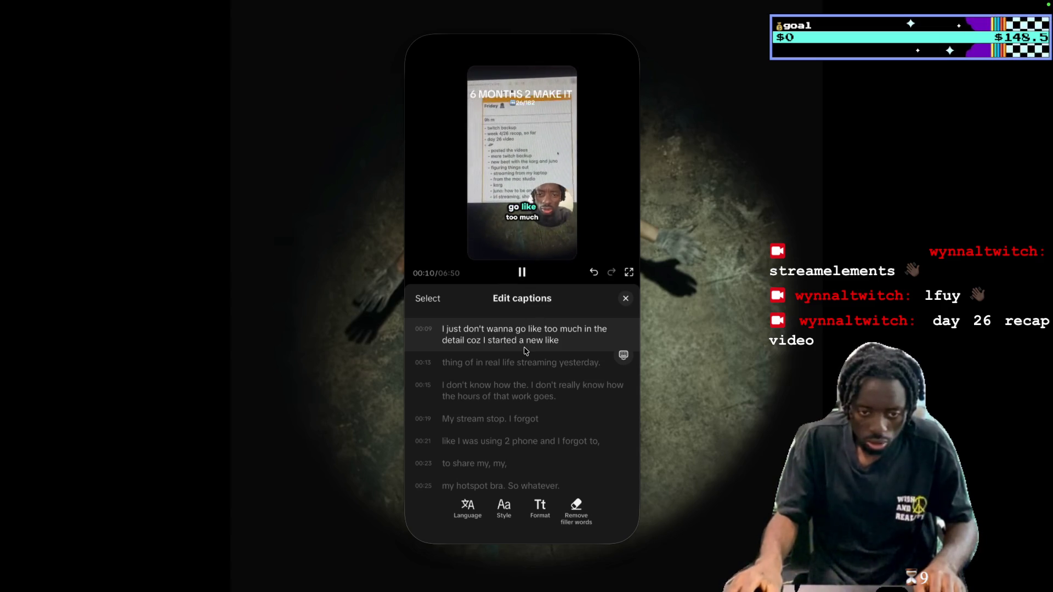
left_click(522, 272)
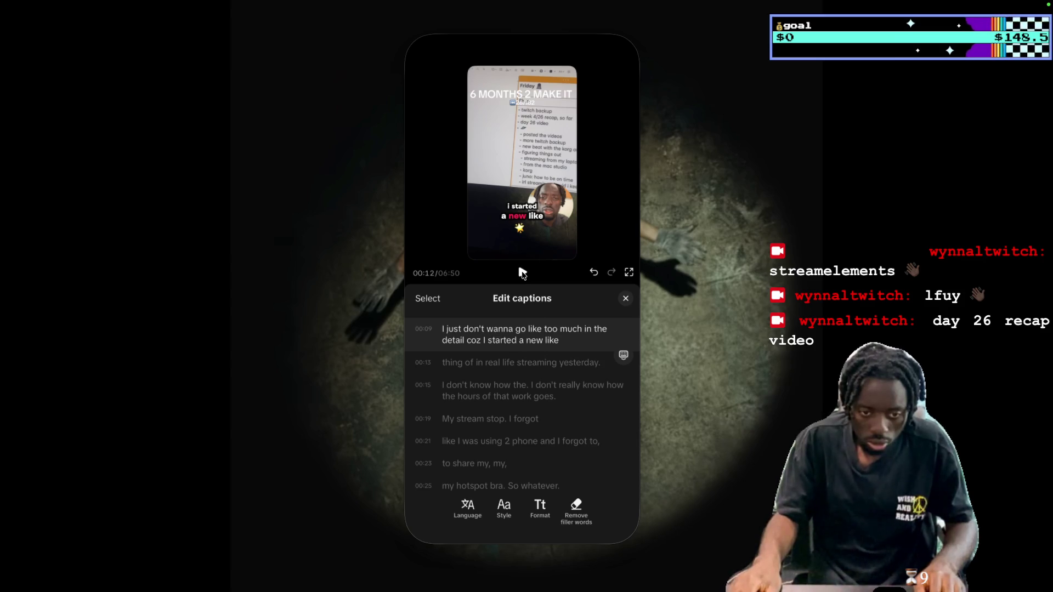
left_click(522, 273)
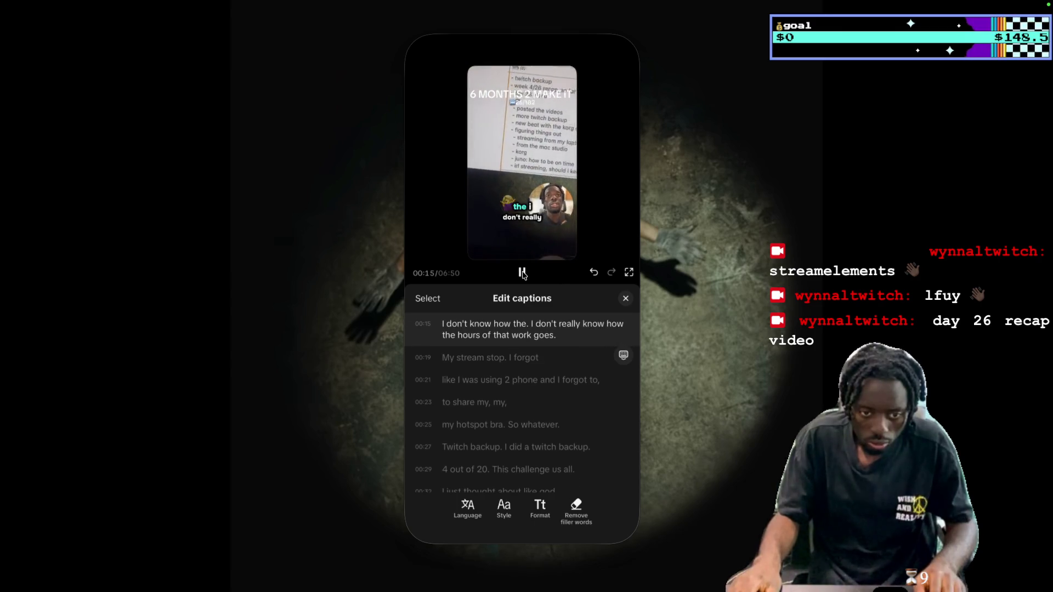
left_click(541, 366)
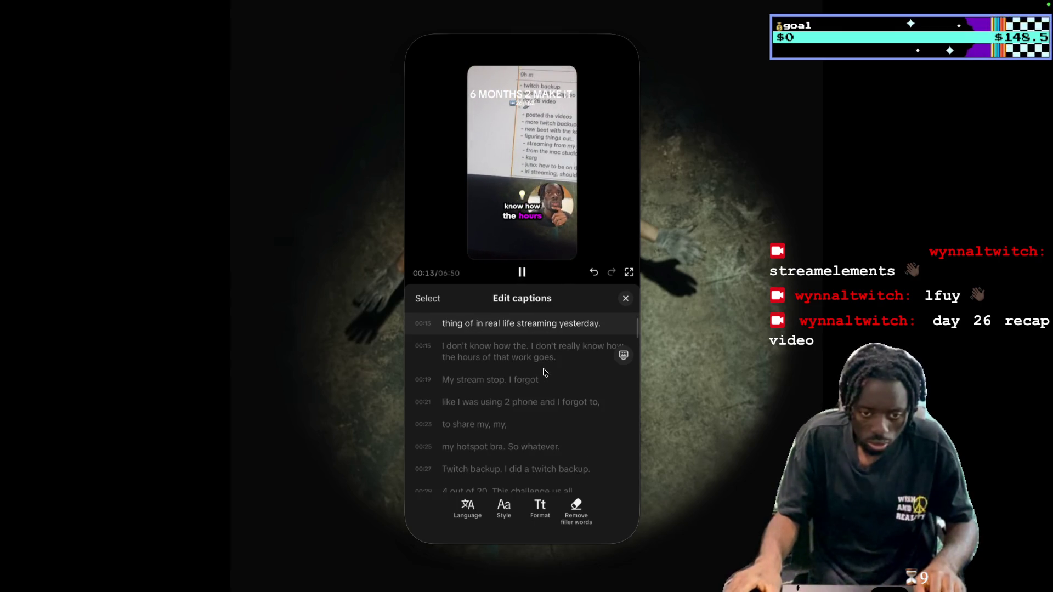
left_click(507, 344)
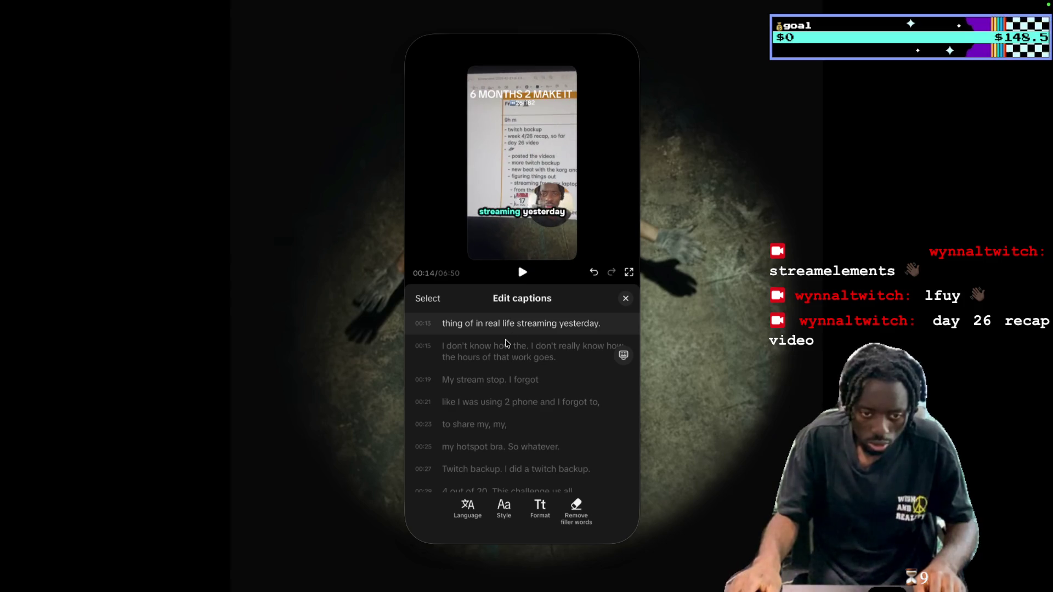
Remove the space between 'in' and 'real' in the 00:13 caption
left_click(491, 338)
key("BackSpace")
key("Right")
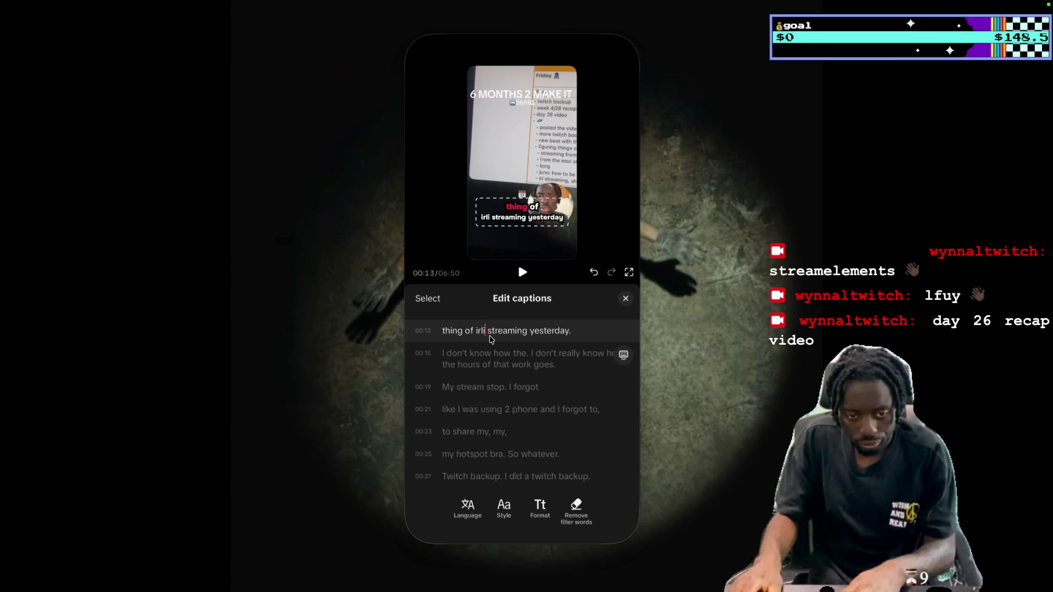
Change 'stop' to 'stopped' at 00:19 and add an 's' so 00:21 reads '2 phones'
left_click(522, 274)
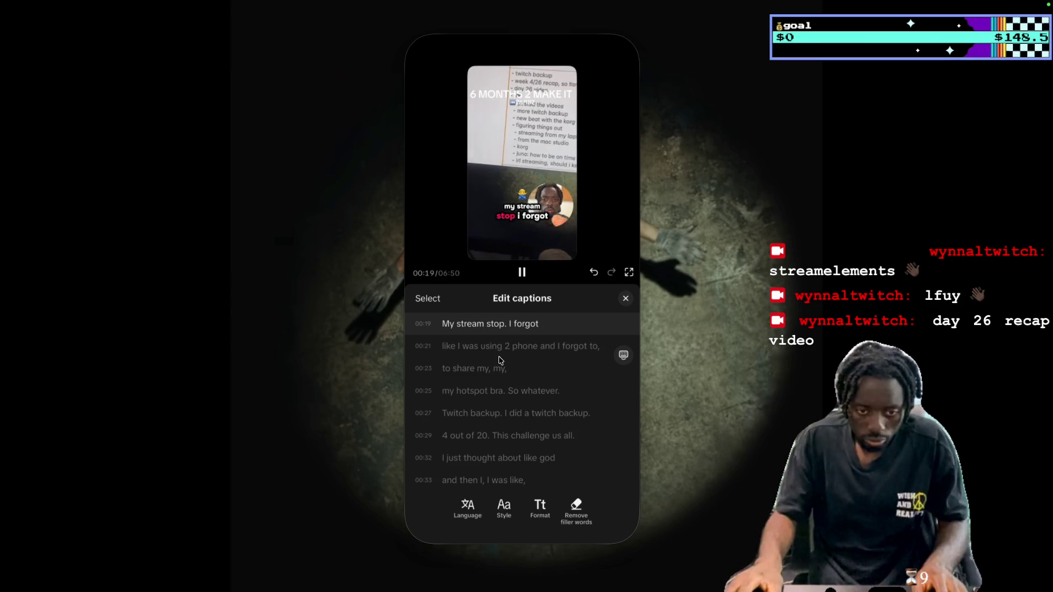
key("space")
left_click(504, 335)
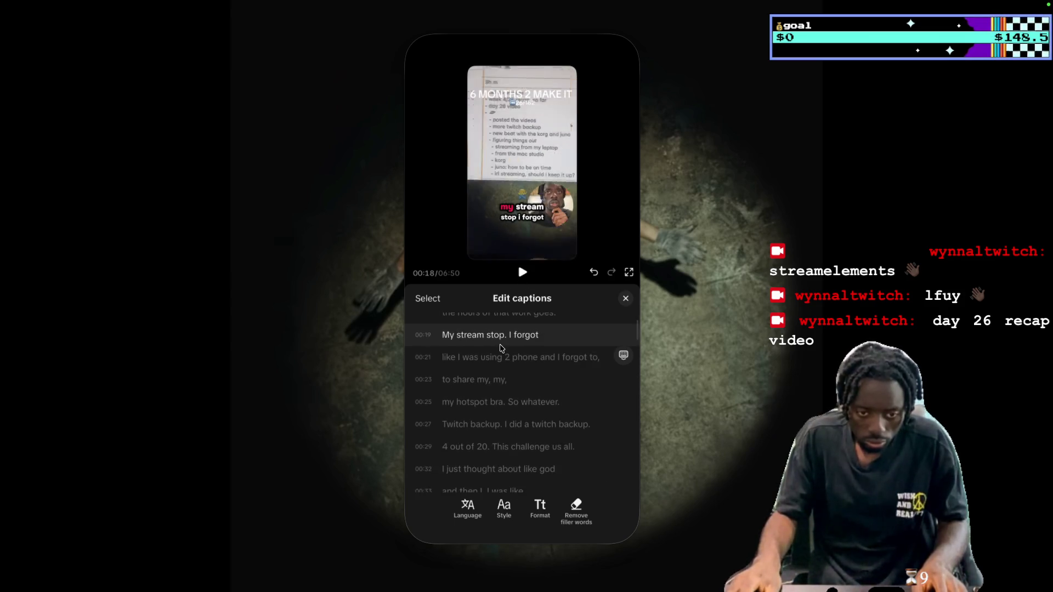
type("ped")
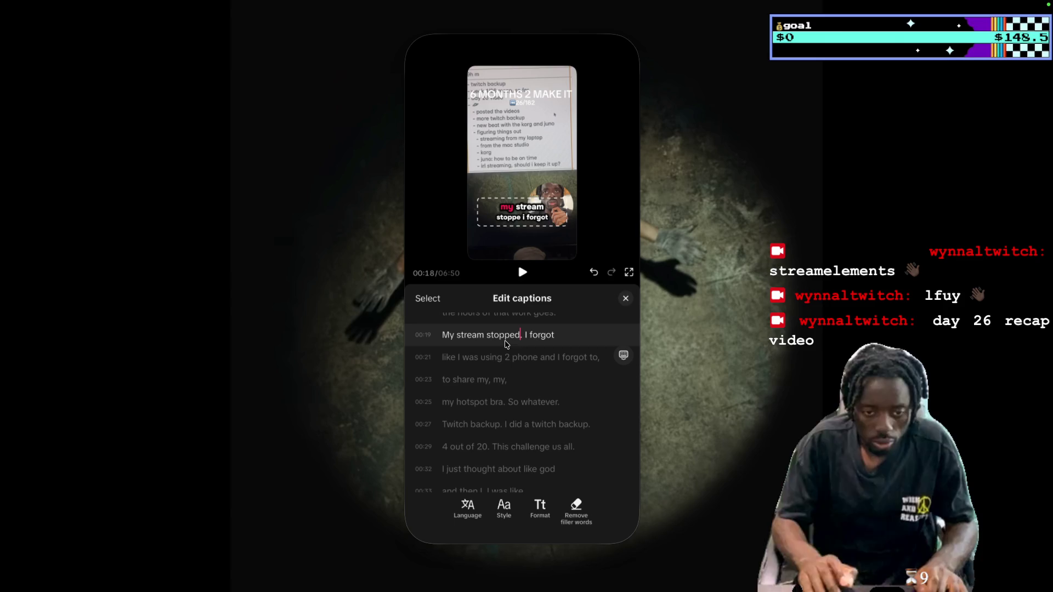
scroll(531, 395, "down", 1)
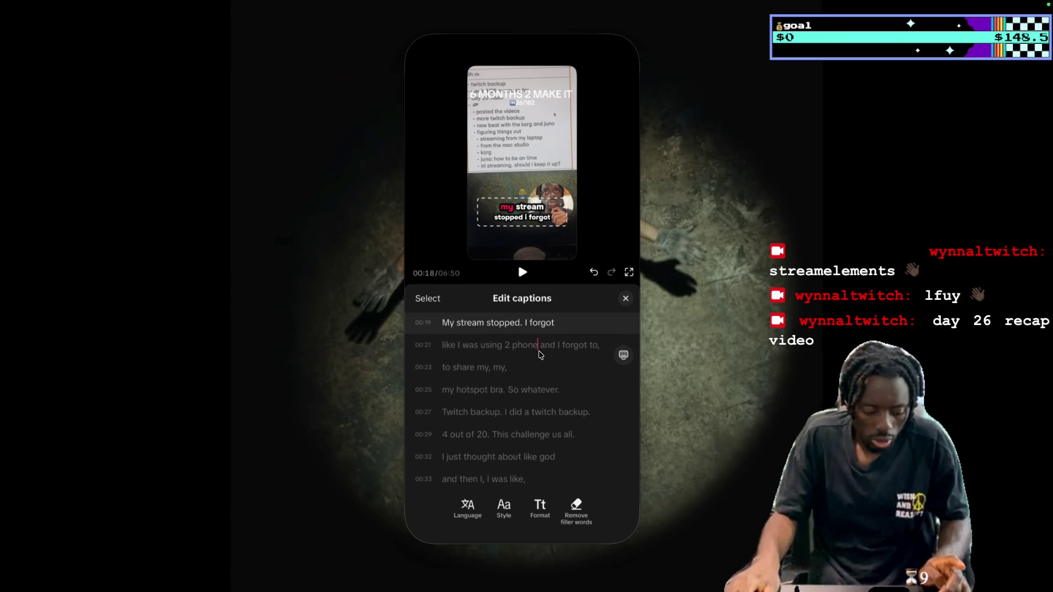
type("s")
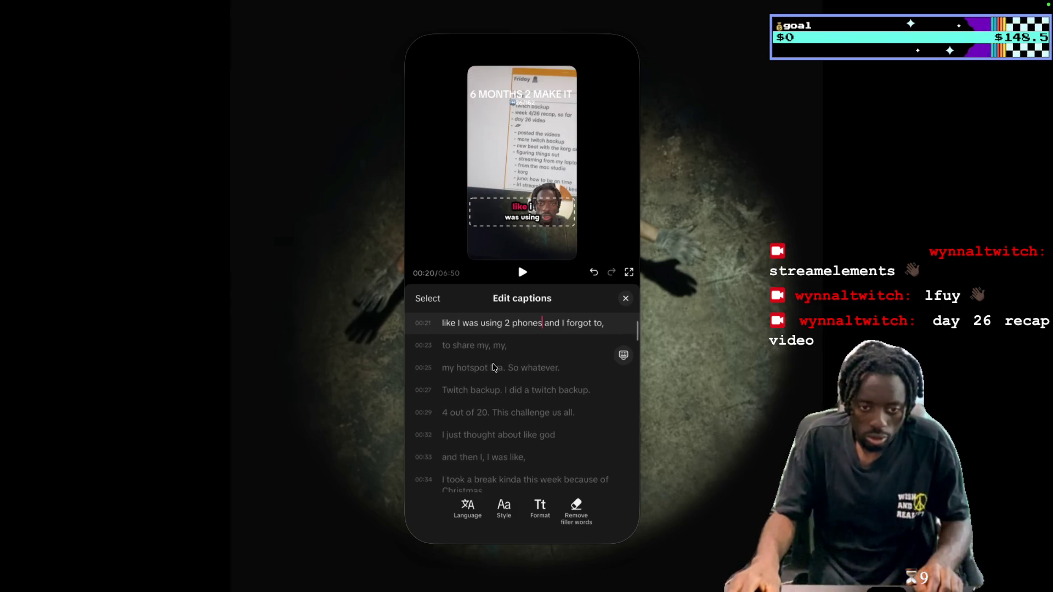
Advance through the later captions and pause playback at 00:31
key("Down")
key("Down")
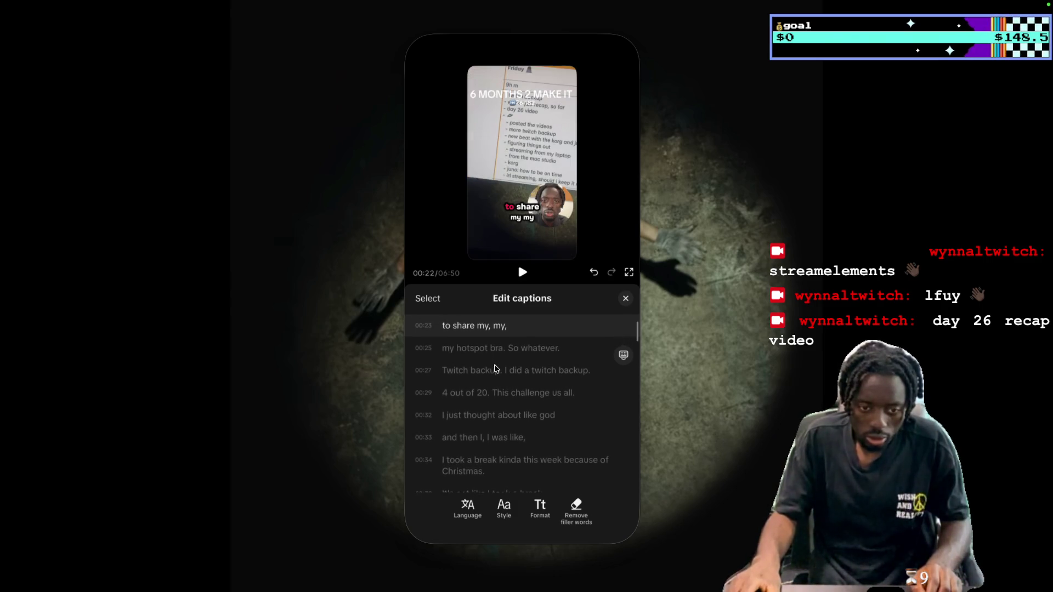
key("Down")
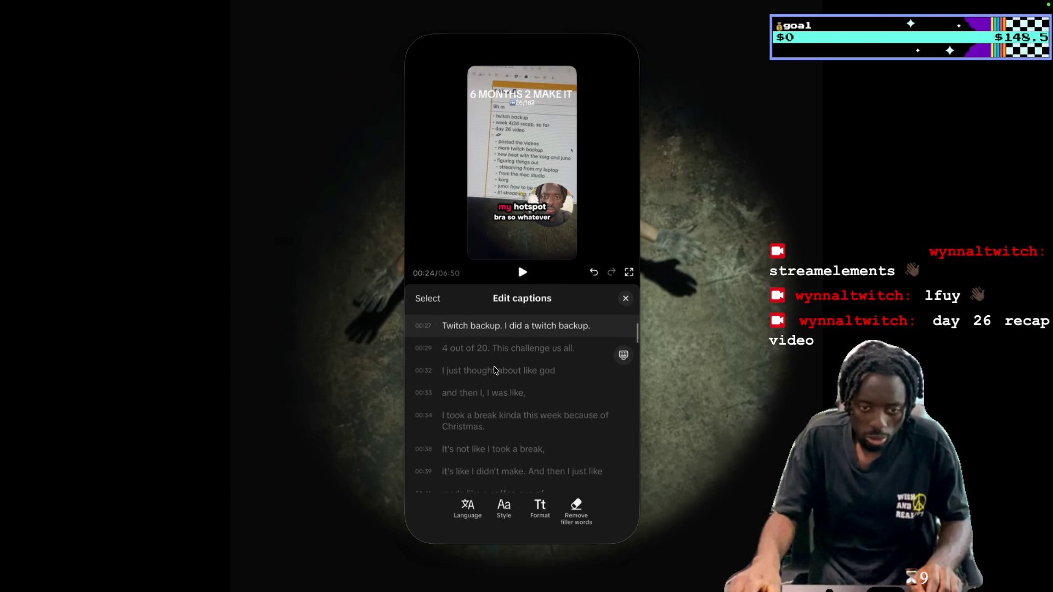
key("Down")
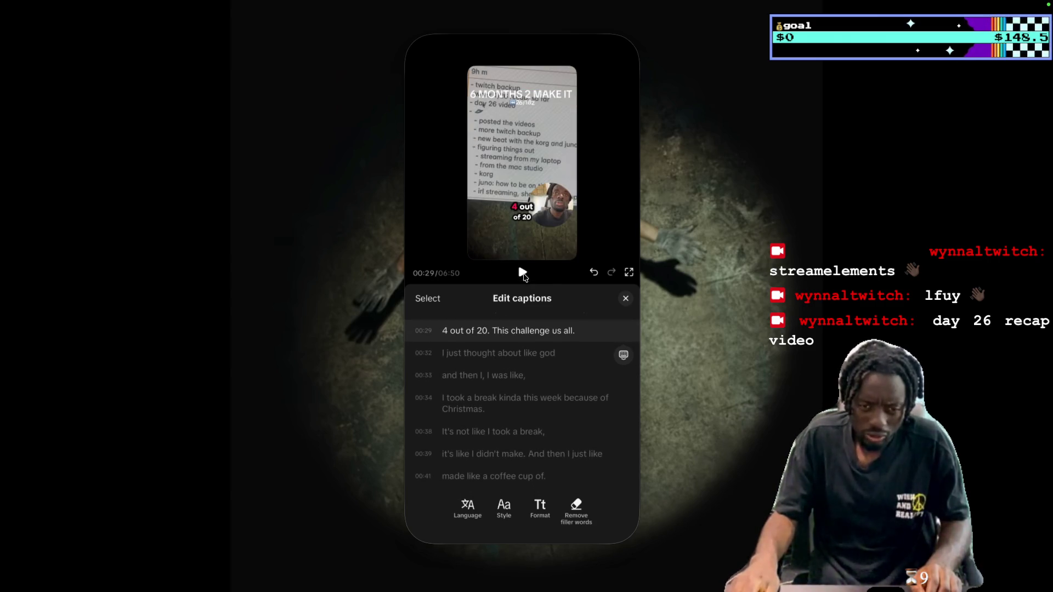
left_click(522, 273)
left_click(523, 277)
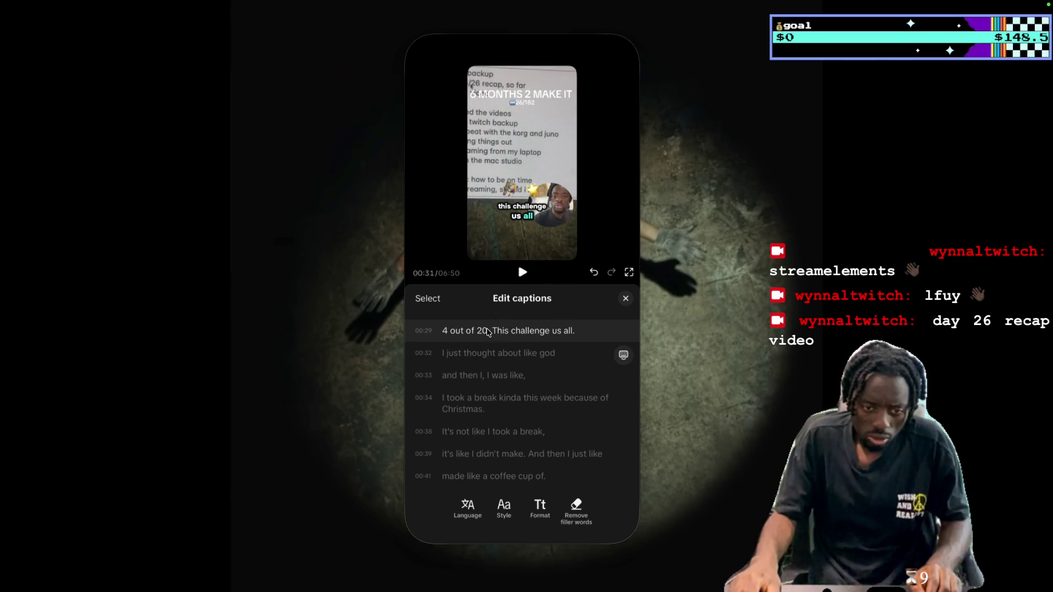
Edit the '20' in the 00:29 caption and replay that caption to check it
key("BackSpace")
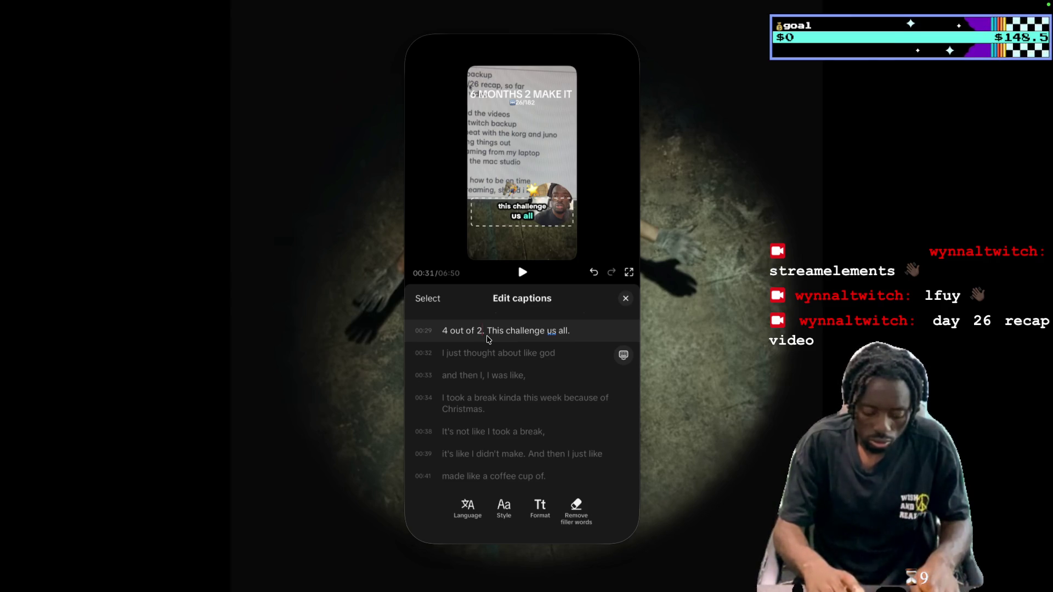
type("0")
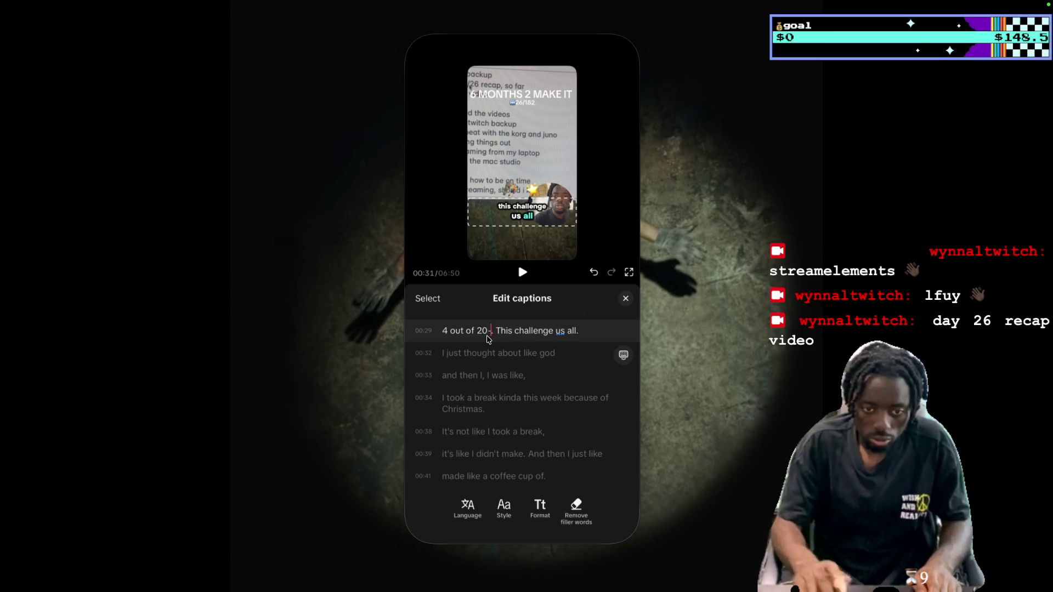
left_click(522, 272)
left_click(525, 274)
key("space")
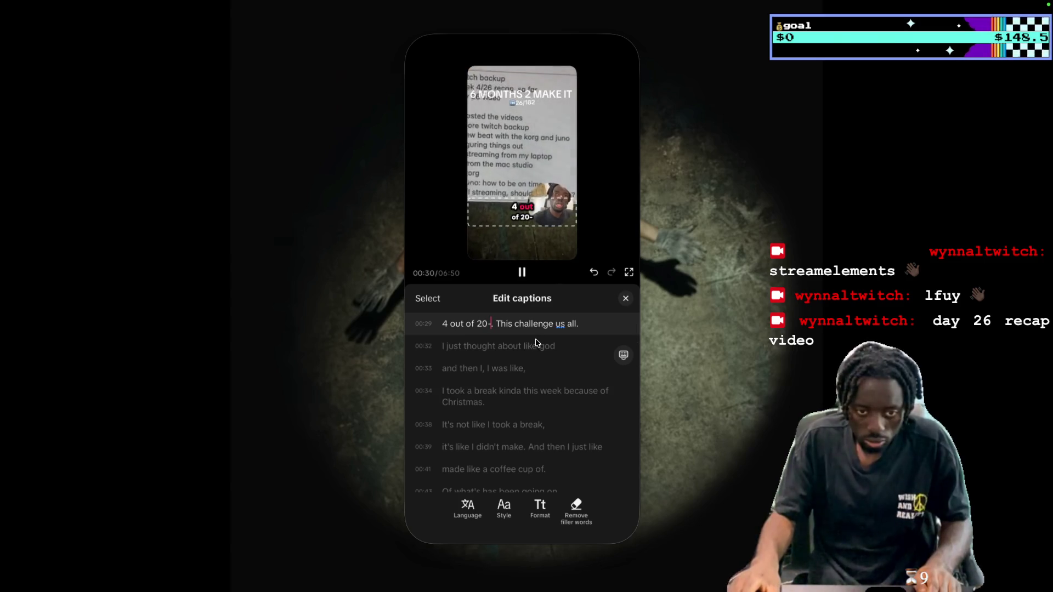
left_click(537, 344)
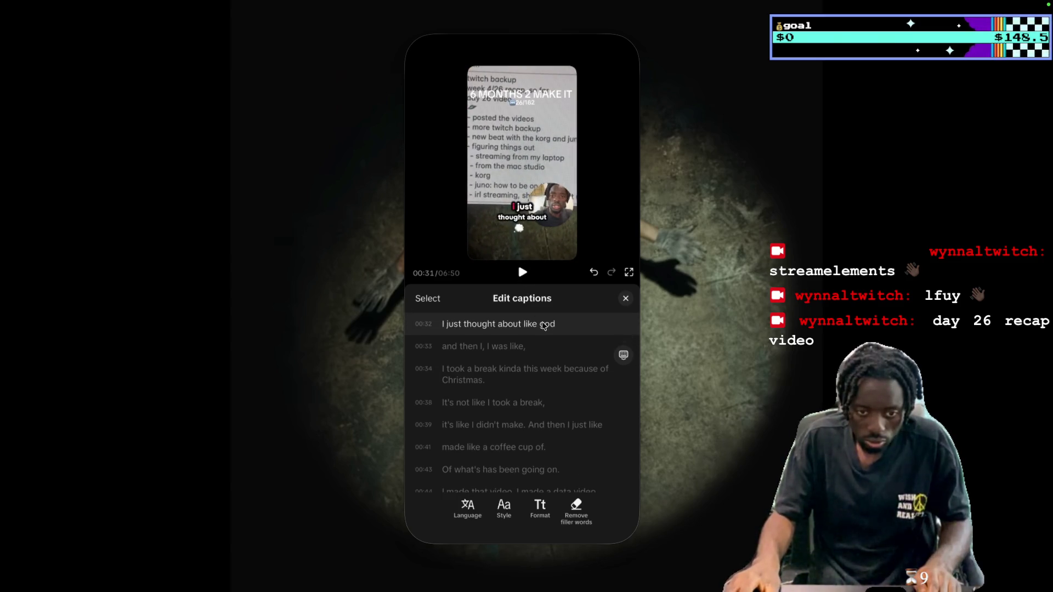
left_click(545, 353)
key("space")
Replace the 0 with 6 so the caption reads '4 out of 26', then verify
key("BackSpace")
key("BackSpace")
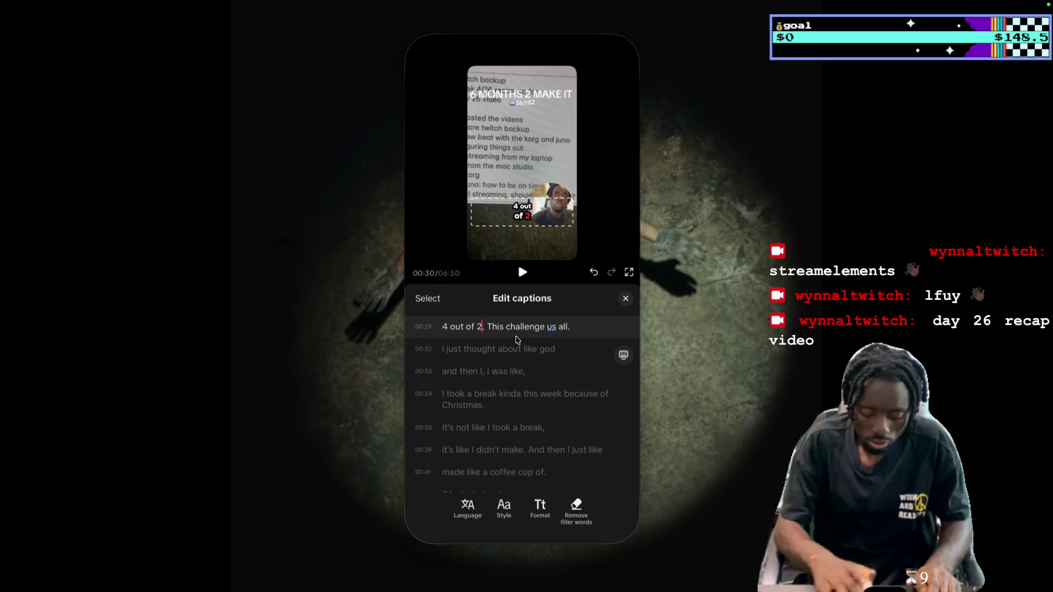
type("6")
left_click(522, 273)
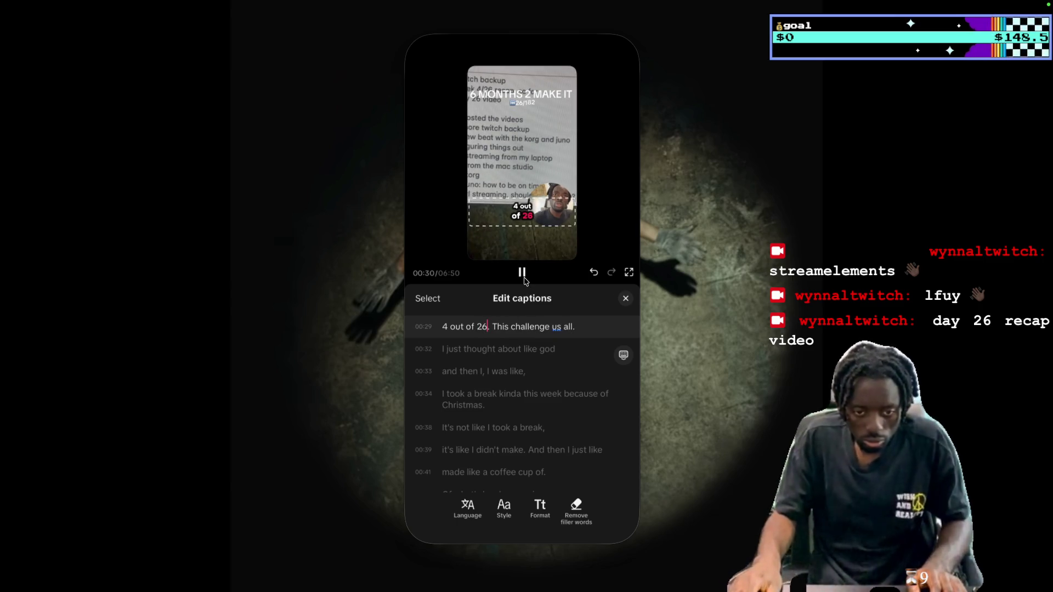
key("space")
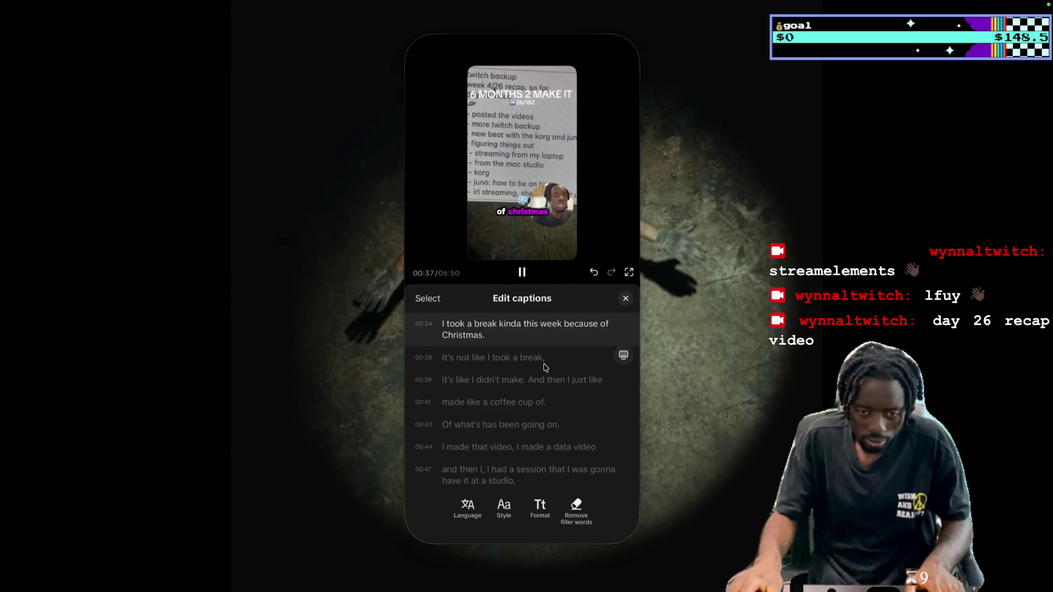
Scroll back to the top of the caption list and close the caption editor
scroll(544, 368, "up", 5)
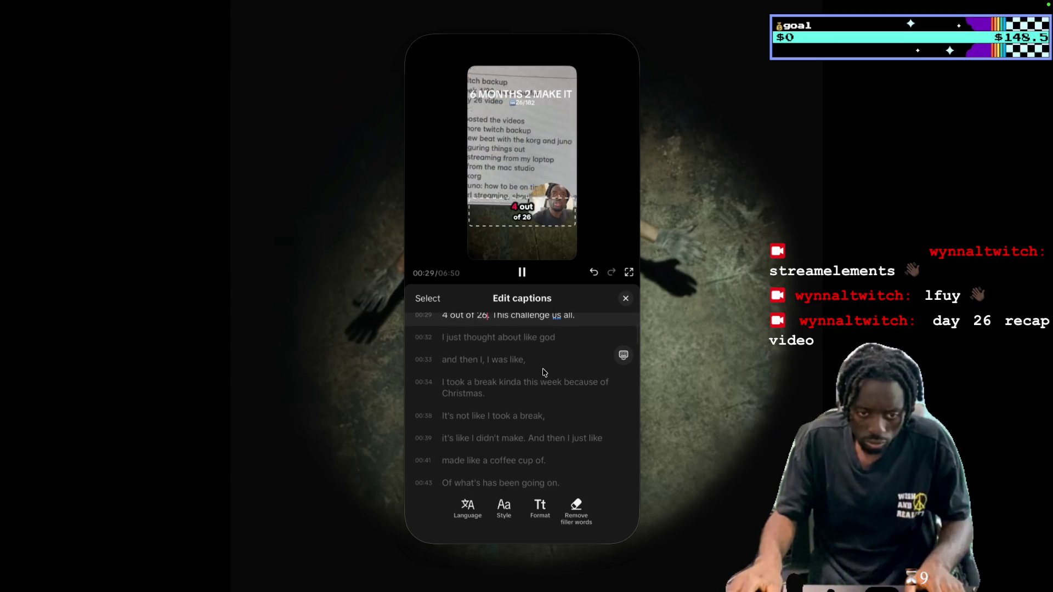
scroll(544, 372, "up", 2)
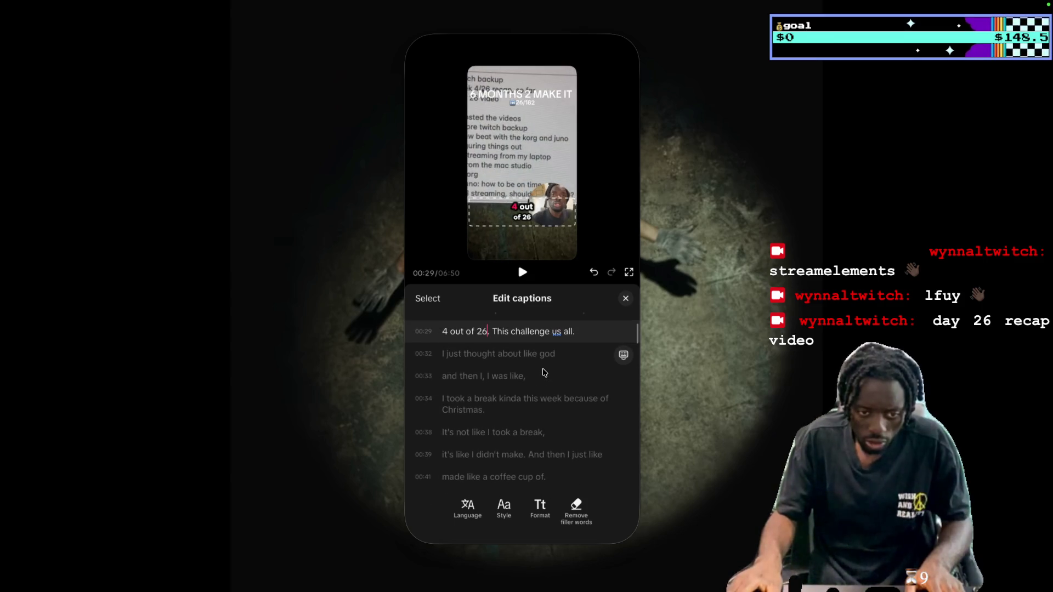
scroll(544, 373, "up", 3)
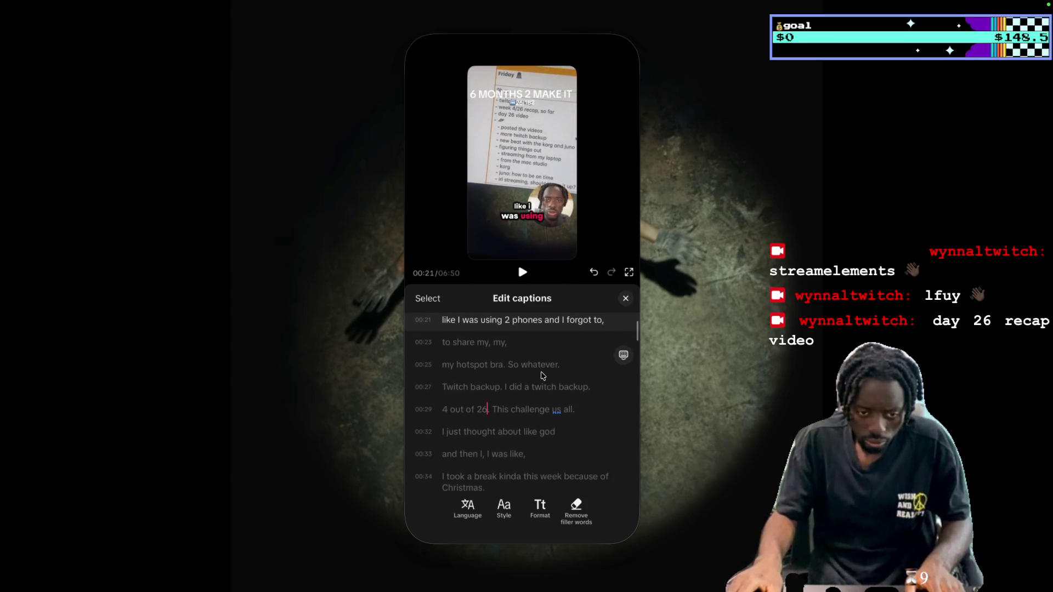
scroll(542, 374, "up", 1)
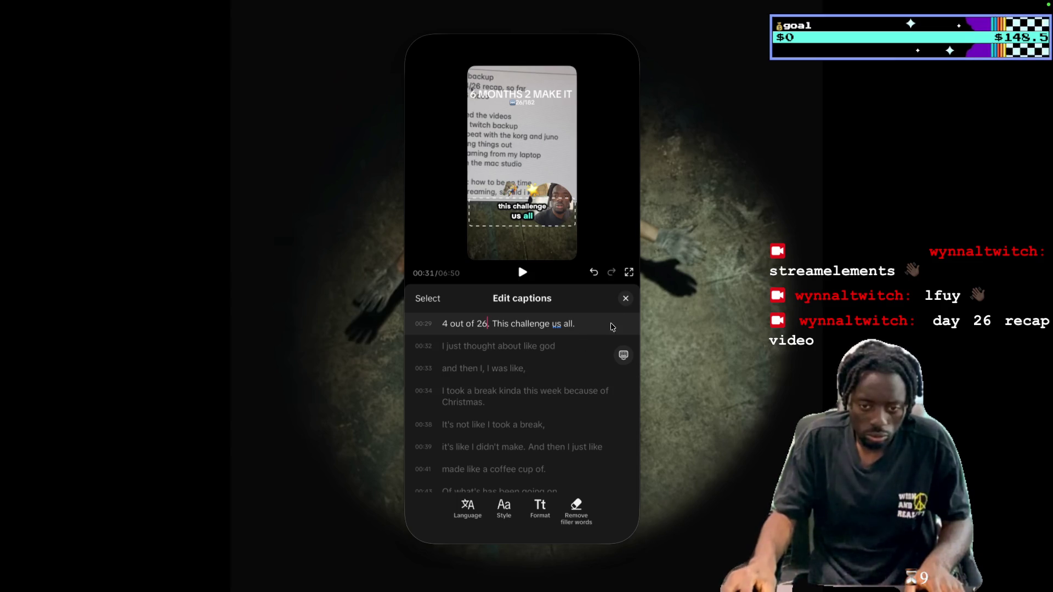
left_click(626, 300)
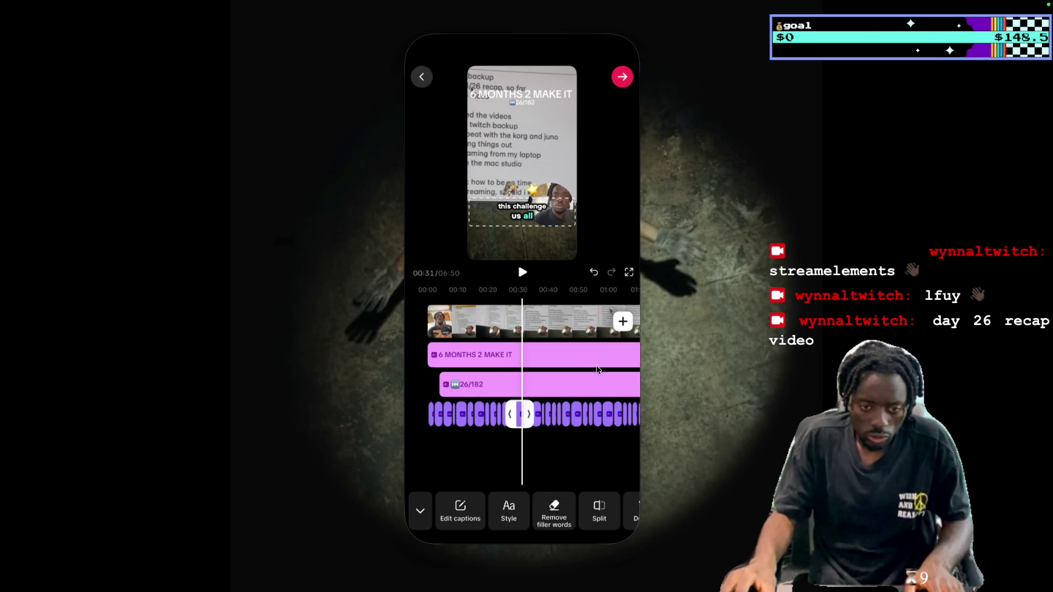
Play the reel and select the main video clip to reveal Split, Replace, Delete, Speed and Crop
left_click(523, 273)
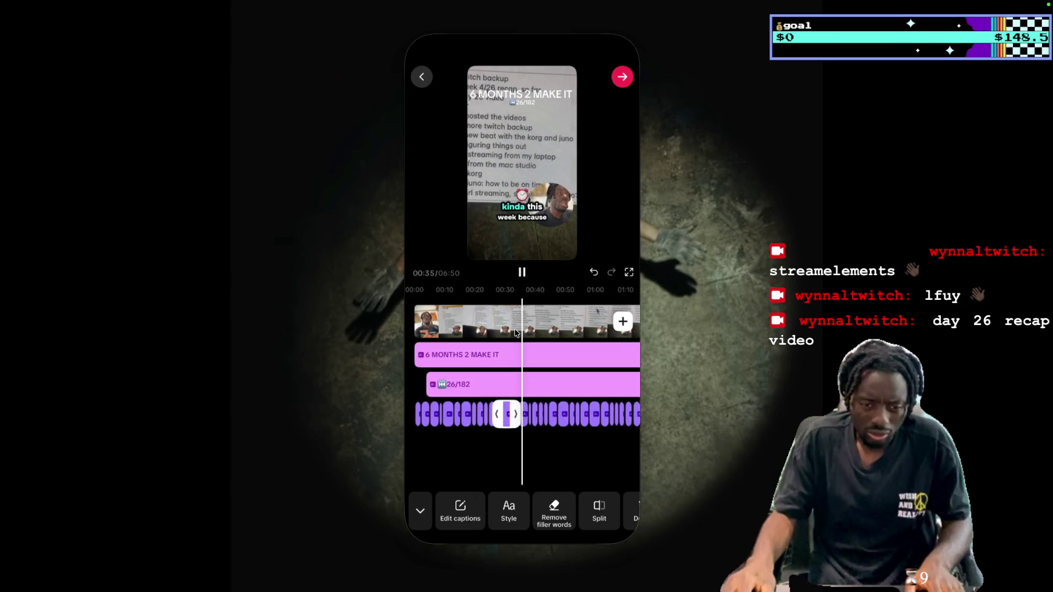
left_click(494, 321)
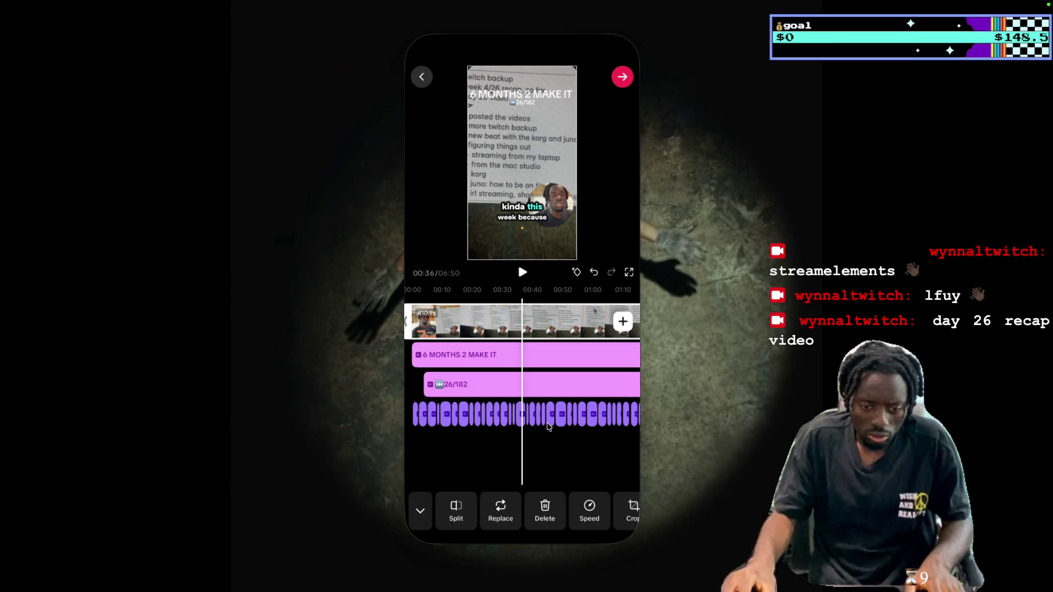
scroll(519, 327, "right", 2)
scroll(521, 329, "left", 10)
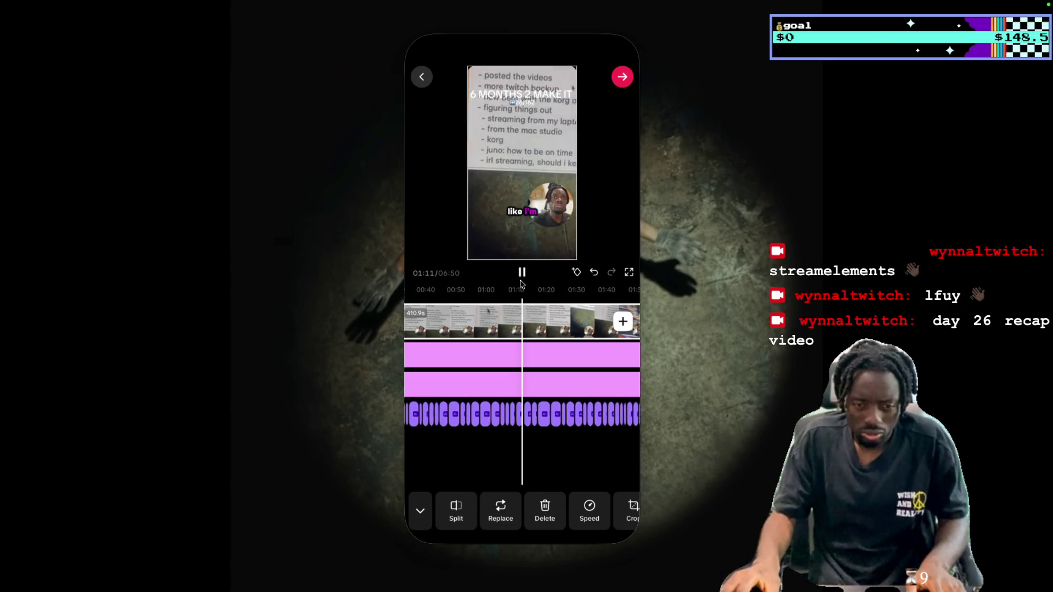
Review the reel up to 01:43, then go home and open the social apps folder
left_click(523, 279)
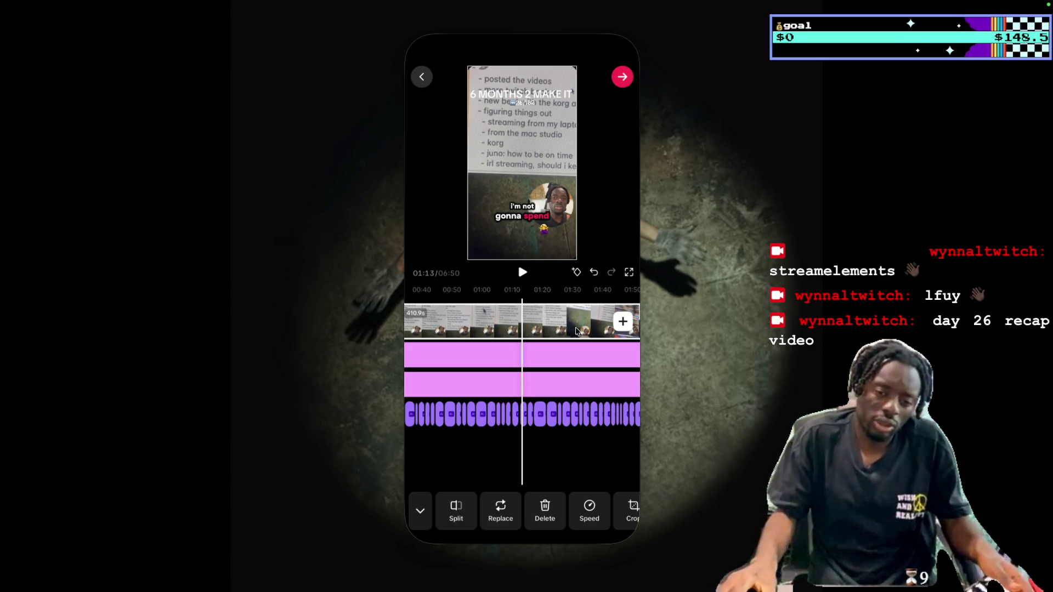
key("space")
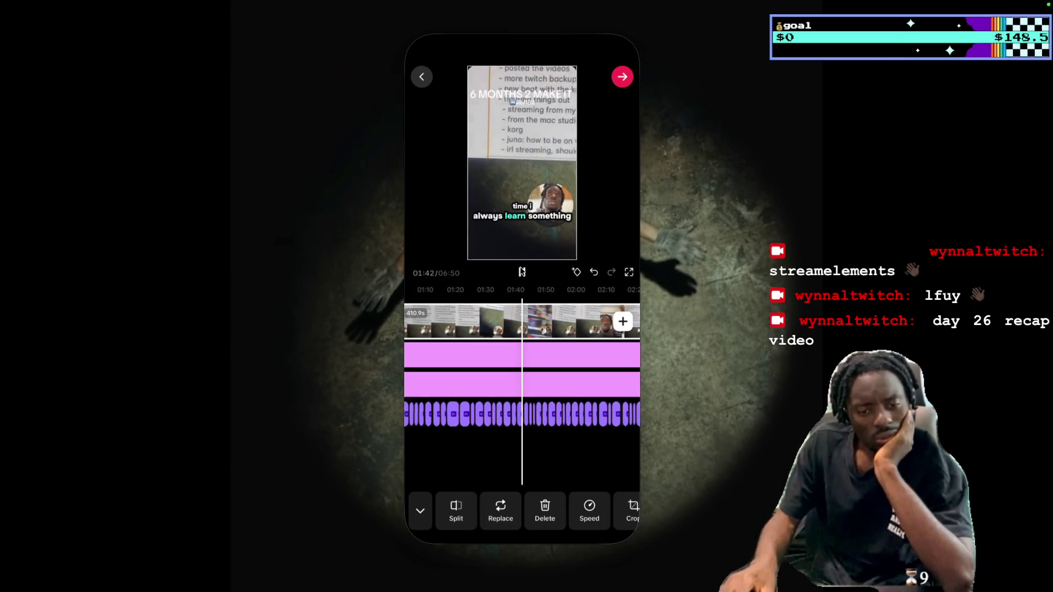
left_click(522, 273)
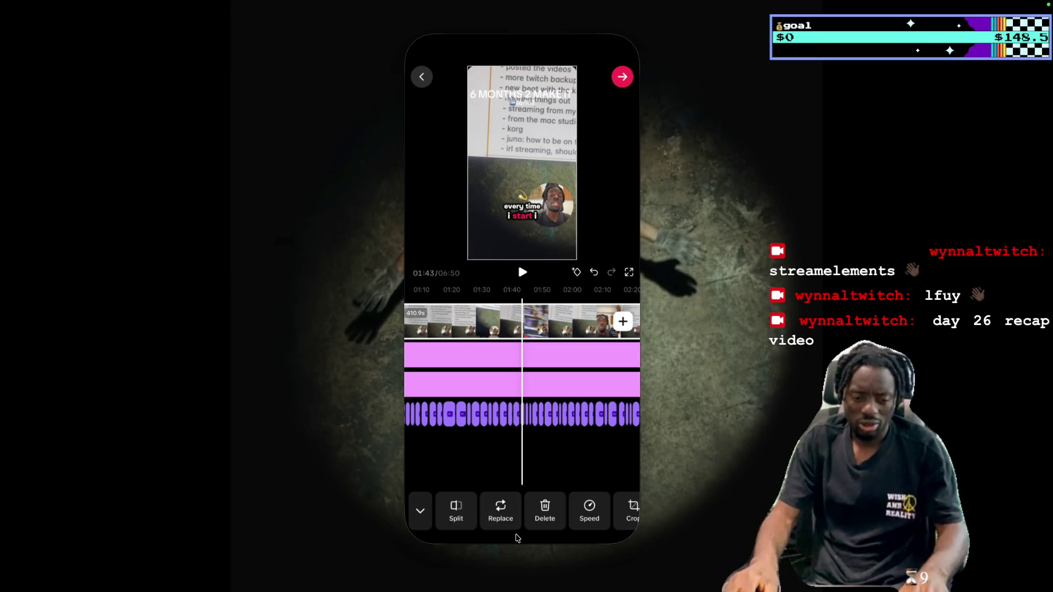
left_click(517, 537)
left_click(551, 213)
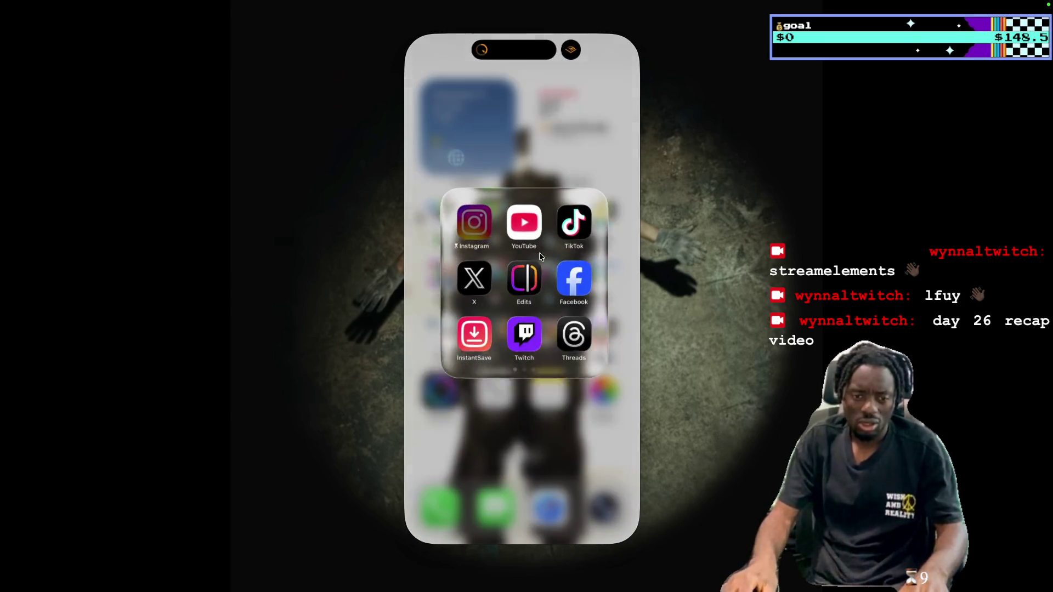
Launch Edits, open and close the existing project, then start a new project from Gallery
left_click(527, 277)
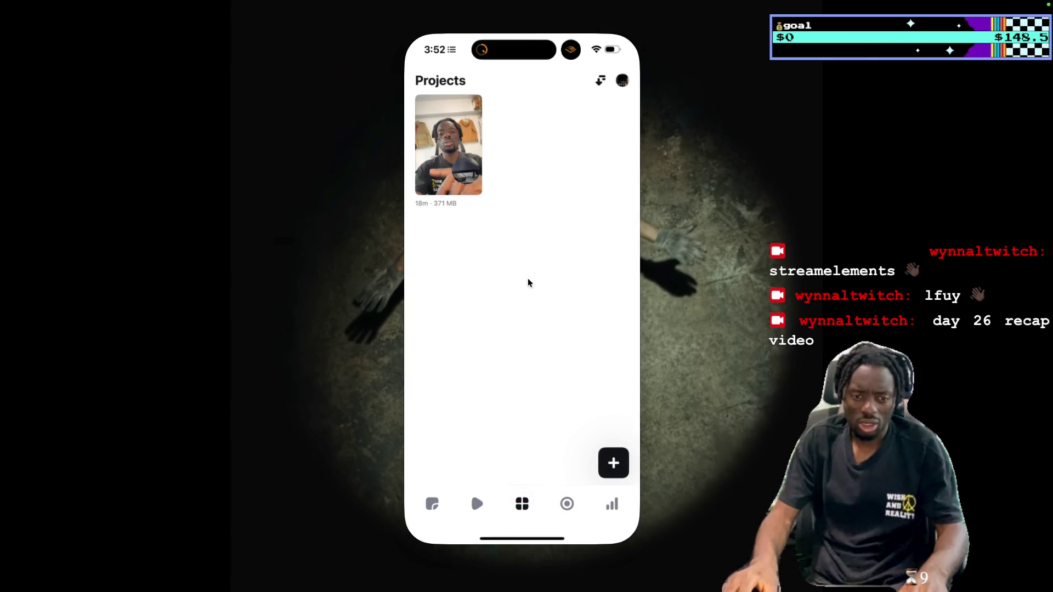
left_click(458, 159)
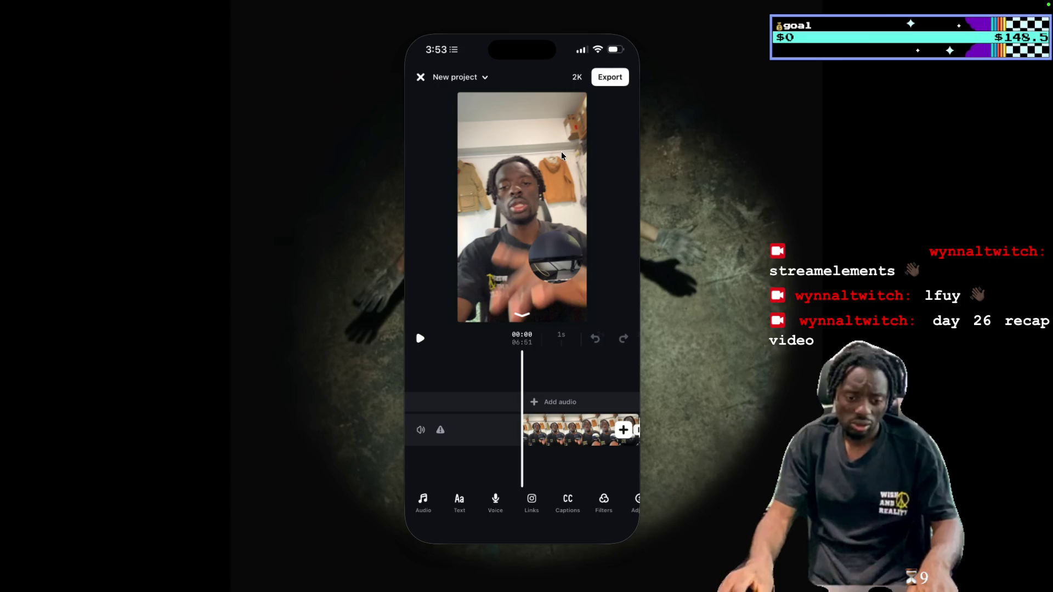
left_click(423, 80)
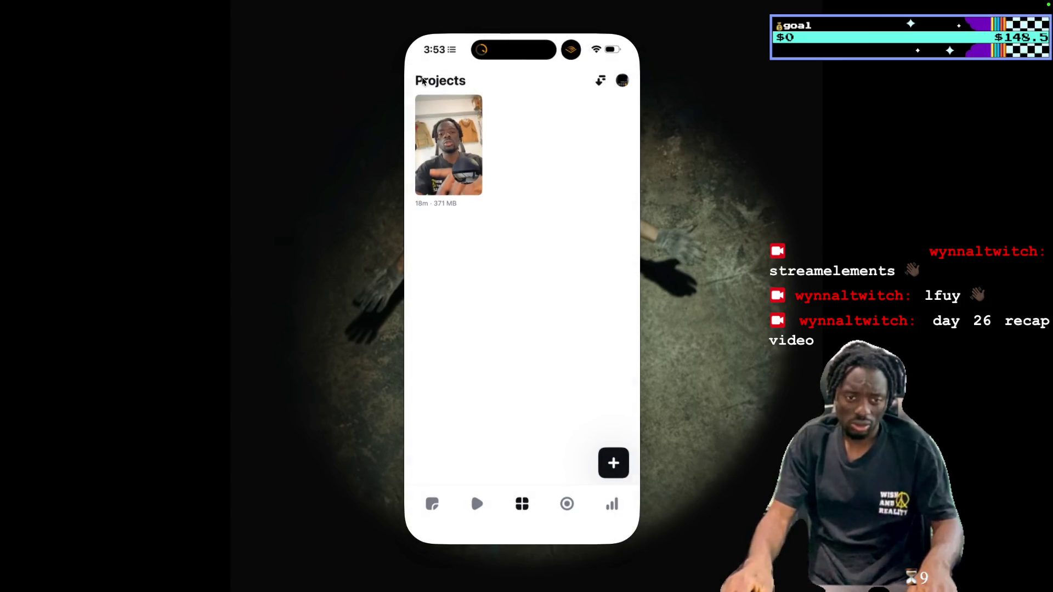
left_click(615, 464)
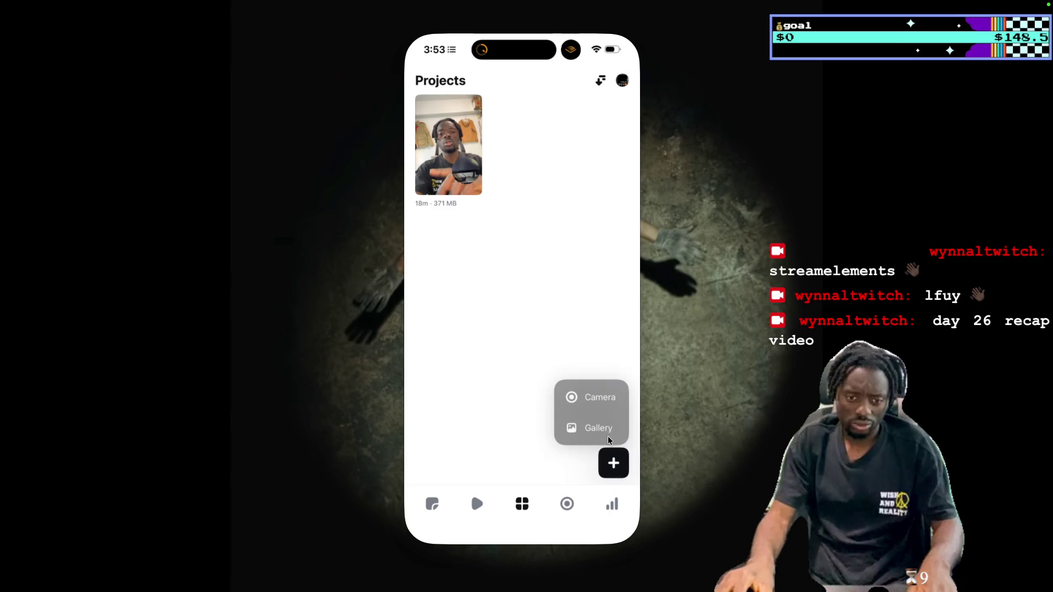
left_click(601, 423)
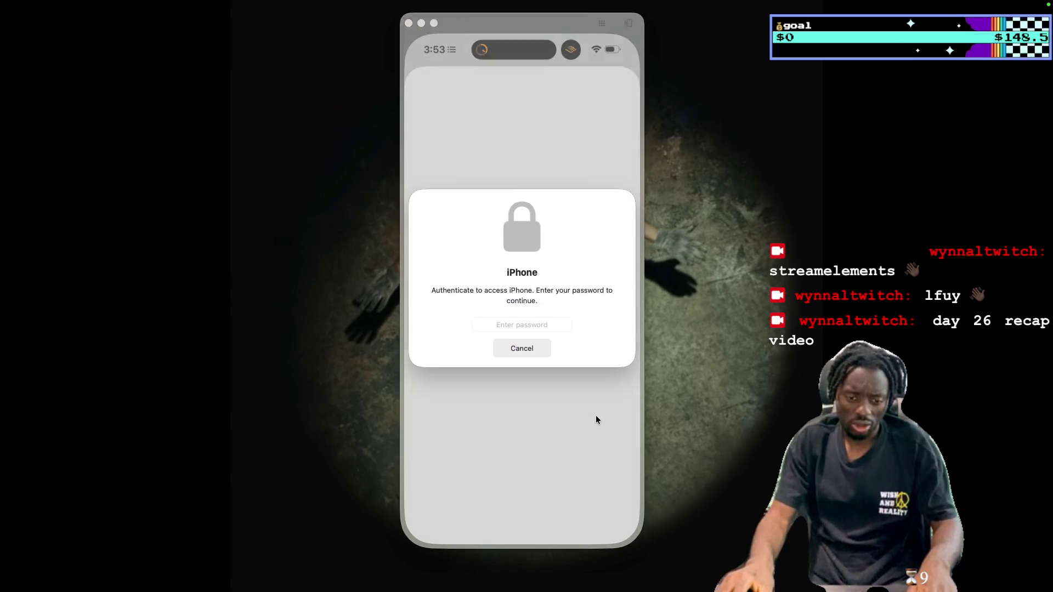
Unlock the mirrored iPhone with its password, close the Photos picker and open the reel editor
type("****")
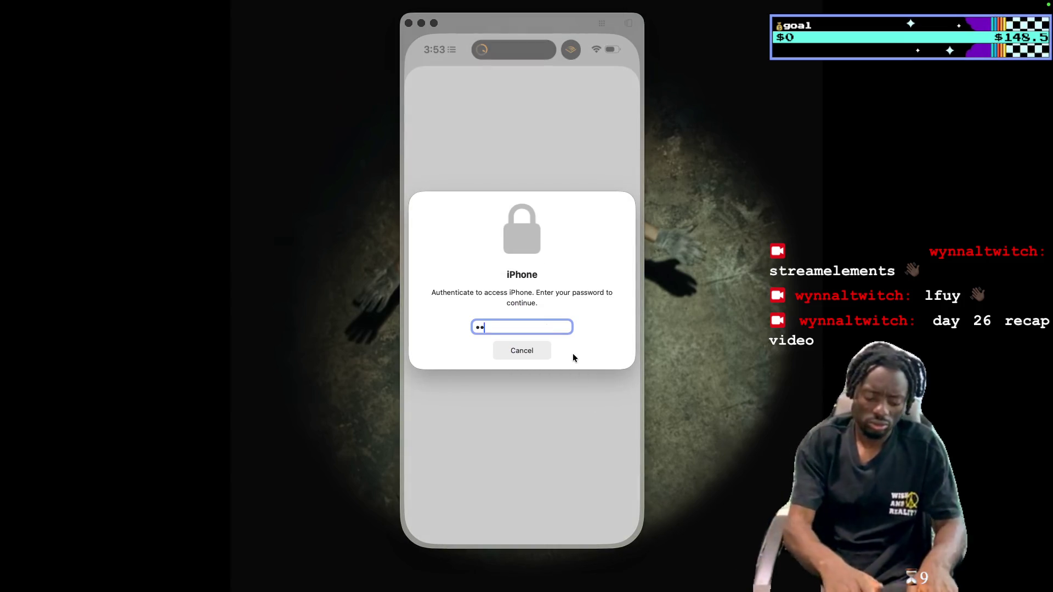
key("Return")
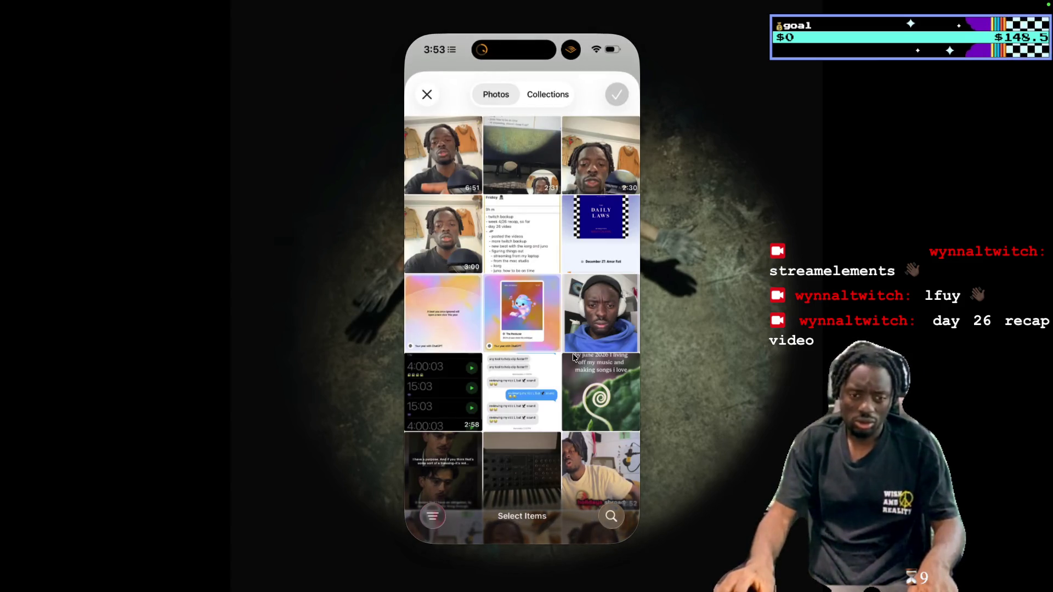
left_click(522, 545)
left_click(522, 285)
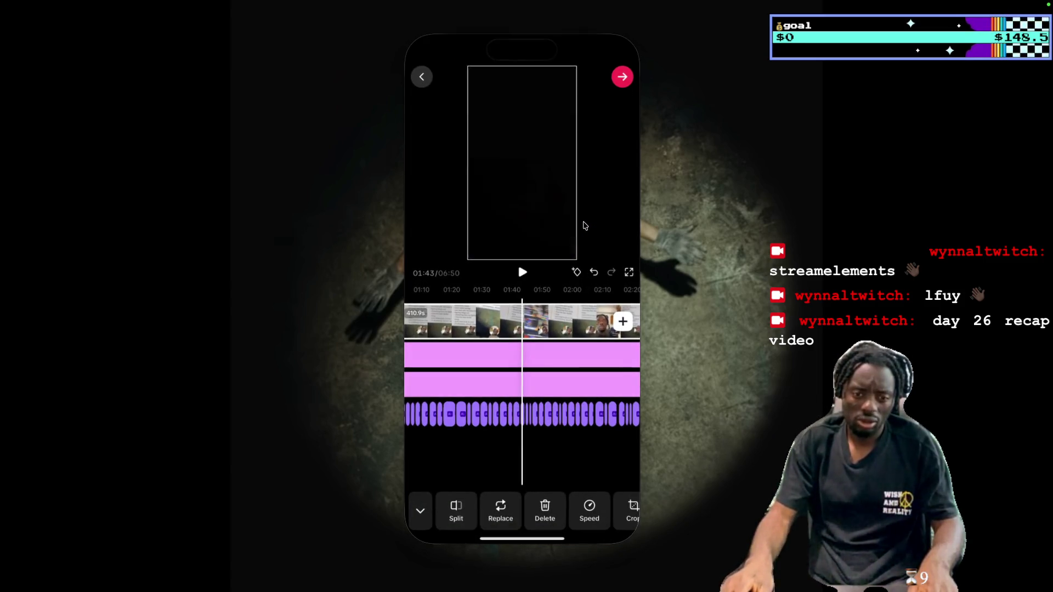
Back out of the reel draft and discard it
left_click(421, 76)
left_click(421, 90)
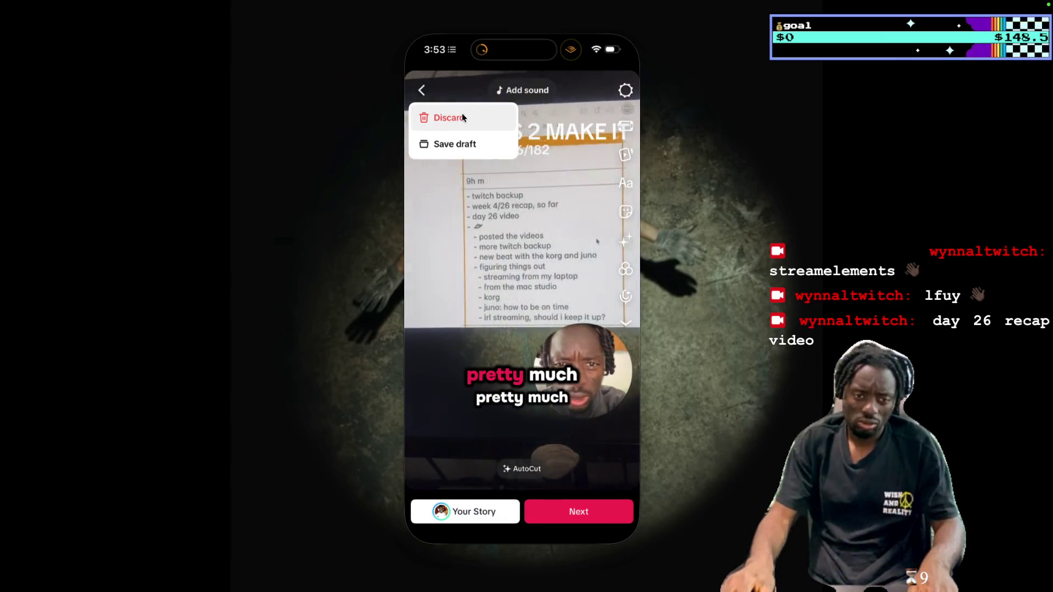
left_click(519, 213)
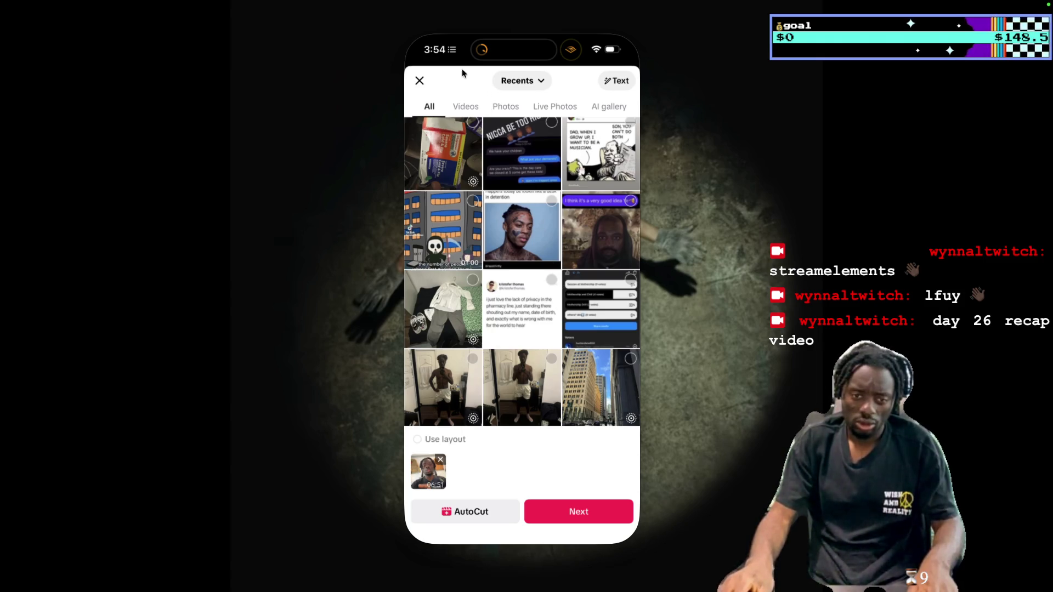
Close the picker, dismiss the camera-unavailable alert and reopen the gallery
left_click(419, 82)
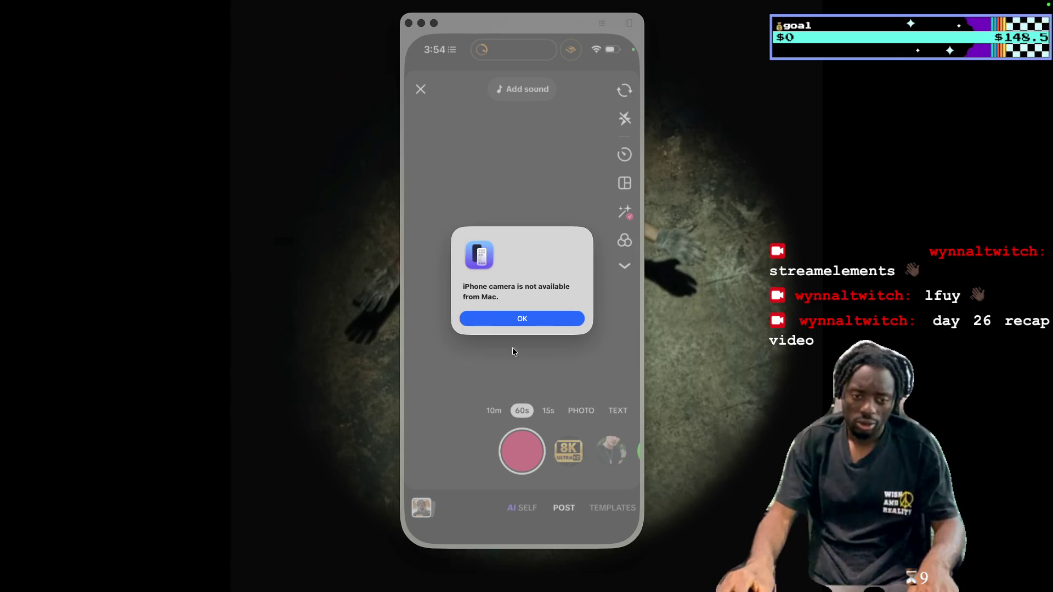
left_click(524, 318)
left_click(430, 497)
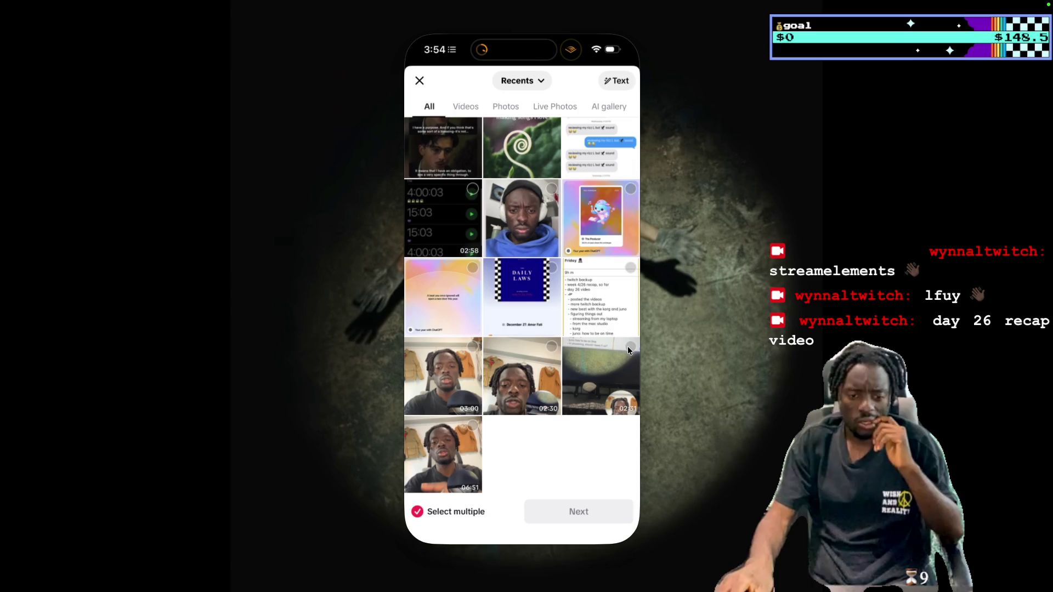
Select the 03:00, 02:30 and 02:31 clips in that order and continue with Next (3)
left_click(473, 346)
left_click(548, 348)
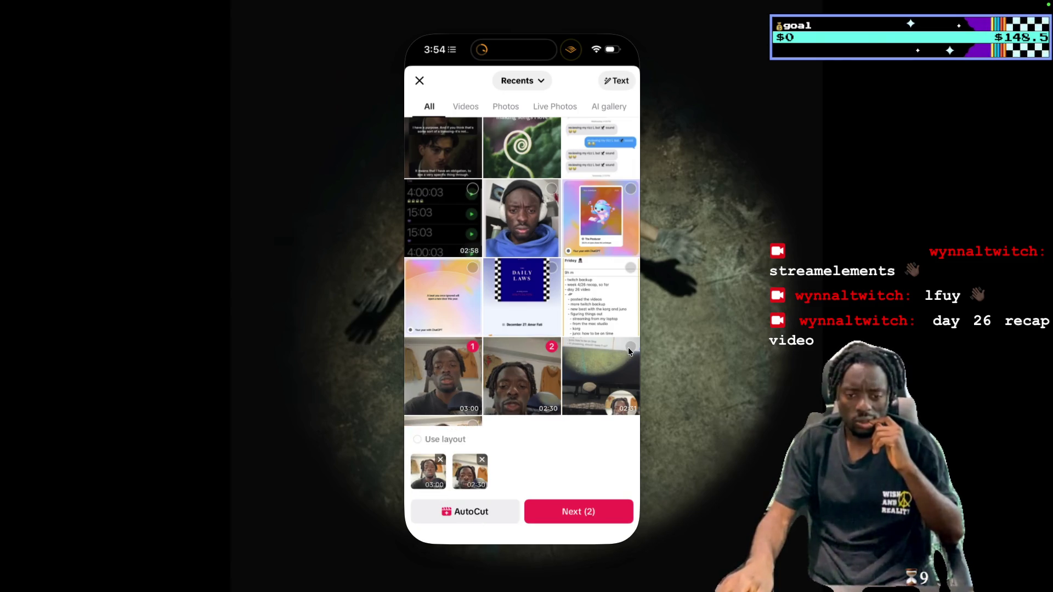
left_click(630, 349)
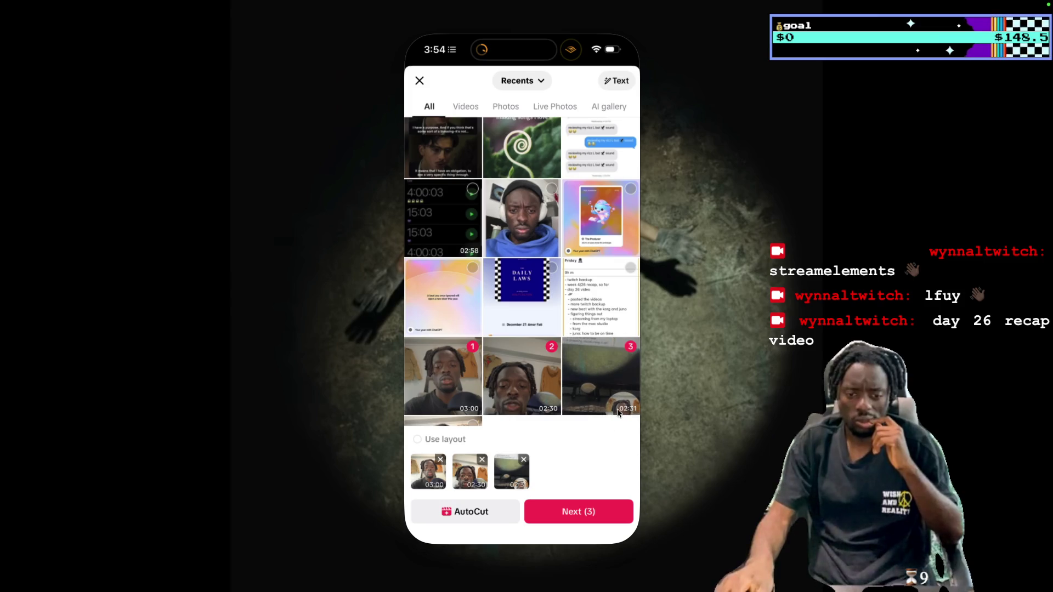
left_click(600, 510)
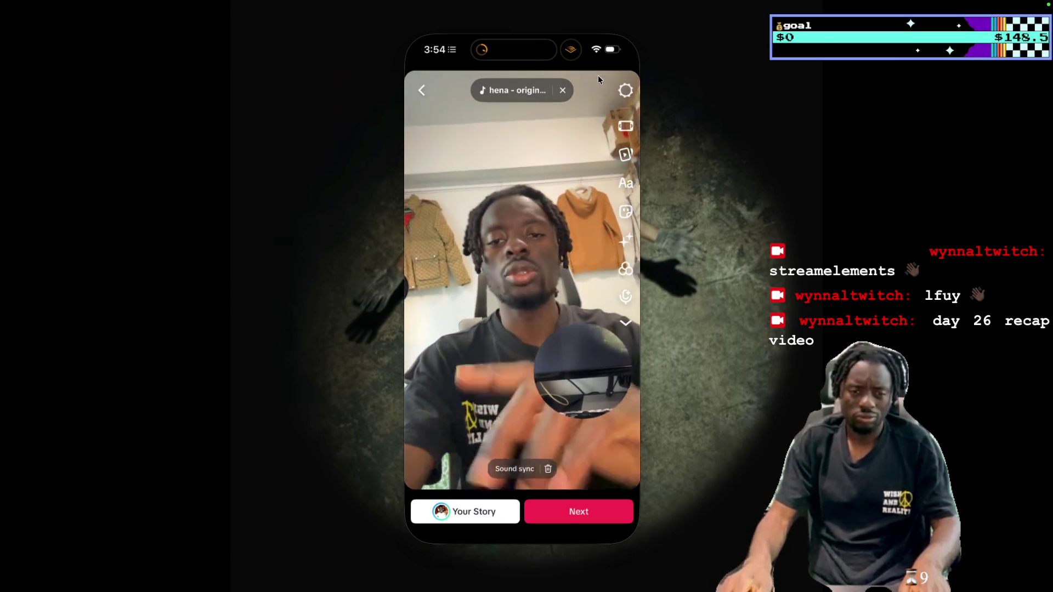
Remove the attached song, try Captions from the tools list, then move the reel into the full editor
left_click(561, 90)
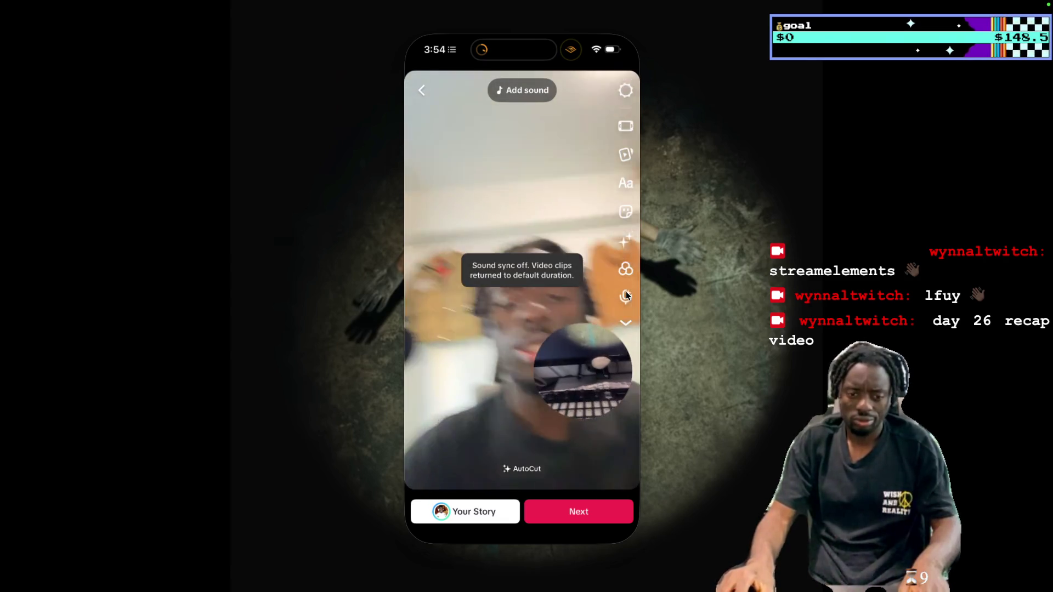
left_click(626, 324)
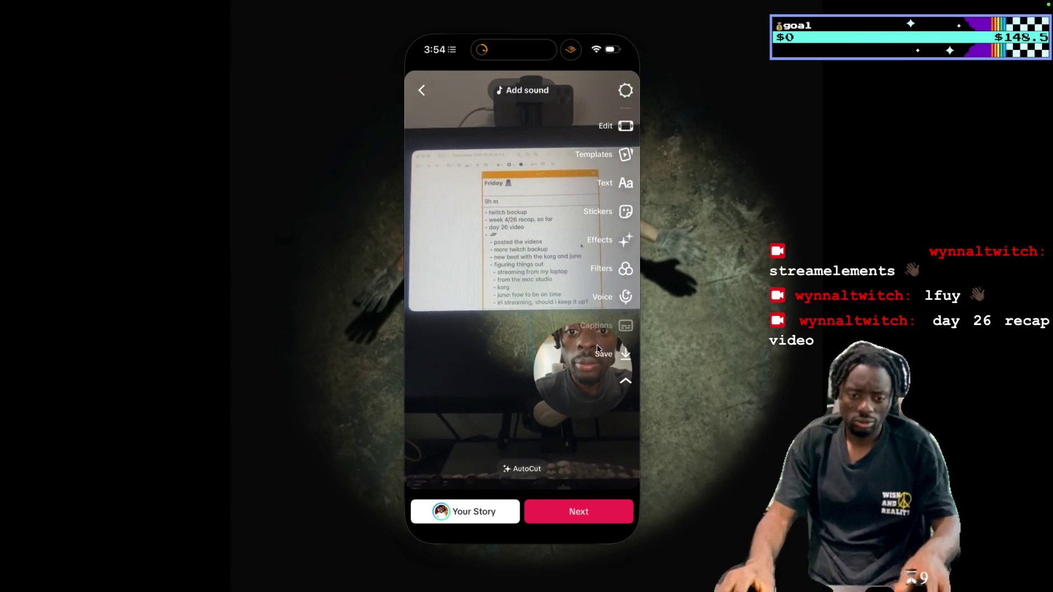
left_click(626, 326)
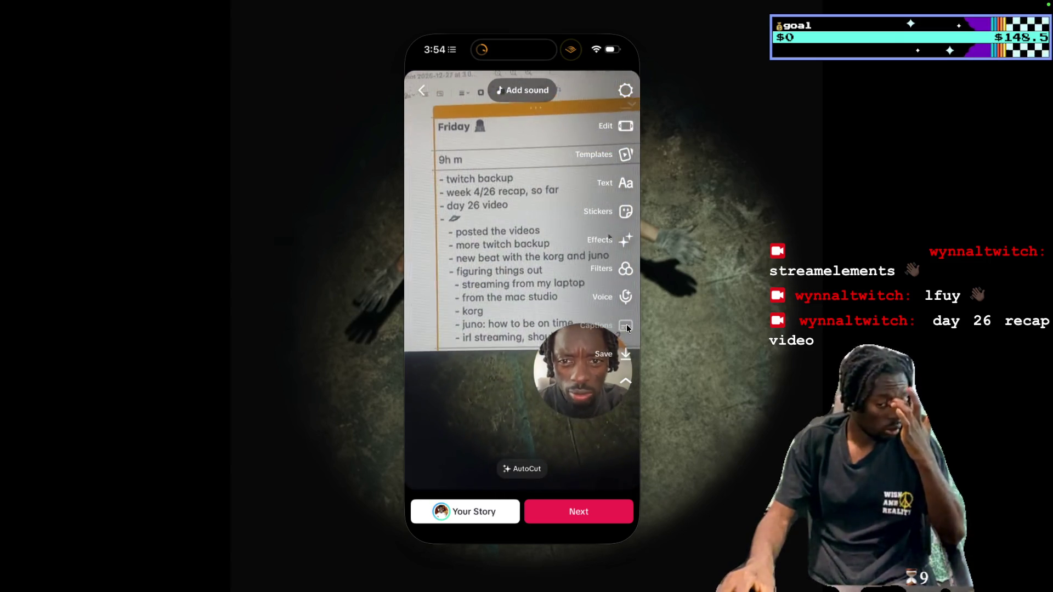
left_click(625, 382)
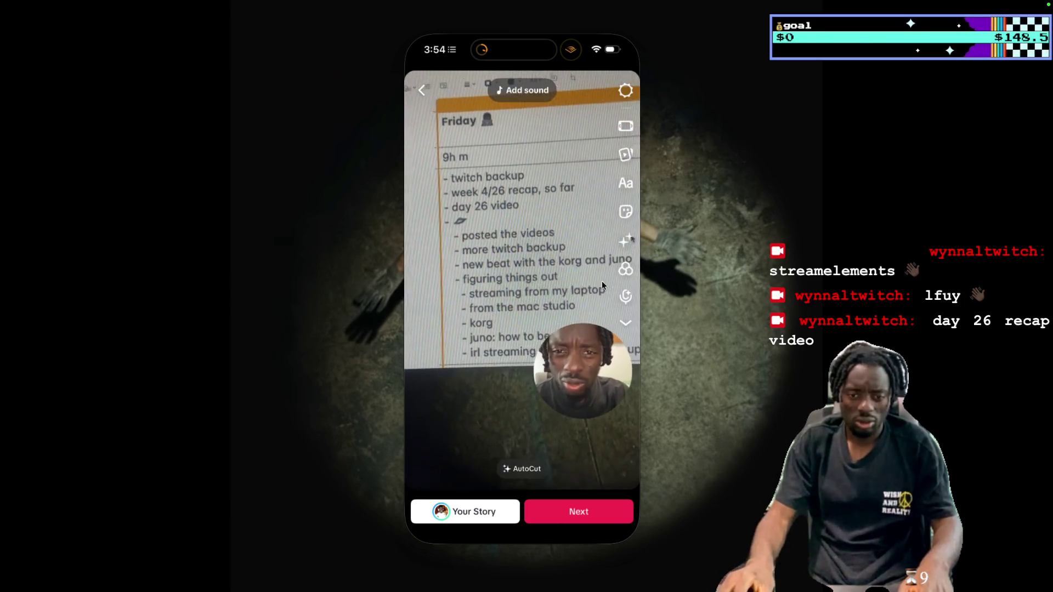
left_click(631, 127)
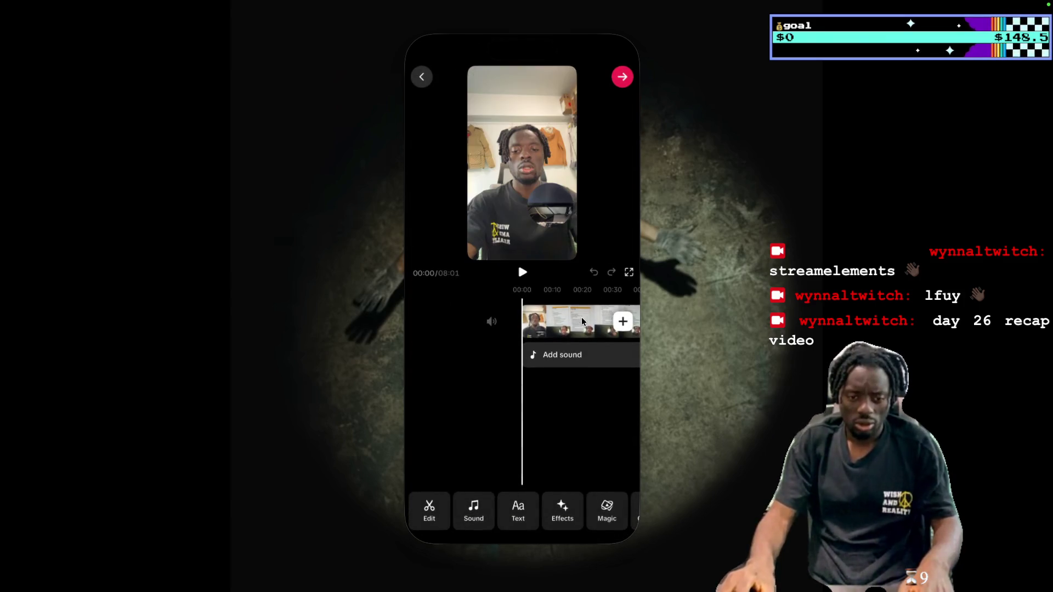
Browse the clip toolbar, then exit the Instagram reel editor to the home screen's social apps folder
scroll(554, 506, "right", 1)
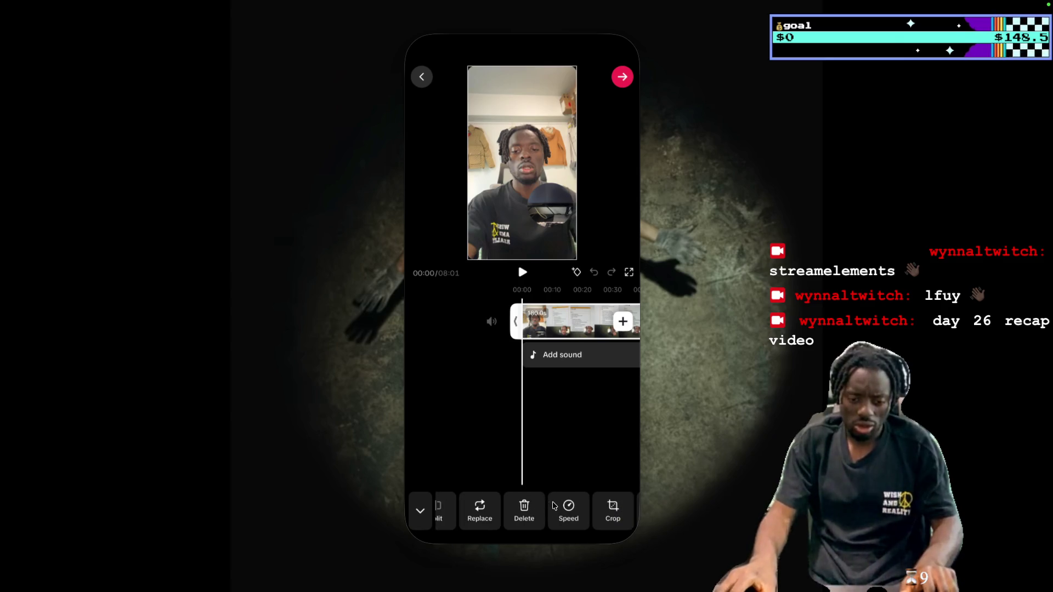
scroll(555, 507, "right", 4)
scroll(554, 508, "right", 3)
scroll(554, 507, "right", 2)
scroll(554, 508, "right", 2)
scroll(554, 509, "right", 2)
scroll(554, 509, "right", 2)
scroll(554, 509, "right", 3)
scroll(554, 509, "right", 3)
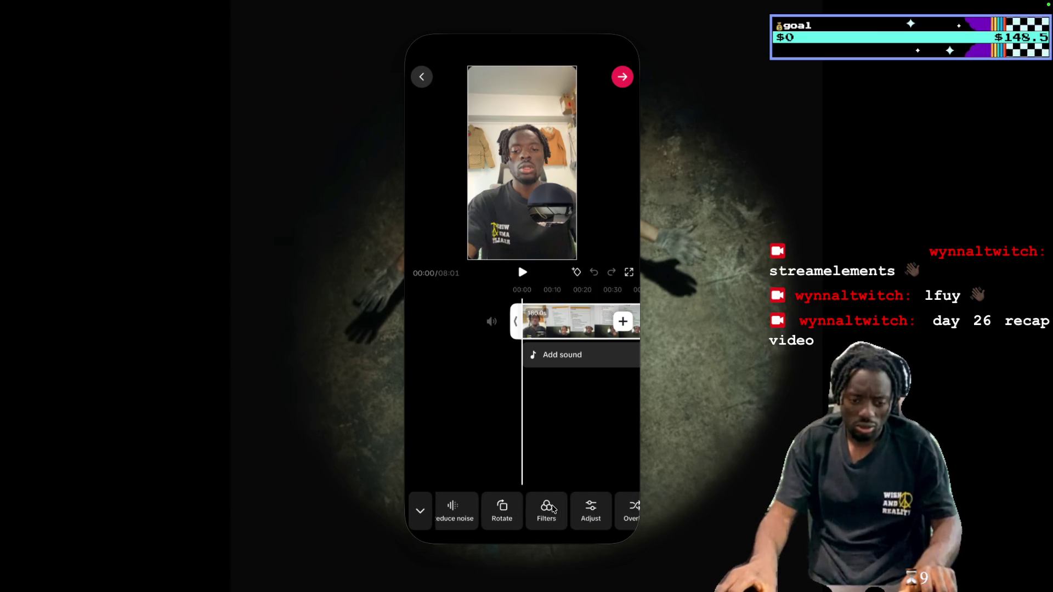
scroll(553, 509, "right", 2)
scroll(553, 509, "right", 2)
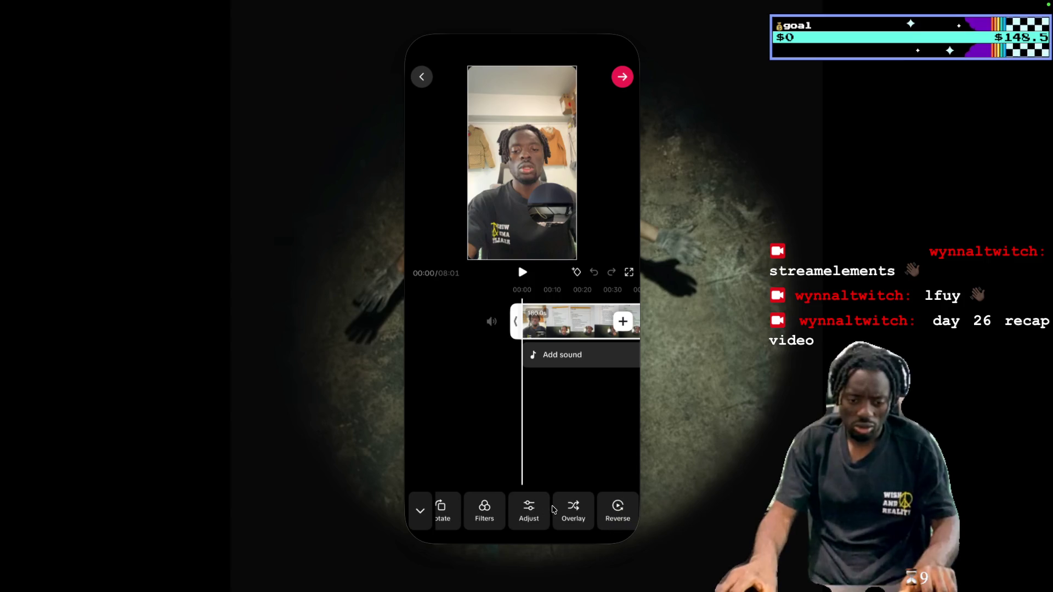
scroll(553, 509, "right", 1)
scroll(553, 509, "right", 2)
scroll(552, 509, "right", 2)
scroll(553, 509, "right", 2)
scroll(553, 509, "right", 2)
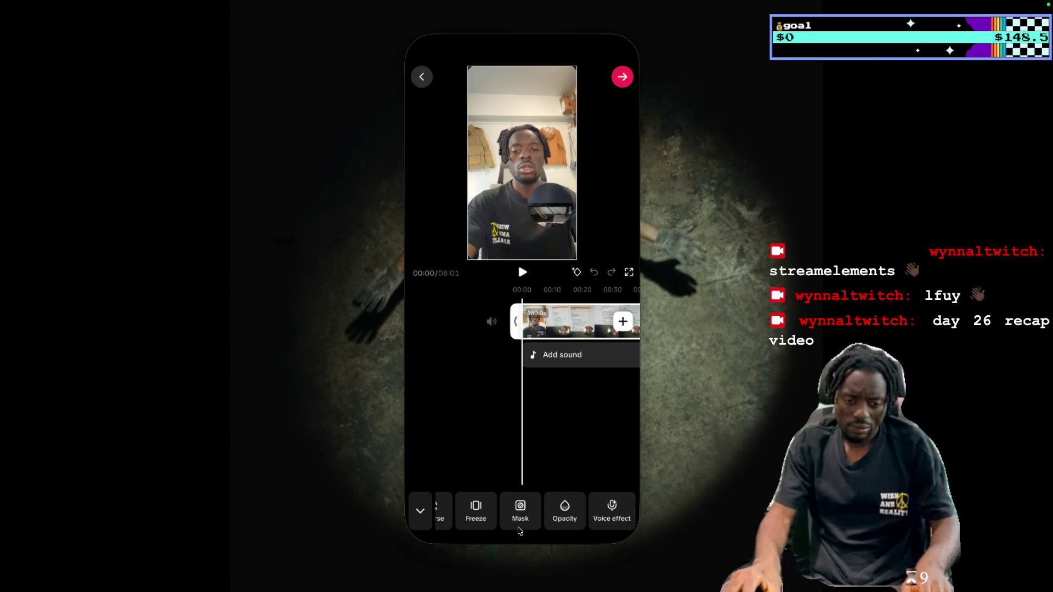
left_click_drag(522, 538, 509, 447)
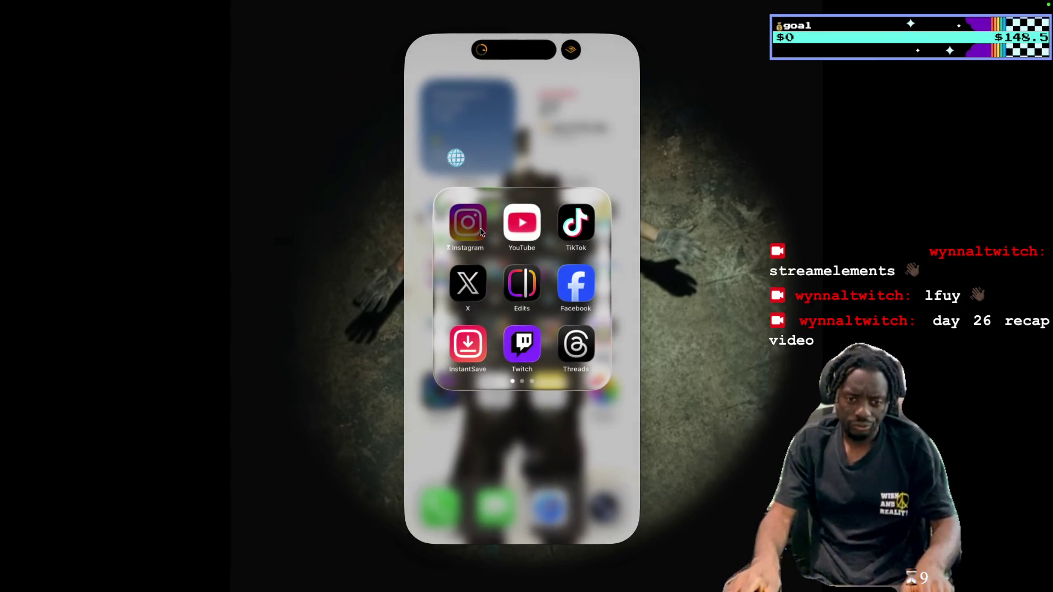
Launch Edits and unlock it with the iPhone password
left_click(516, 281)
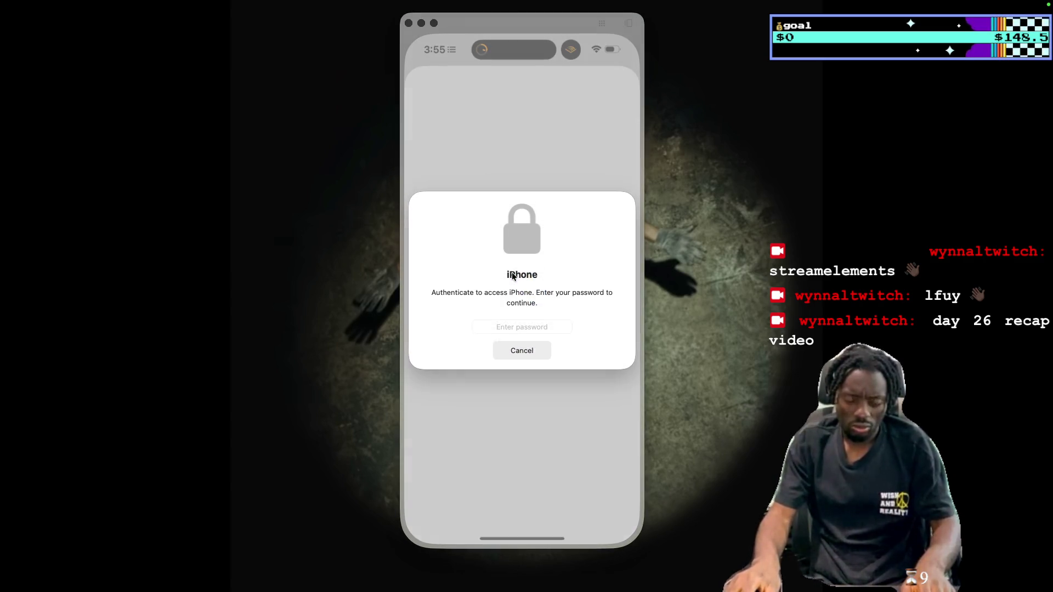
type("••••••")
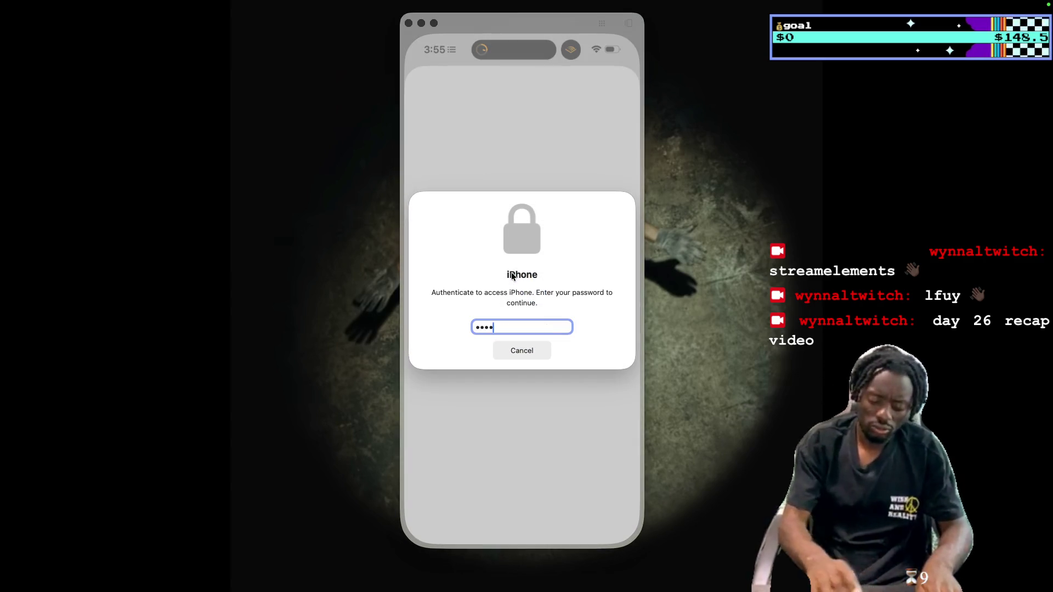
key("Return")
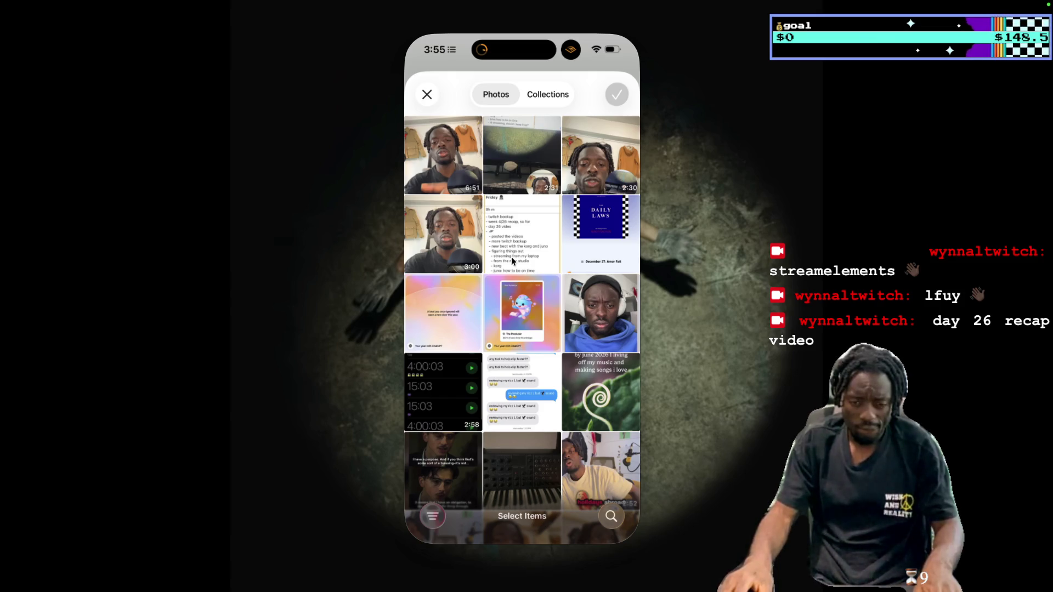
left_click(459, 229)
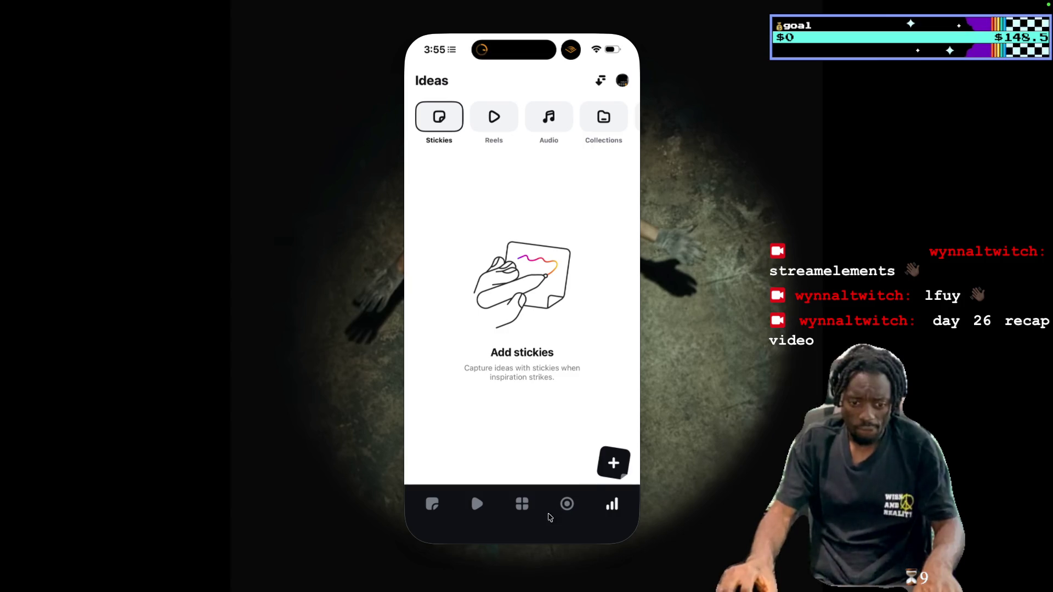
Create a new Edits project from the gallery using the 3:00 video
left_click(525, 507)
left_click(617, 464)
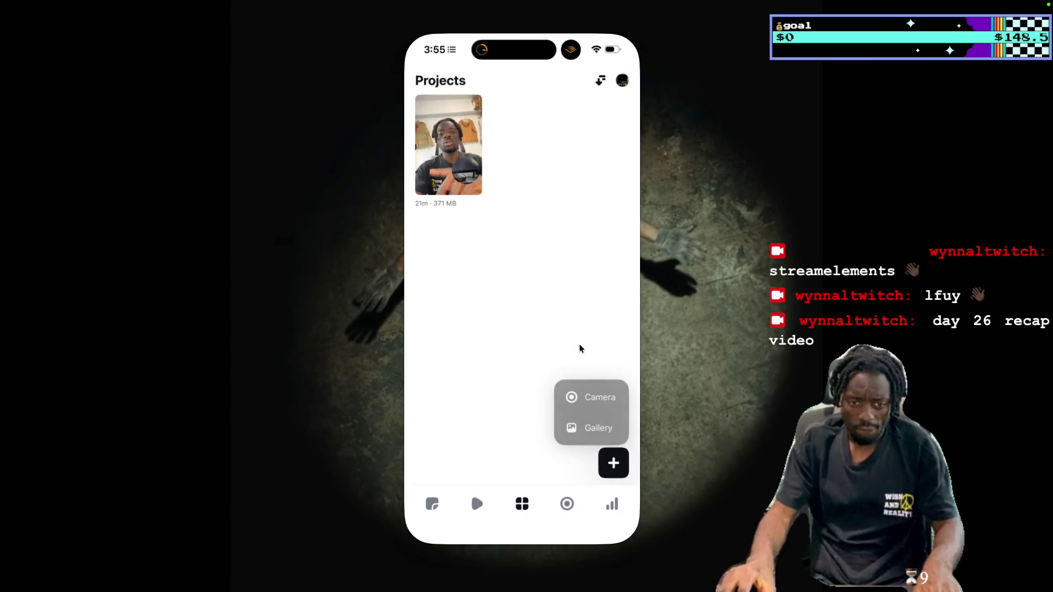
left_click(605, 425)
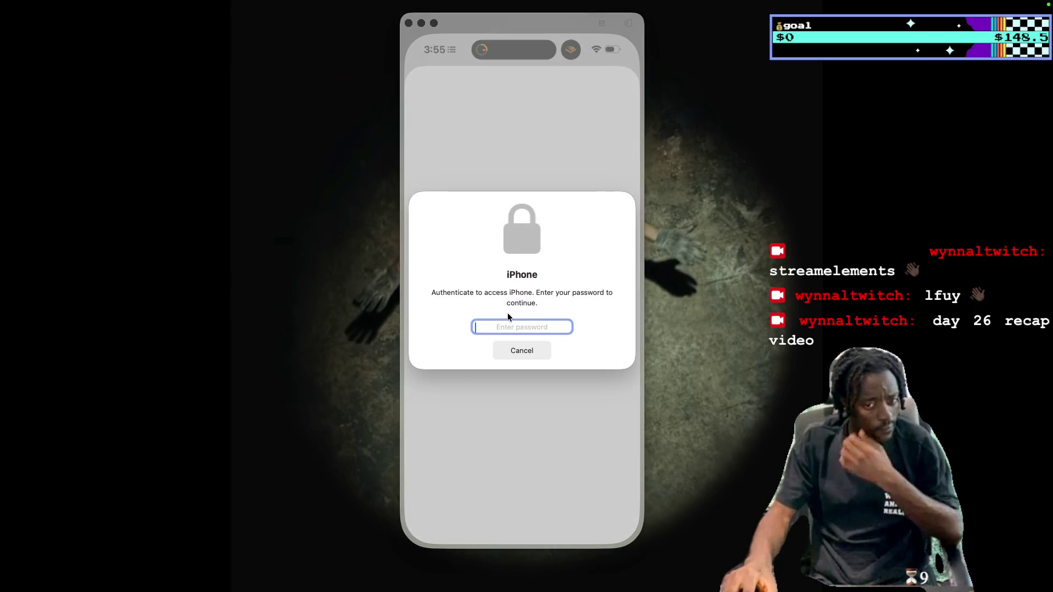
type("********")
key("Return")
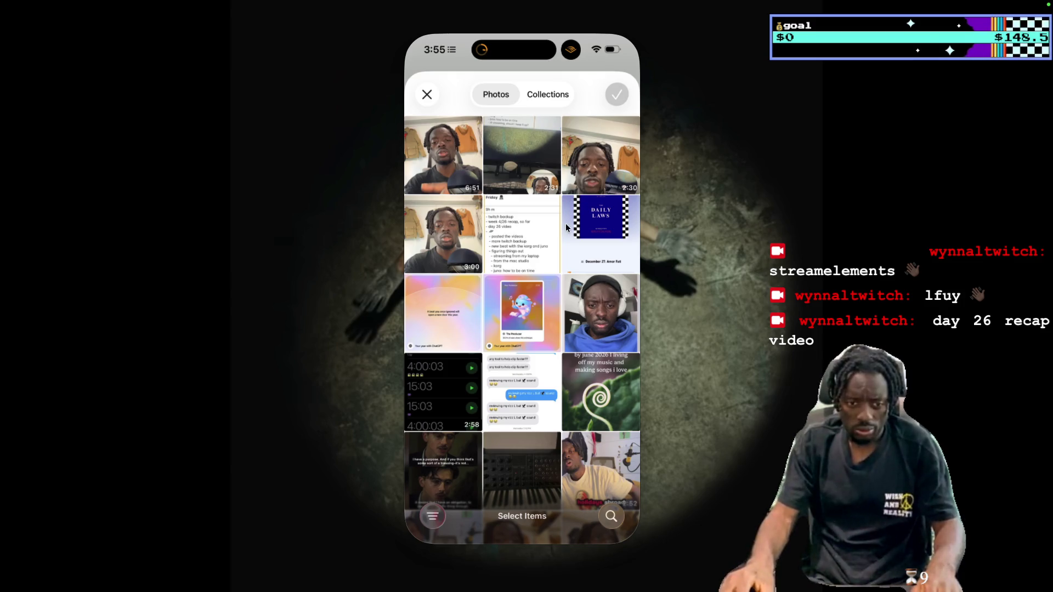
left_click(462, 229)
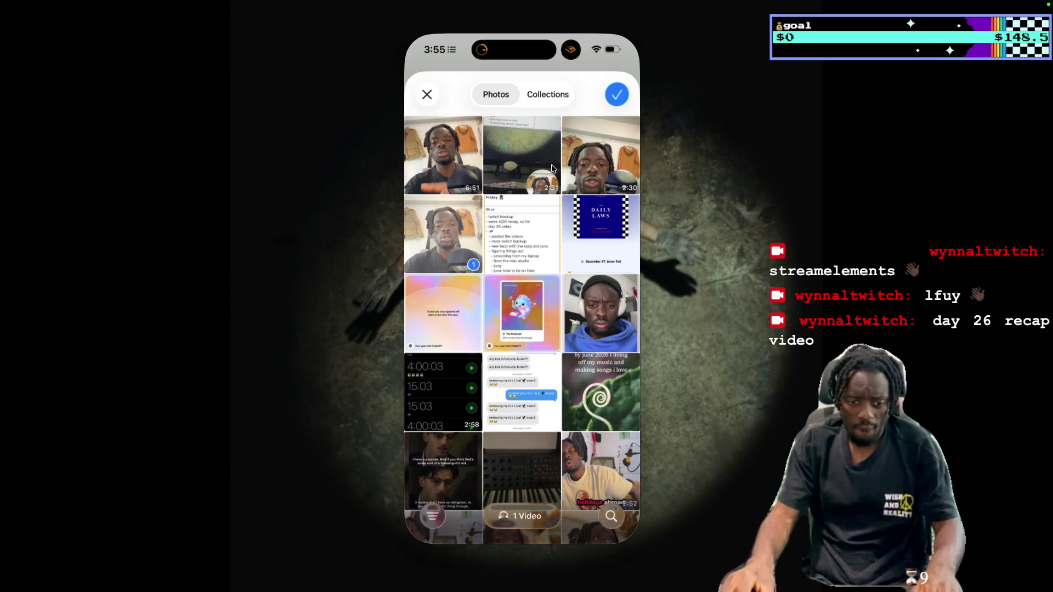
left_click(615, 96)
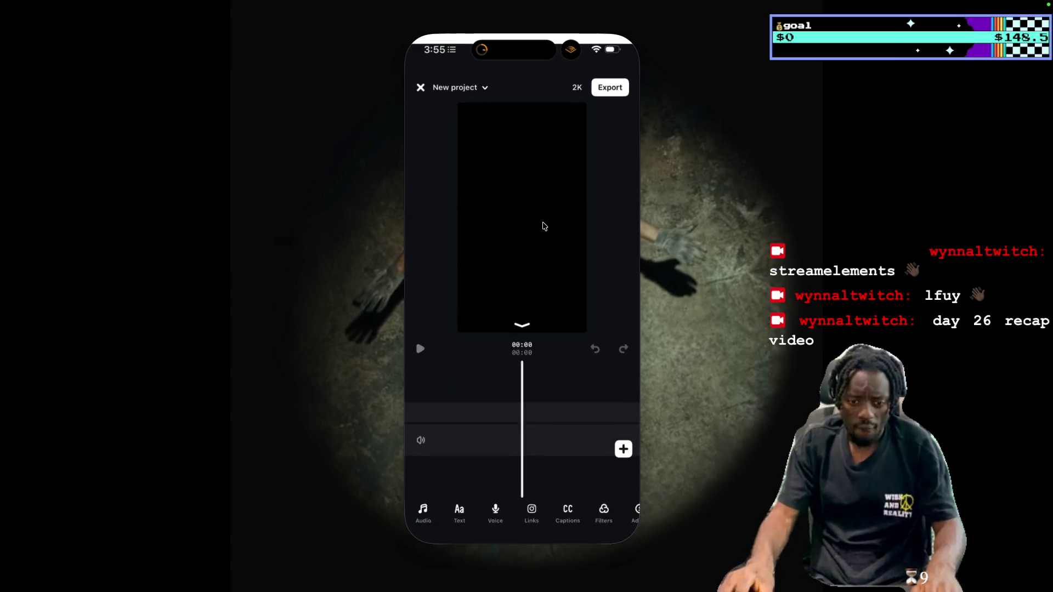
Apply Cut silences to the clip, removing 00:52, and save the 140 MB project
left_click(565, 432)
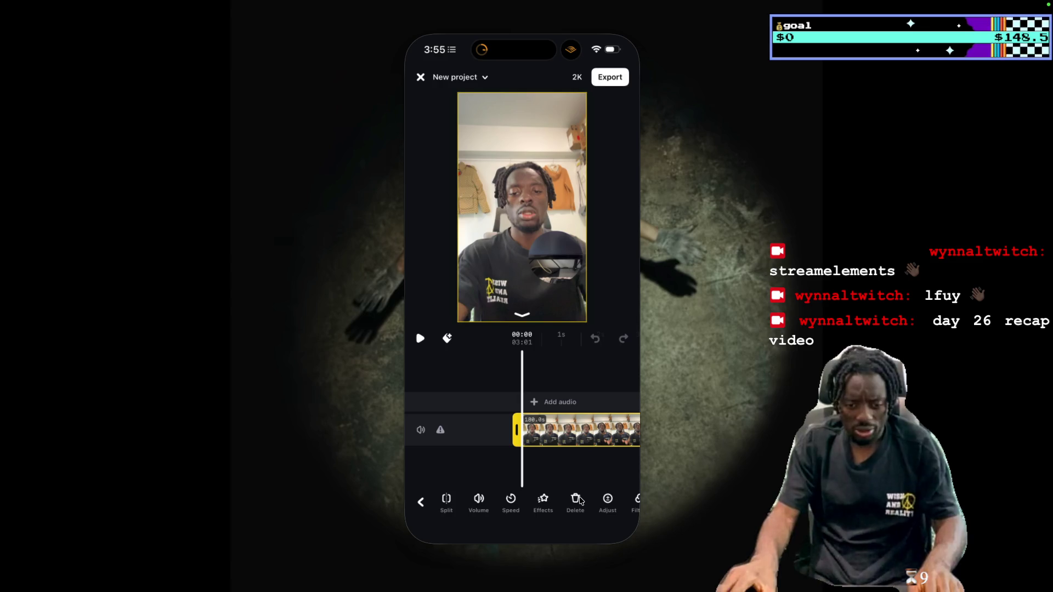
scroll(580, 501, "right", 5)
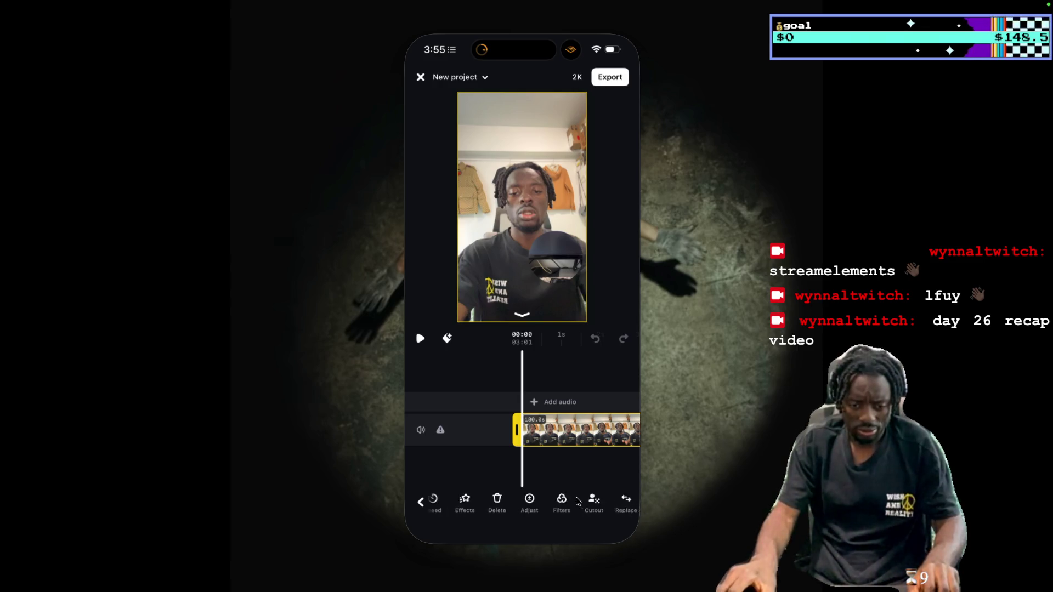
scroll(579, 501, "right", 5)
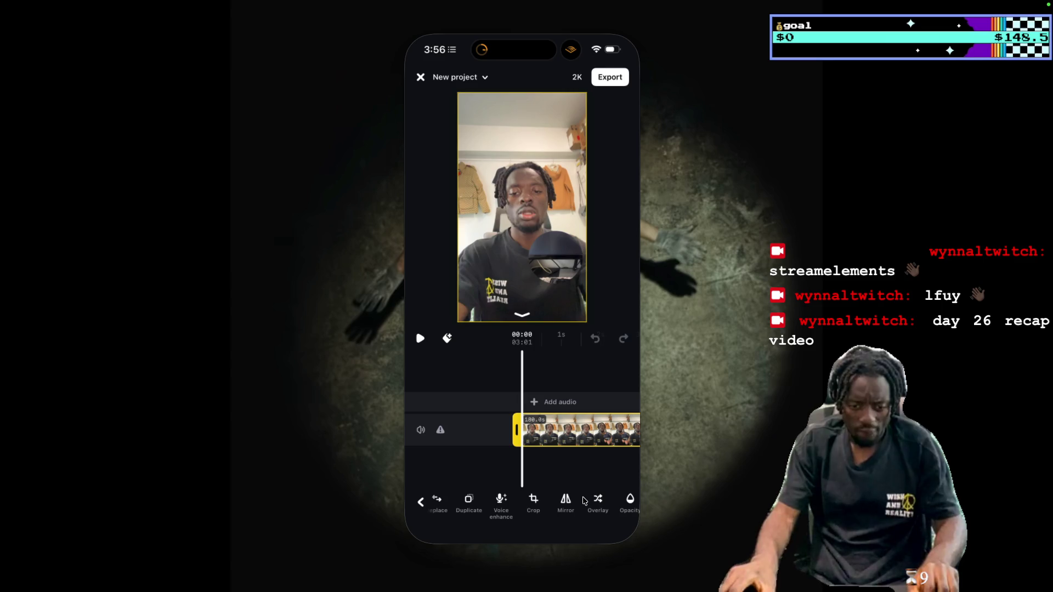
scroll(544, 513, "right", 2)
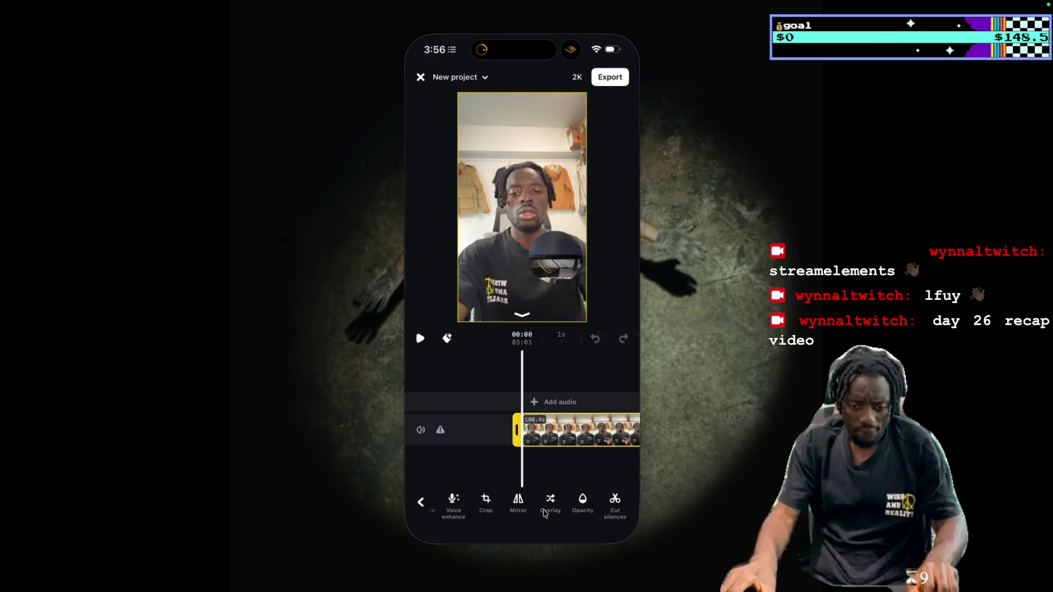
left_click(615, 501)
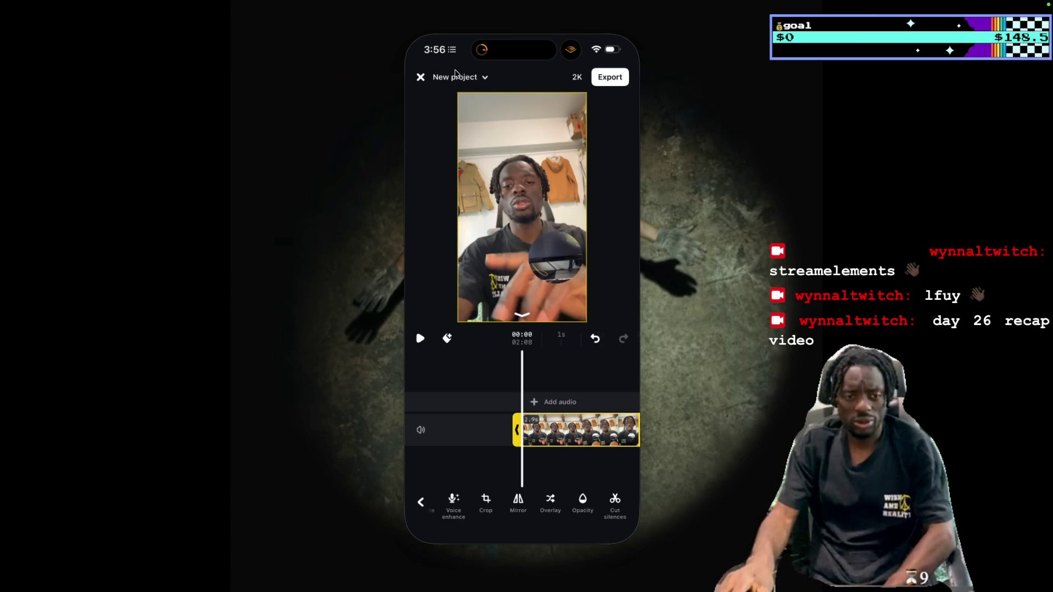
left_click(420, 77)
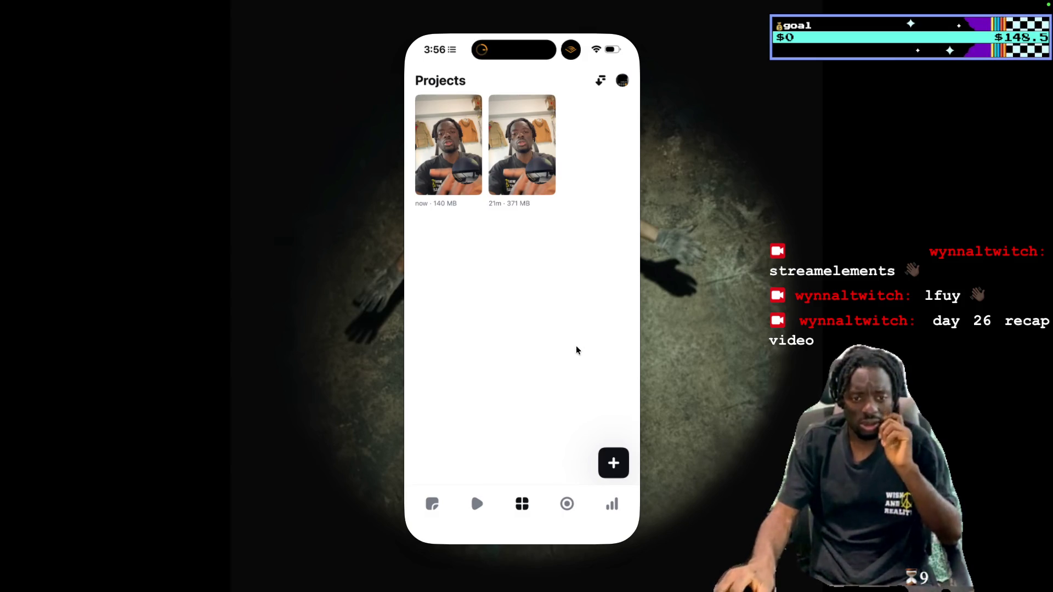
Leave Edits and switch to the editor with the three-clip 08:01 recap timeline
left_click(522, 538)
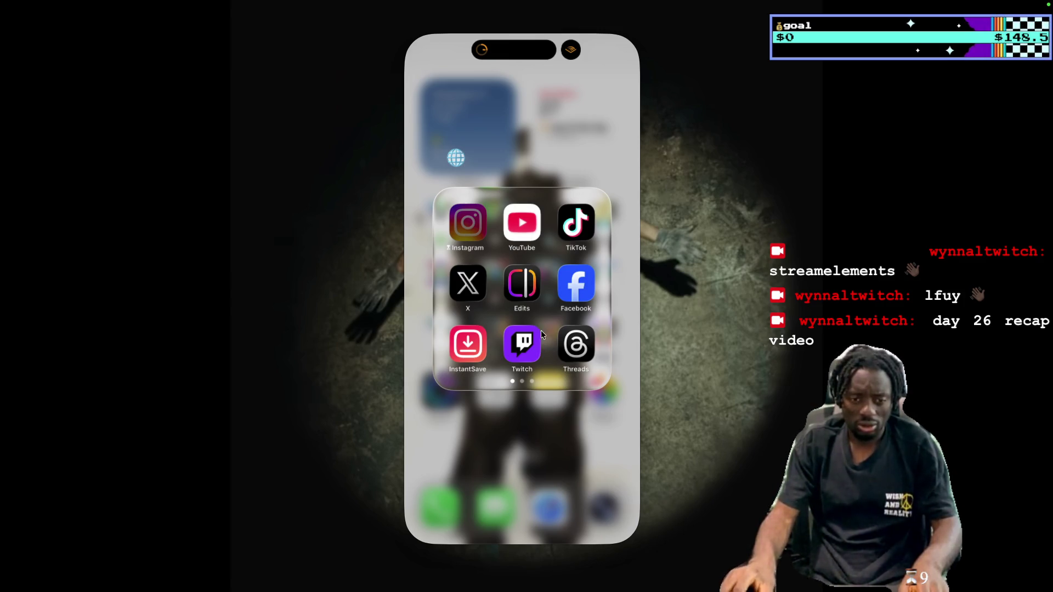
left_click(580, 230)
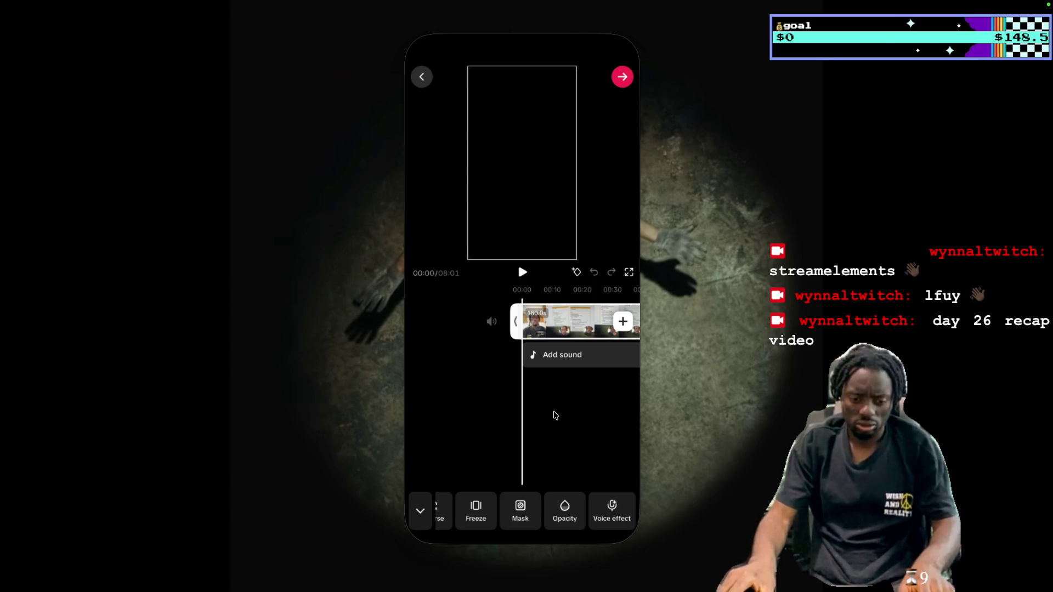
left_click(578, 393)
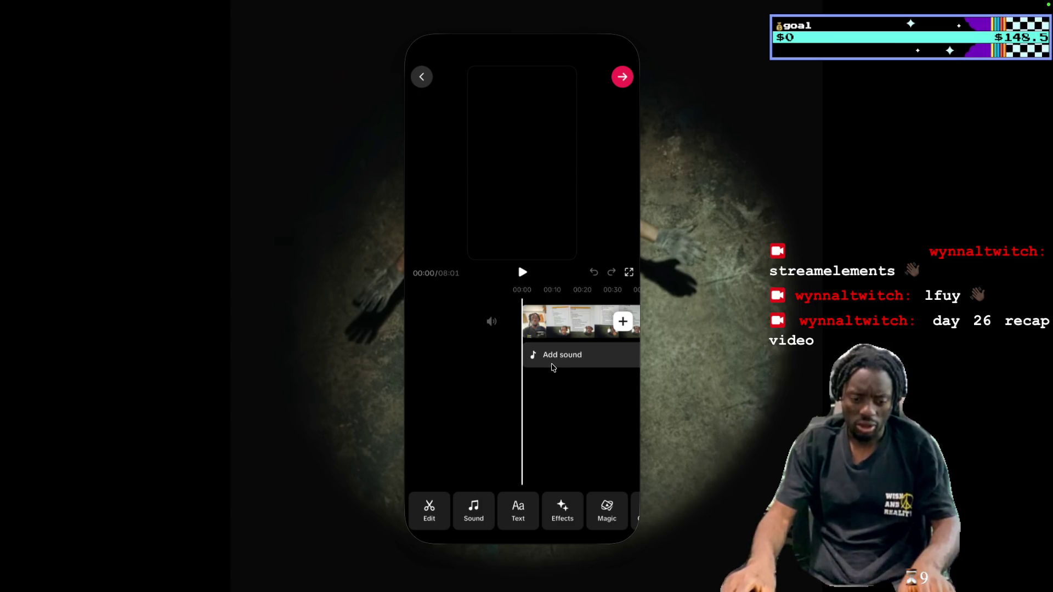
Run Captions on the 08:01 recap to auto-generate lines like 'AFTER 6 MONTHS OF'
scroll(598, 508, "right", 2)
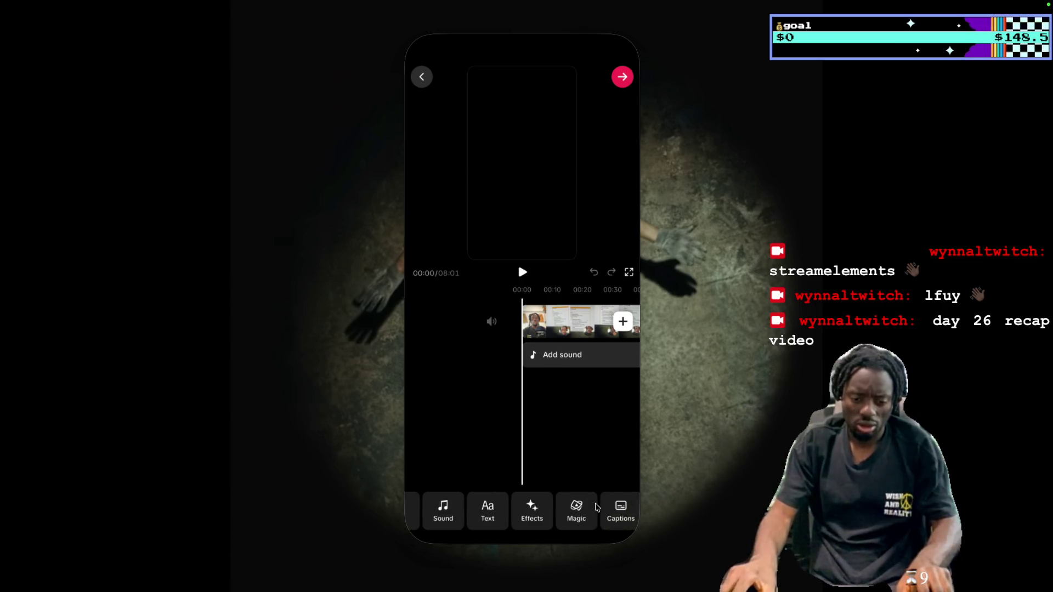
left_click(611, 509)
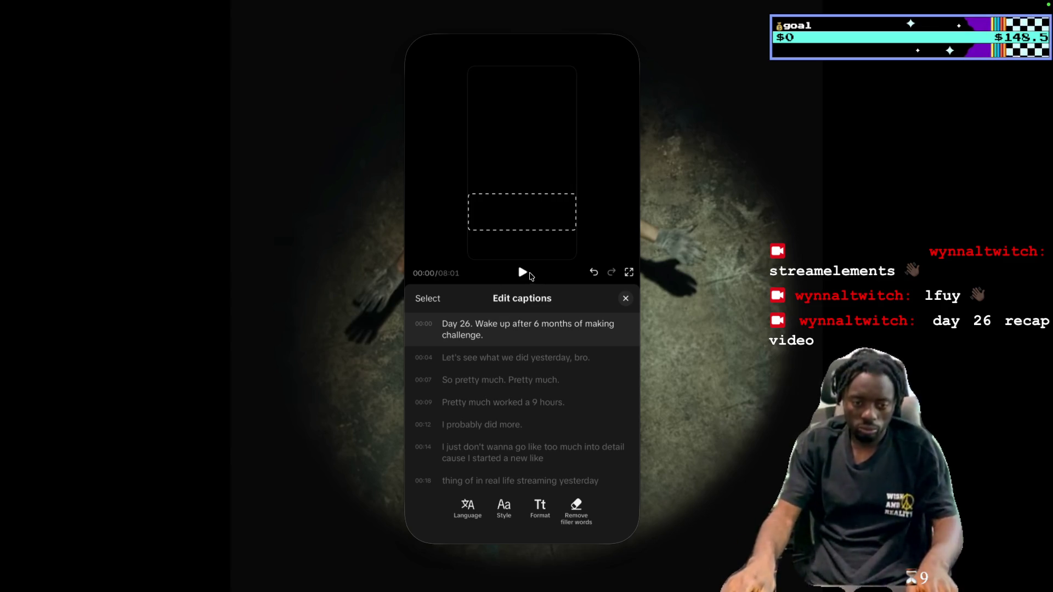
left_click(631, 300)
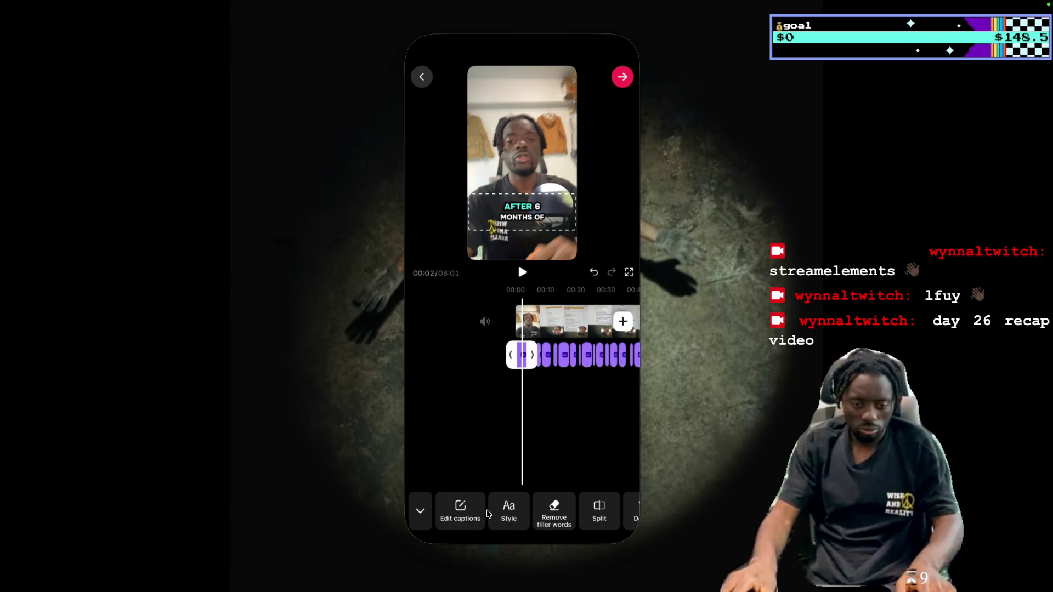
Change 'Wake up' to 'recap' in the first caption, then select the video clip
left_click(470, 510)
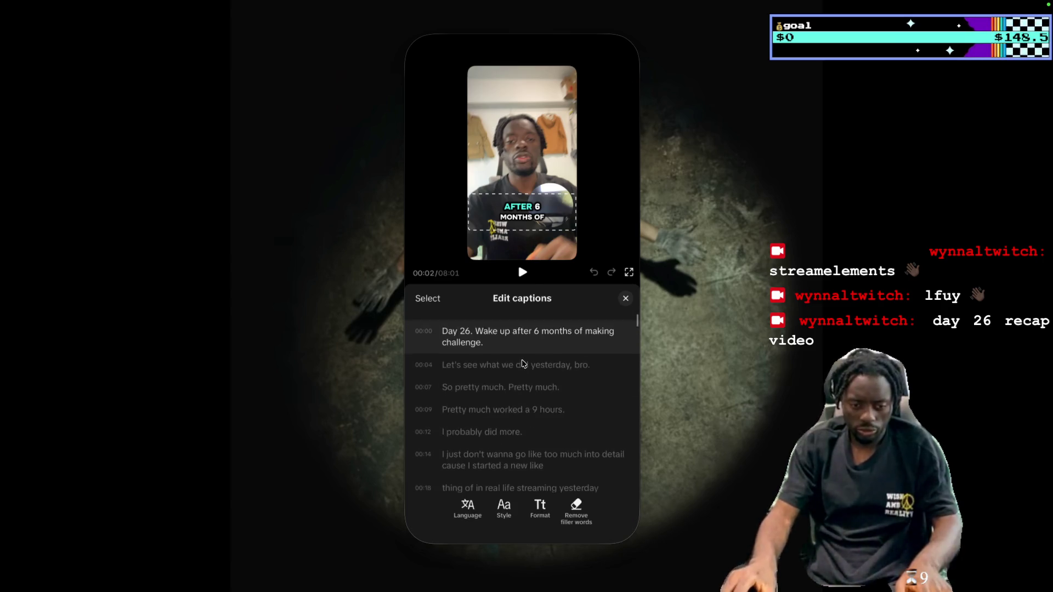
left_click(522, 273)
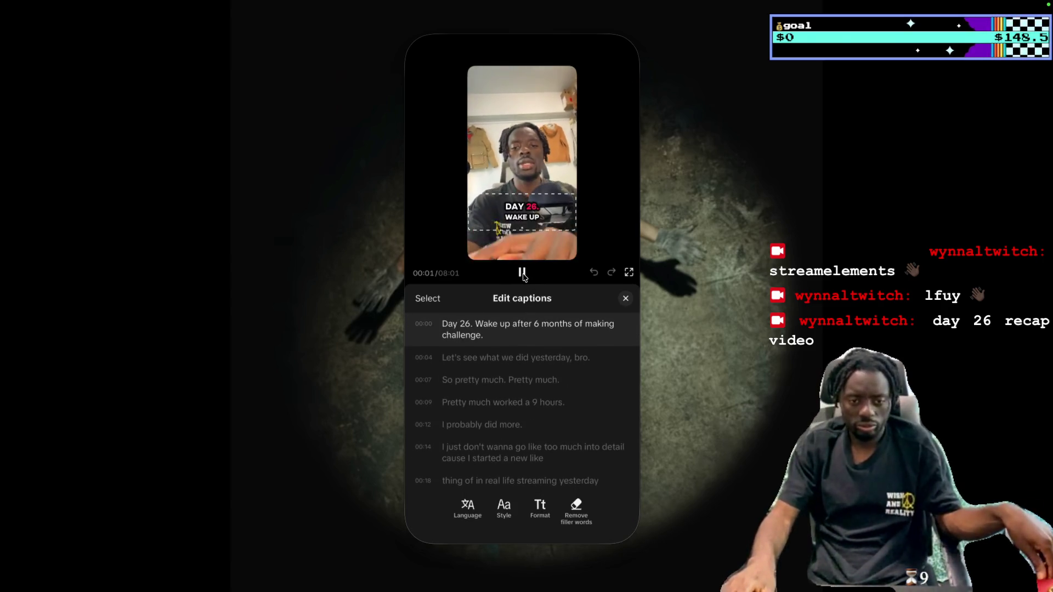
left_click(522, 273)
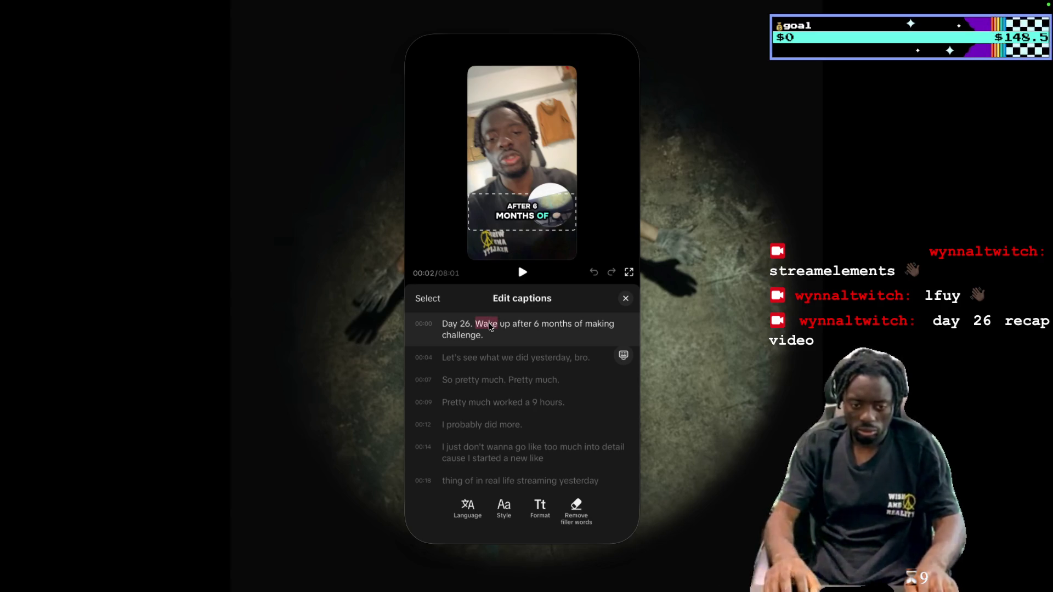
type("re")
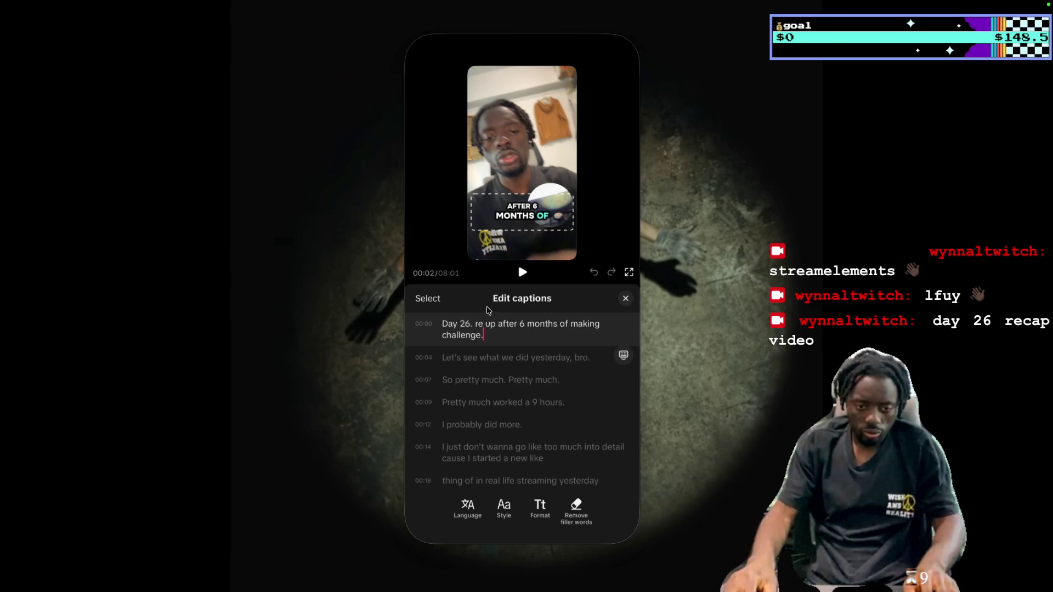
key("BackSpace")
type("ca")
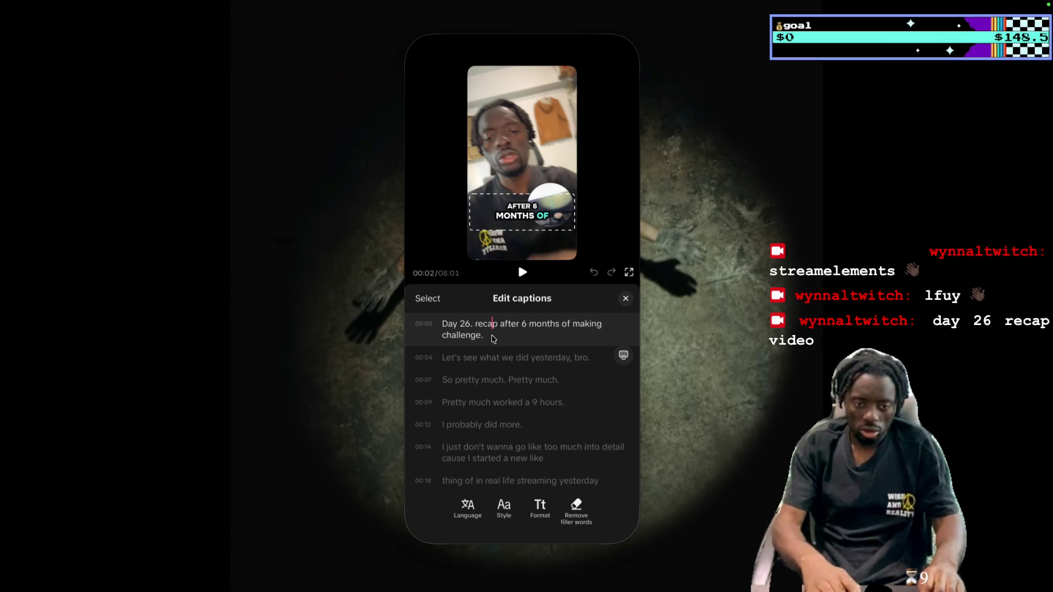
left_click(626, 299)
left_click(567, 330)
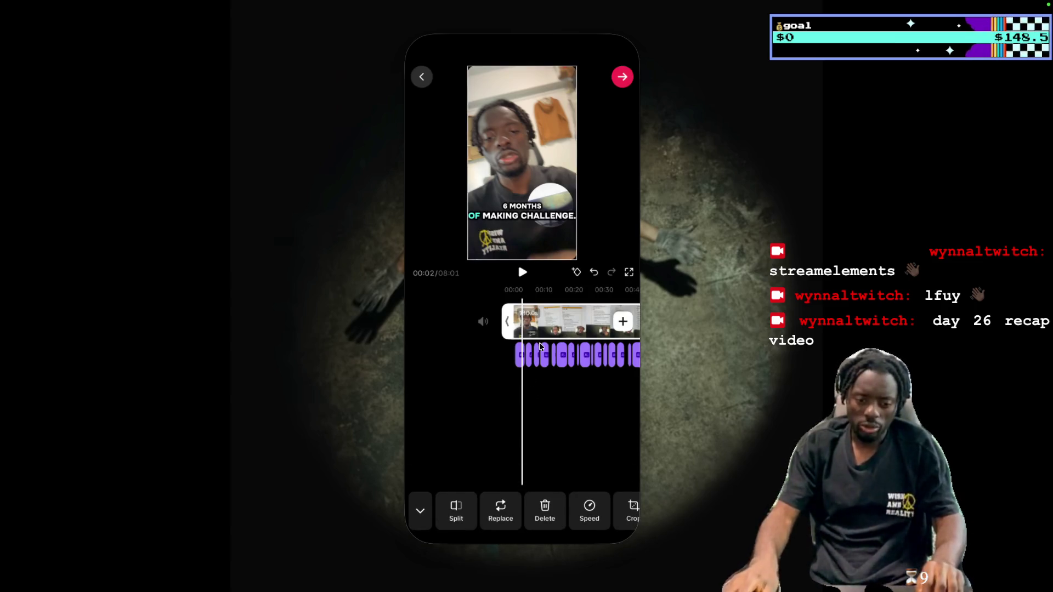
left_click(591, 508)
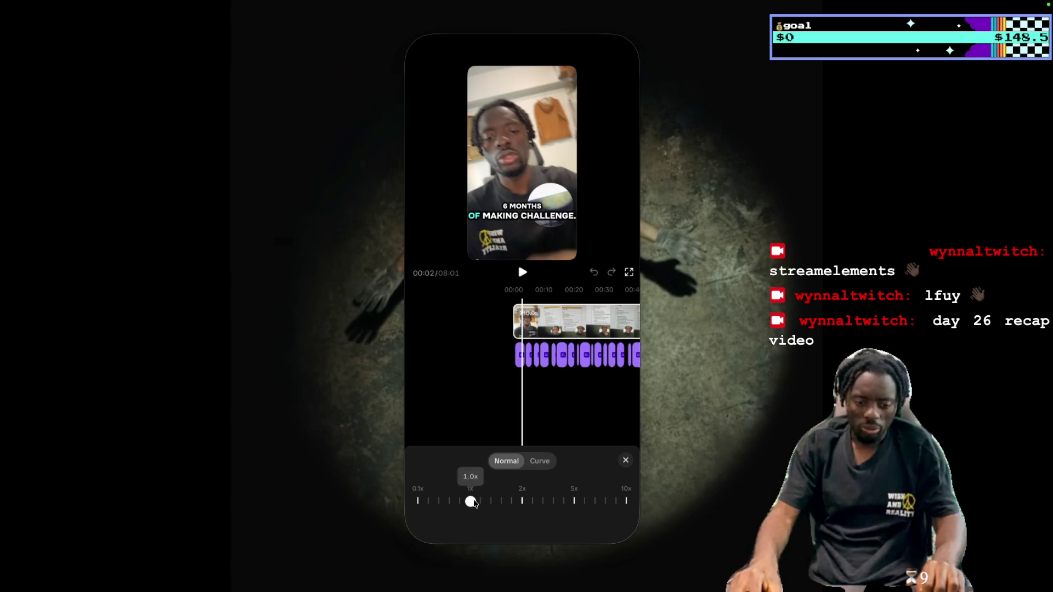
Set the clip speed to about 1.6x, shortening the recap from 08:01 to 06:53
mouse_move(491, 504)
left_mouse_down()
mouse_move(521, 507)
mouse_move(507, 502)
left_mouse_up()
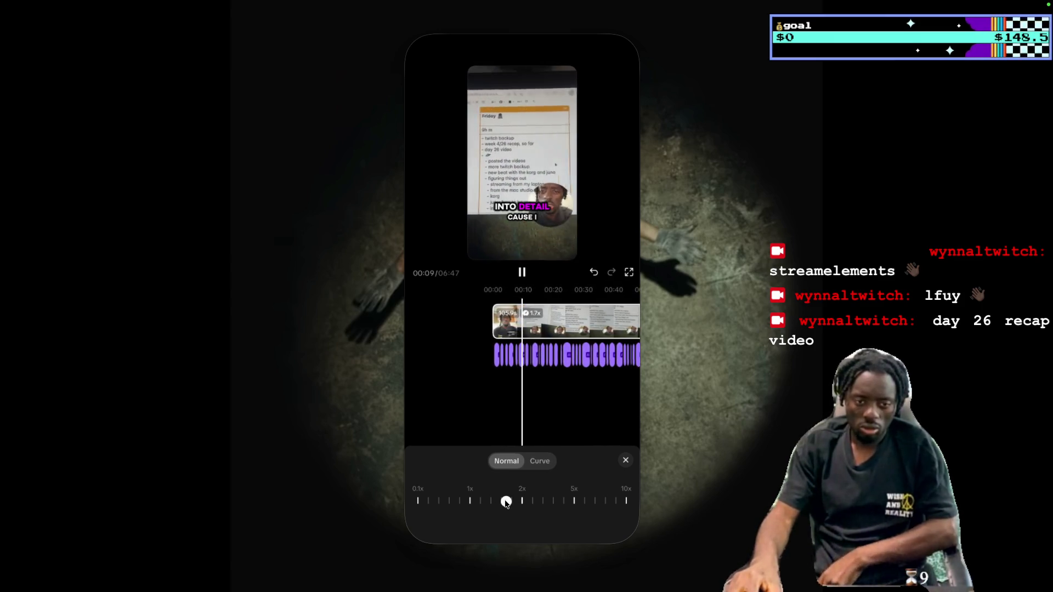
left_click_drag(507, 501, 500, 501)
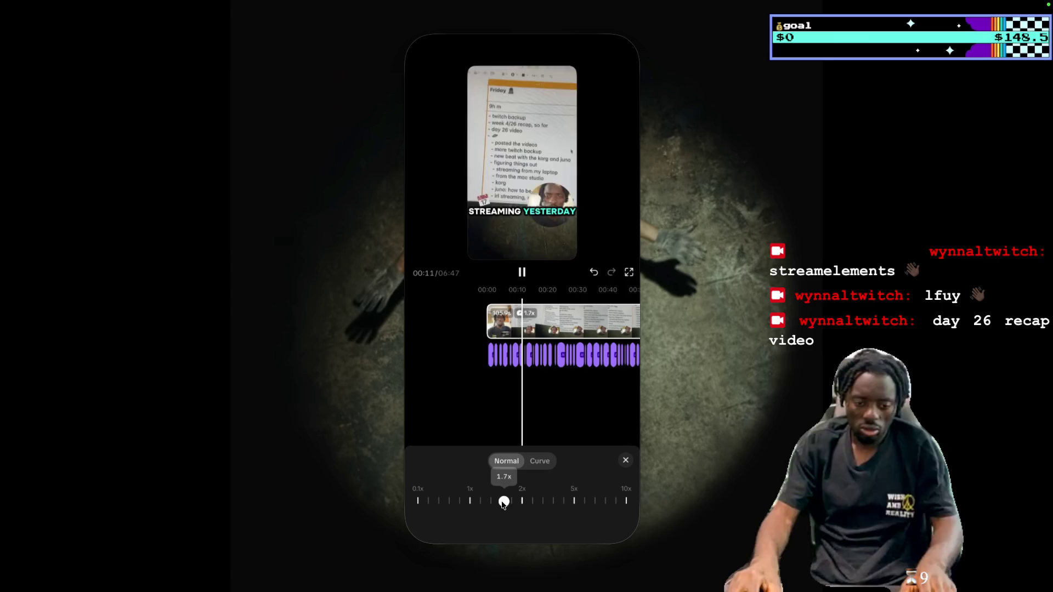
left_click(625, 461)
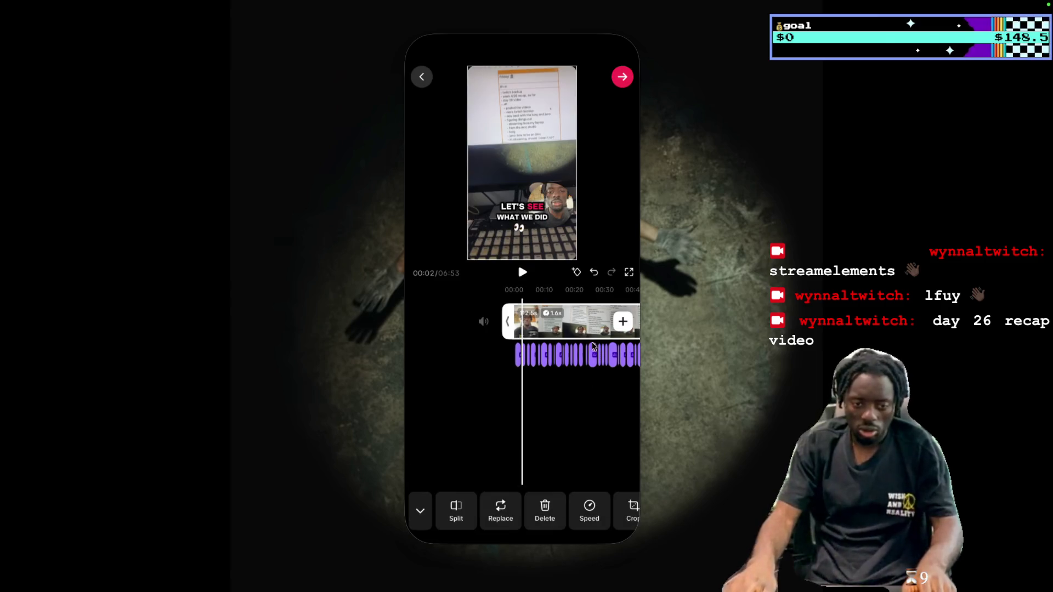
Open the caption lines and correct the 00:05 caption by typing 'the'
left_click(518, 359)
left_click(467, 518)
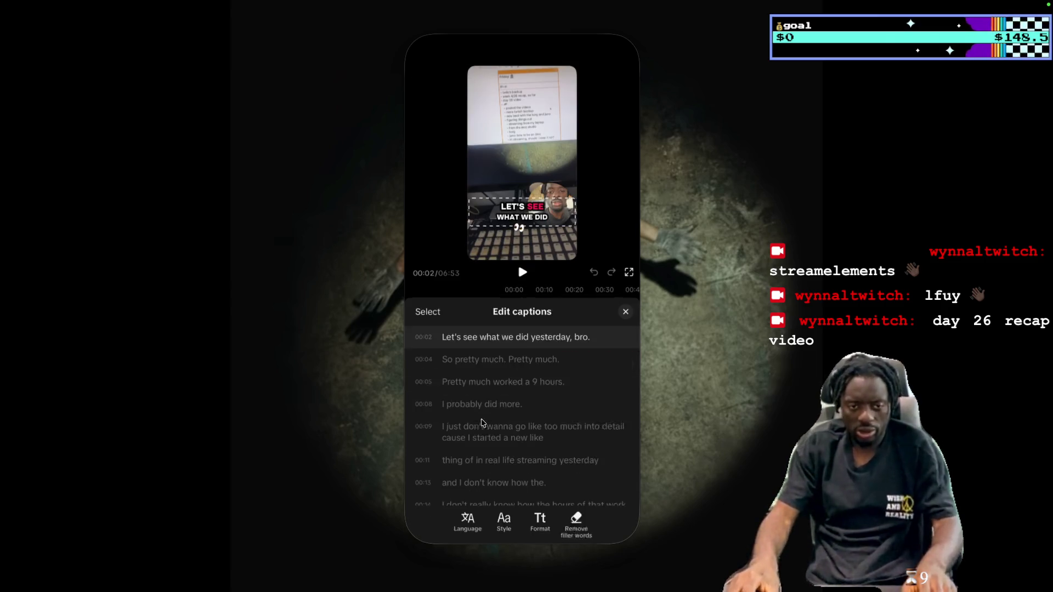
scroll(494, 365, "down", 2)
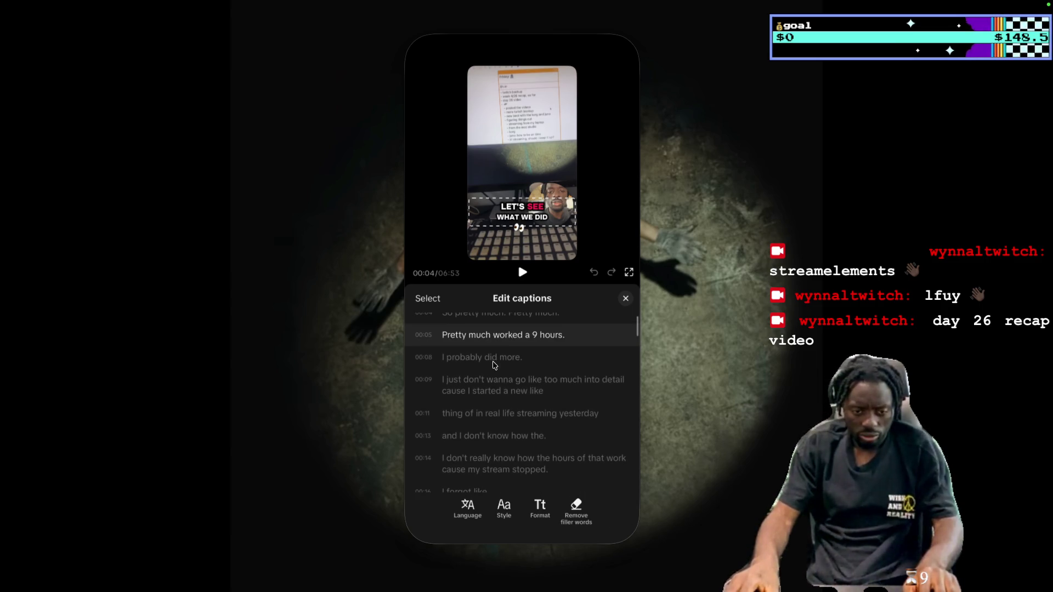
left_click(524, 277)
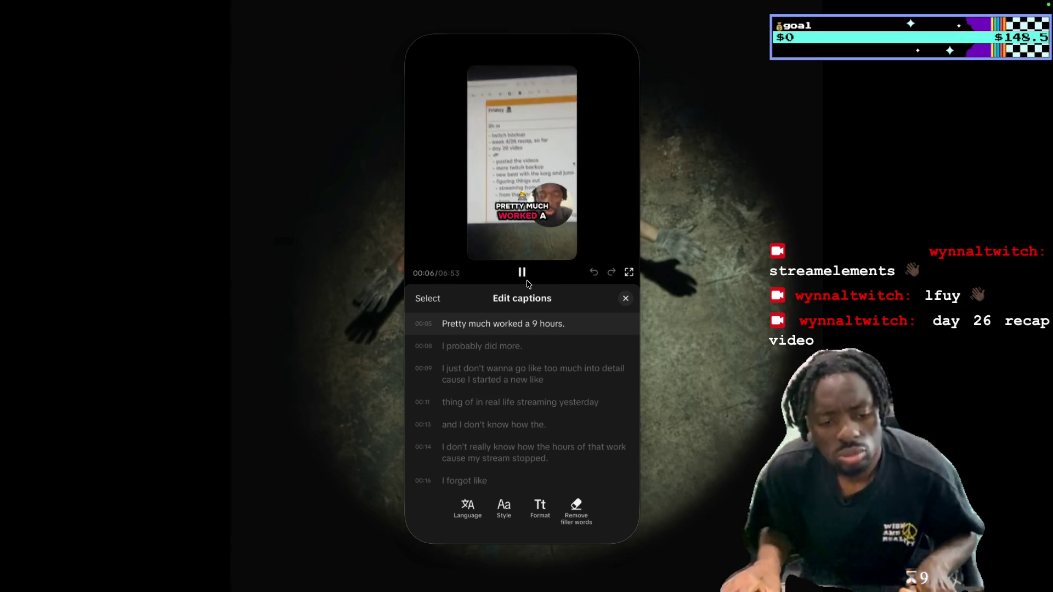
left_click(527, 282)
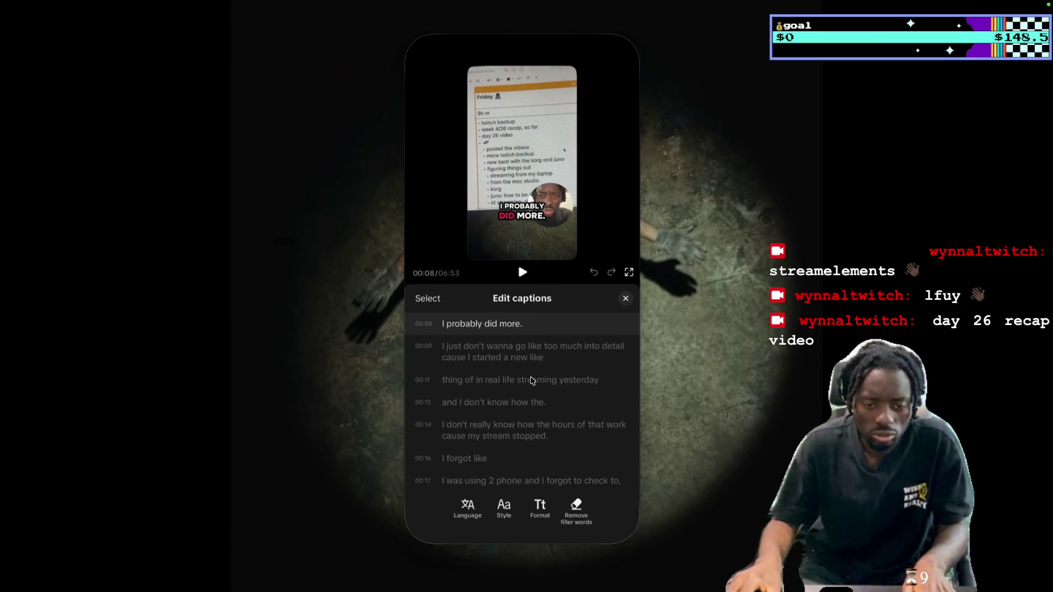
scroll(531, 337, "up", 1)
left_click(530, 333)
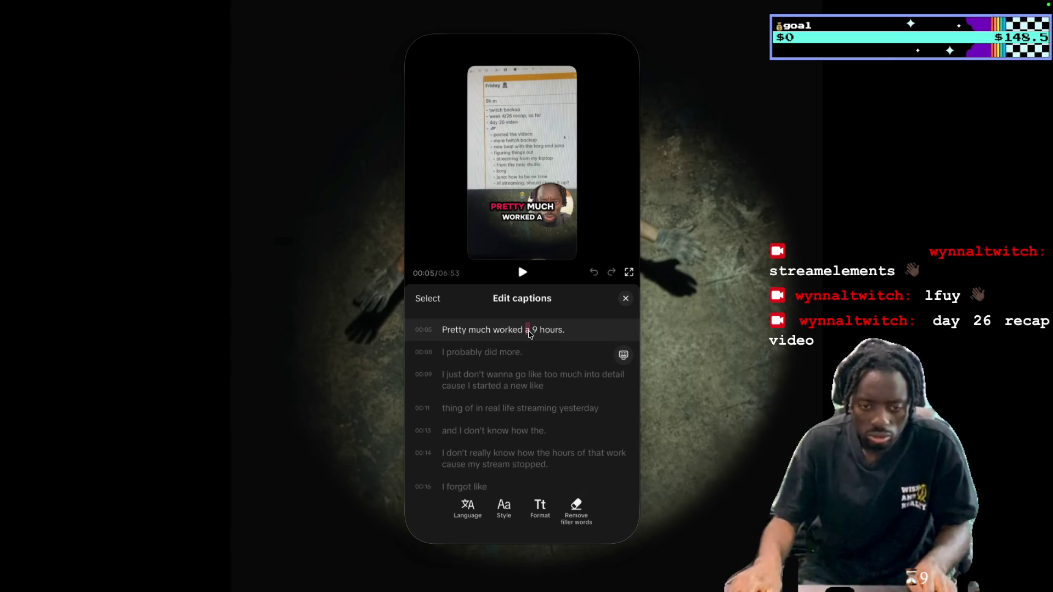
type("the")
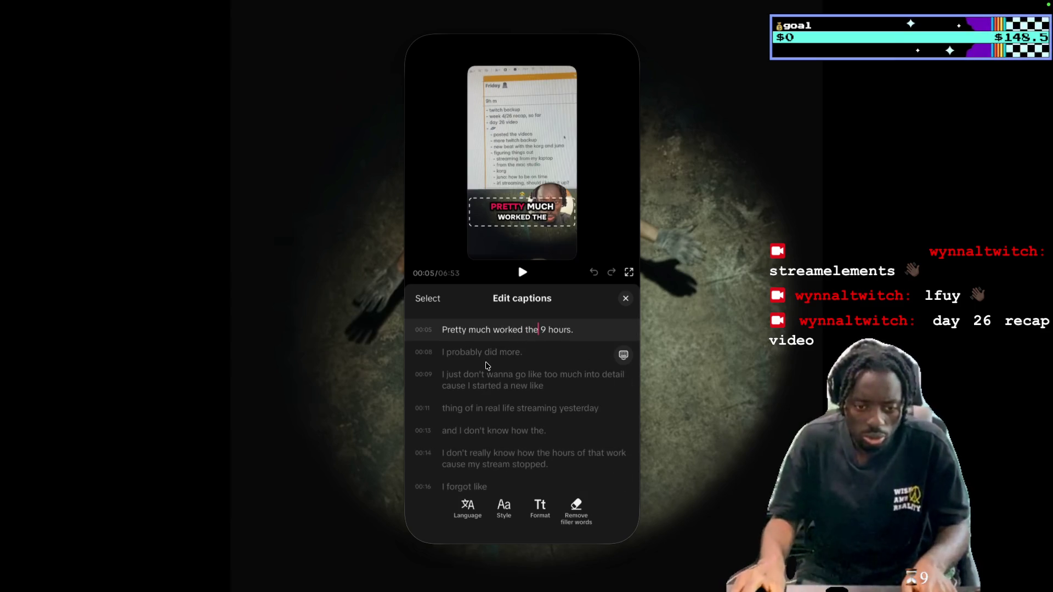
Review the 00:11–00:14 captions and add a hyphen so the line ends 'check to-'
scroll(489, 378, "down", 1)
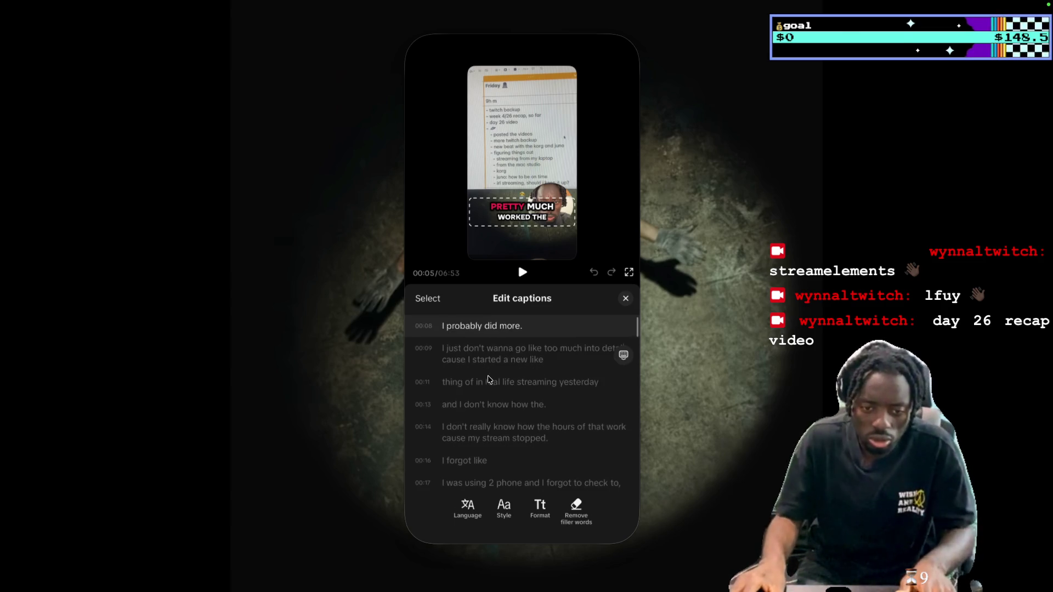
scroll(515, 347, "down", 1)
scroll(516, 347, "down", 1)
scroll(517, 346, "down", 1)
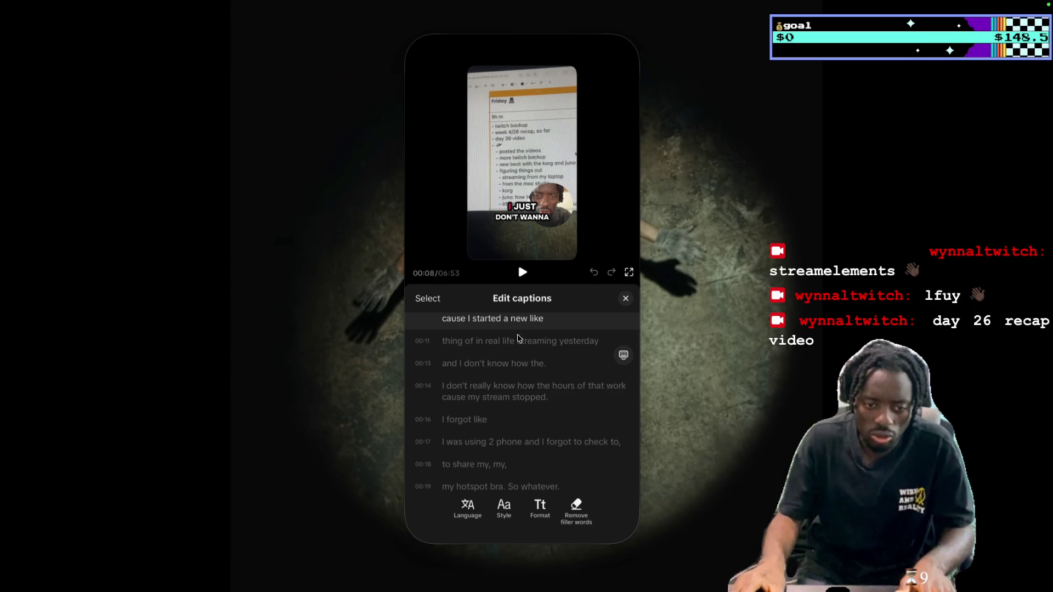
scroll(519, 344, "down", 1)
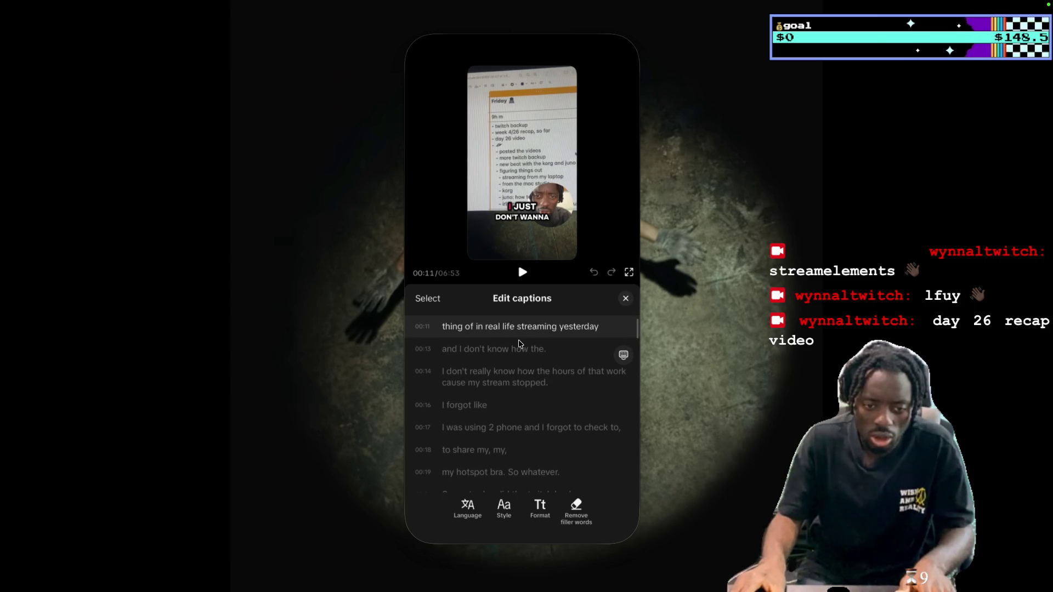
left_click(522, 272)
left_click(523, 273)
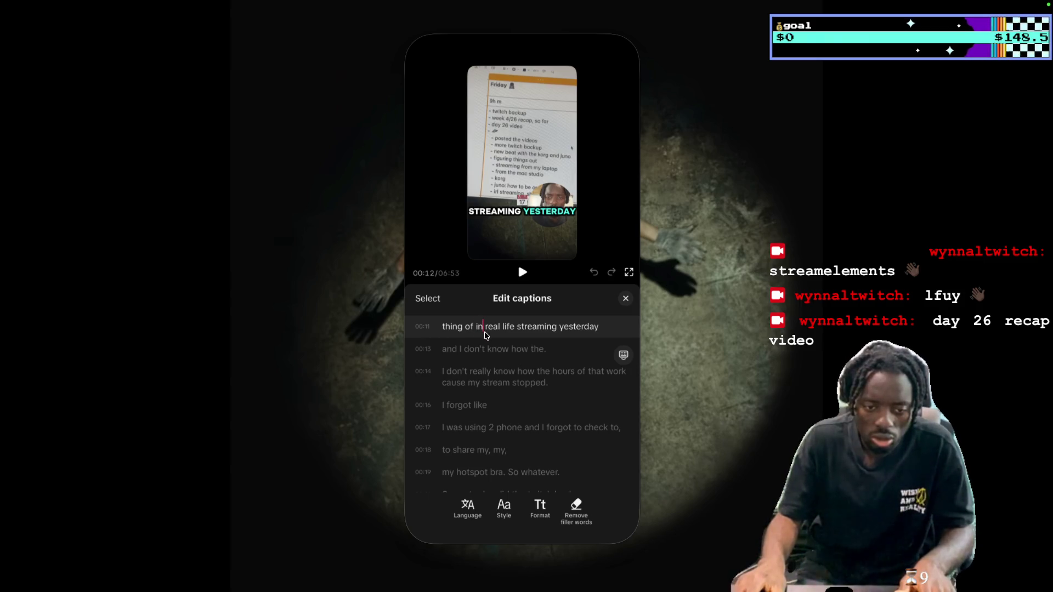
left_click(523, 273)
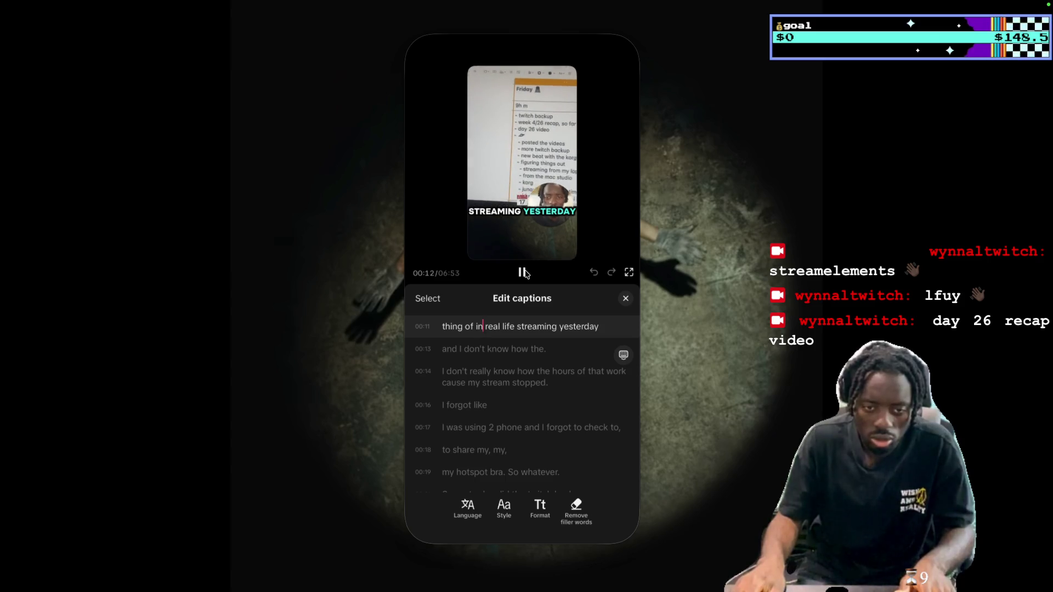
left_click(523, 273)
scroll(521, 341, "up", 1)
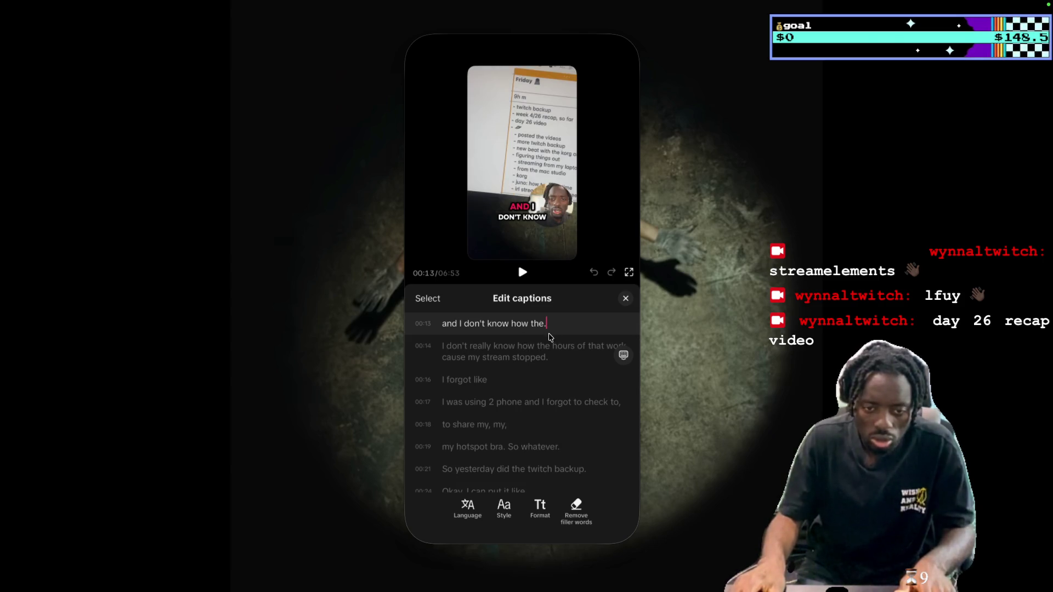
type("-")
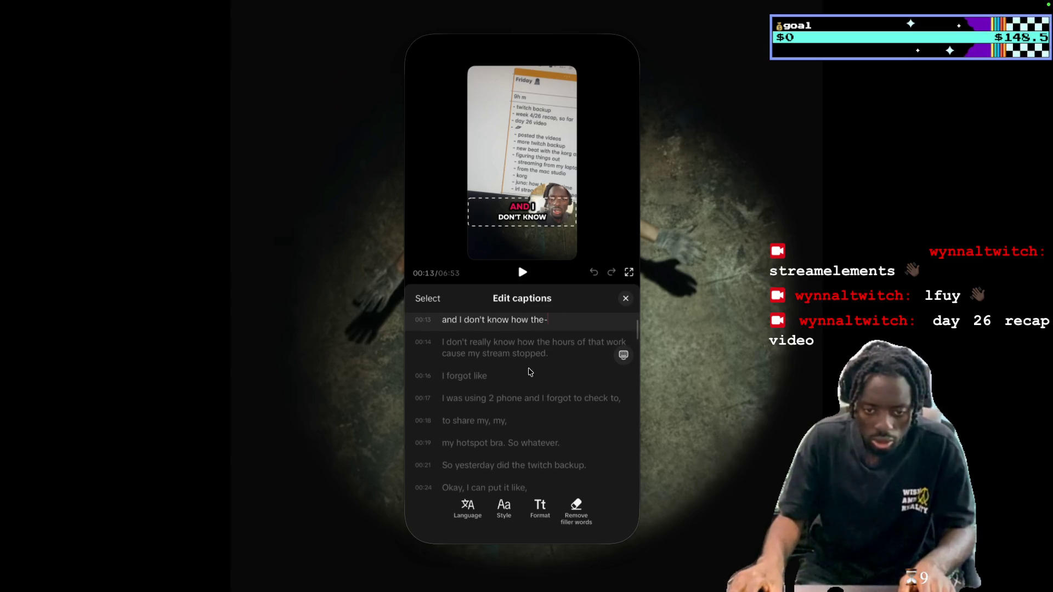
Change 'phone' to 'phones' so the caption reads '2 phones'
scroll(527, 371, "down", 1)
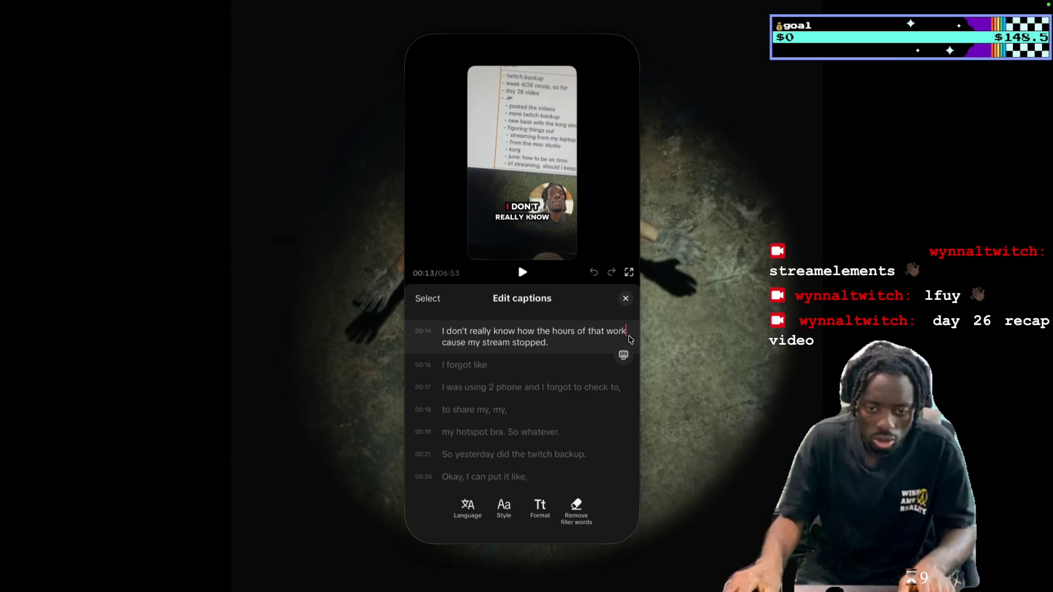
type("s")
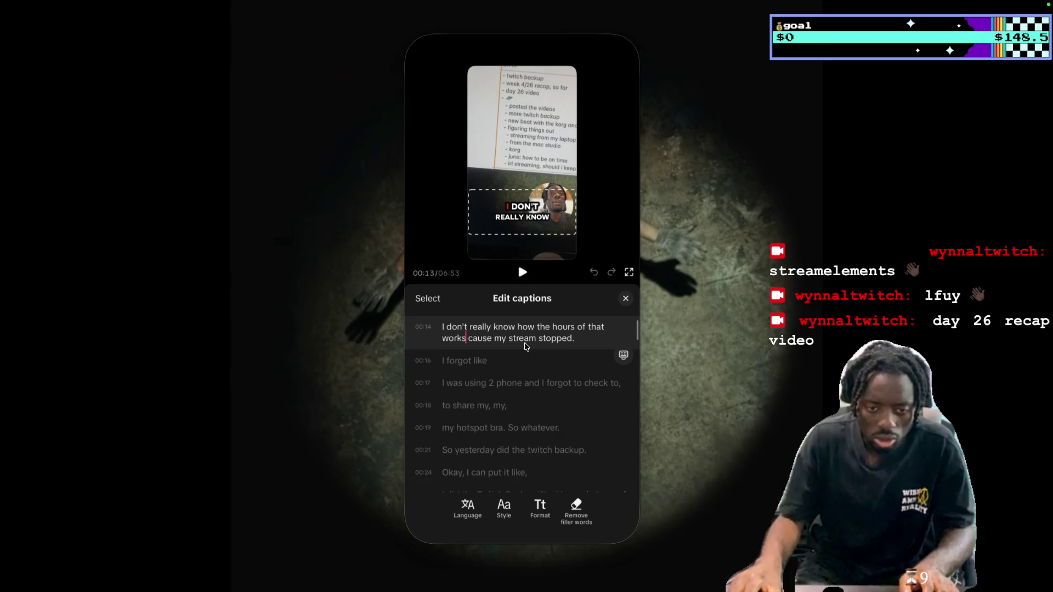
left_click(524, 273)
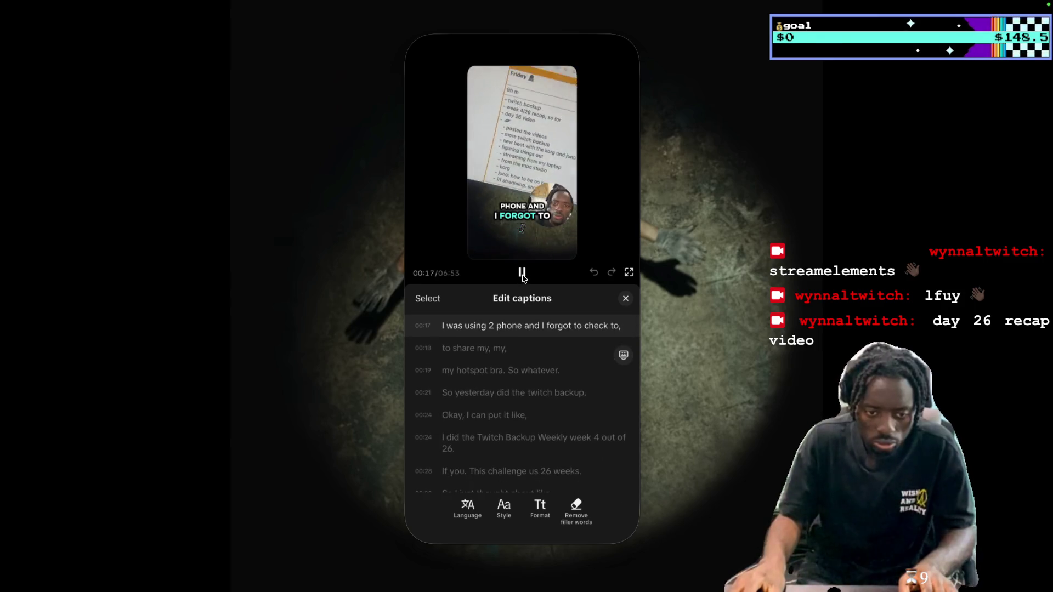
left_click(521, 275)
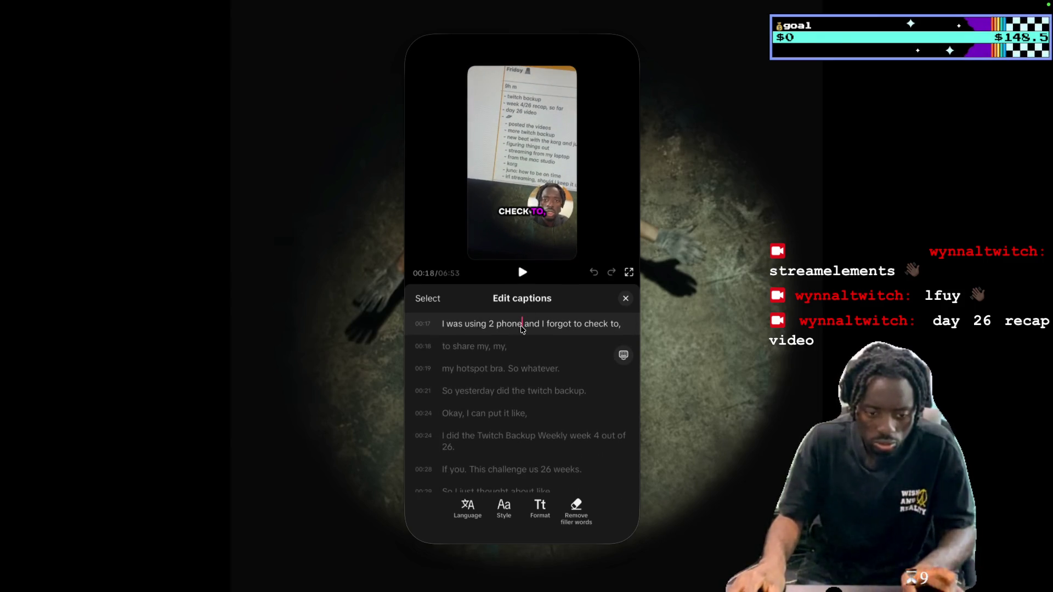
type("s")
Replace the commas with hyphens in the 00:18 'to share my- my' caption
scroll(514, 323, "down", 1)
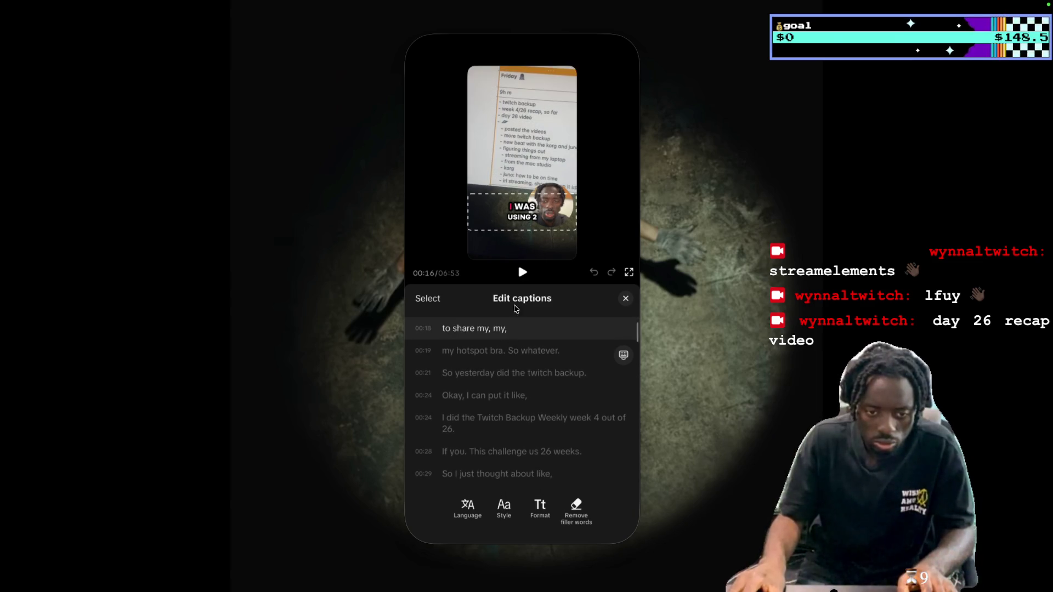
left_click(522, 274)
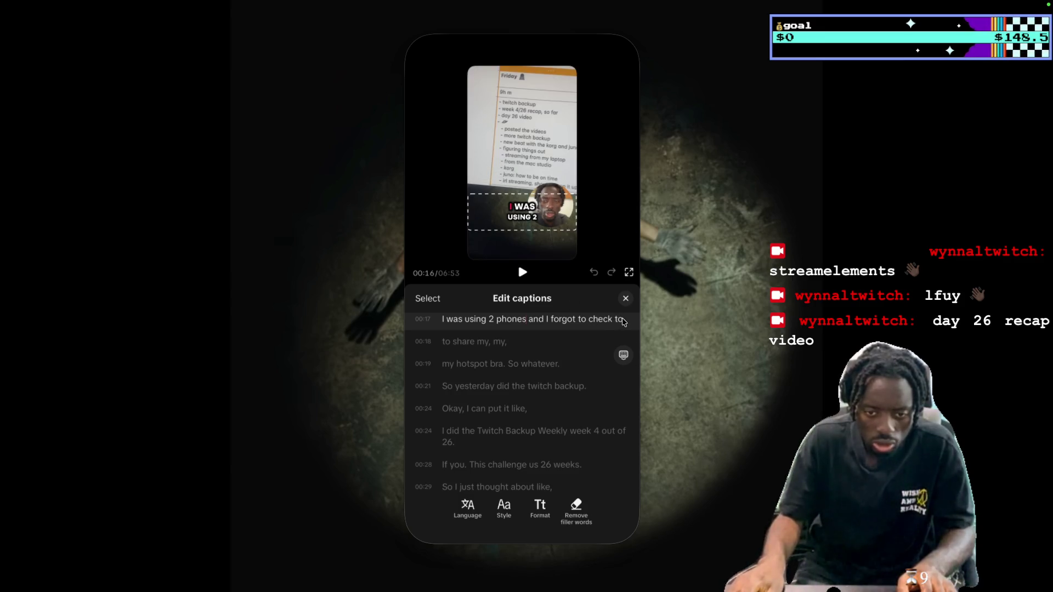
type("-")
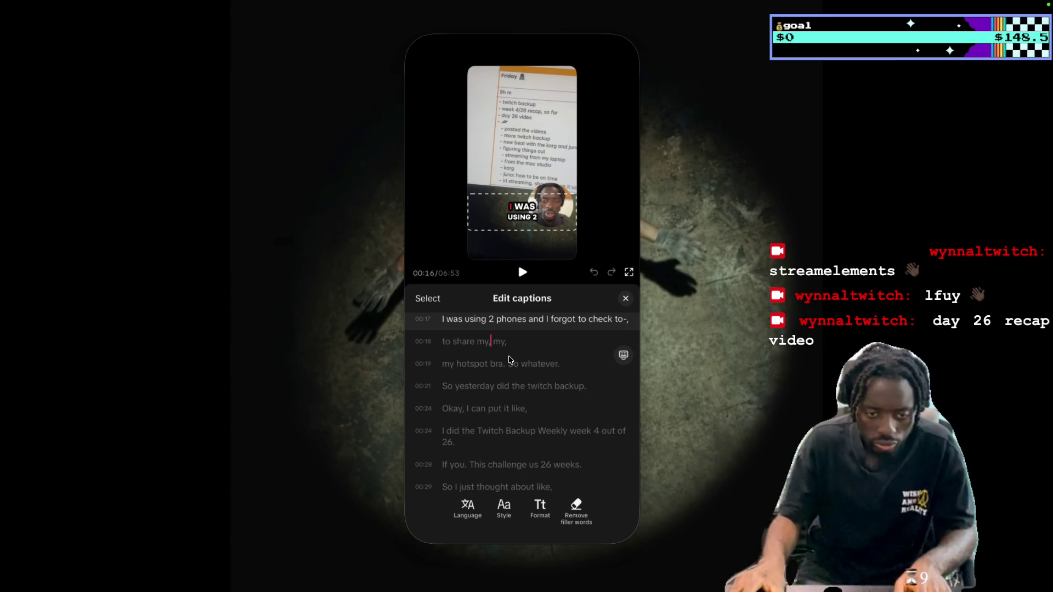
key("BackSpace")
type("-")
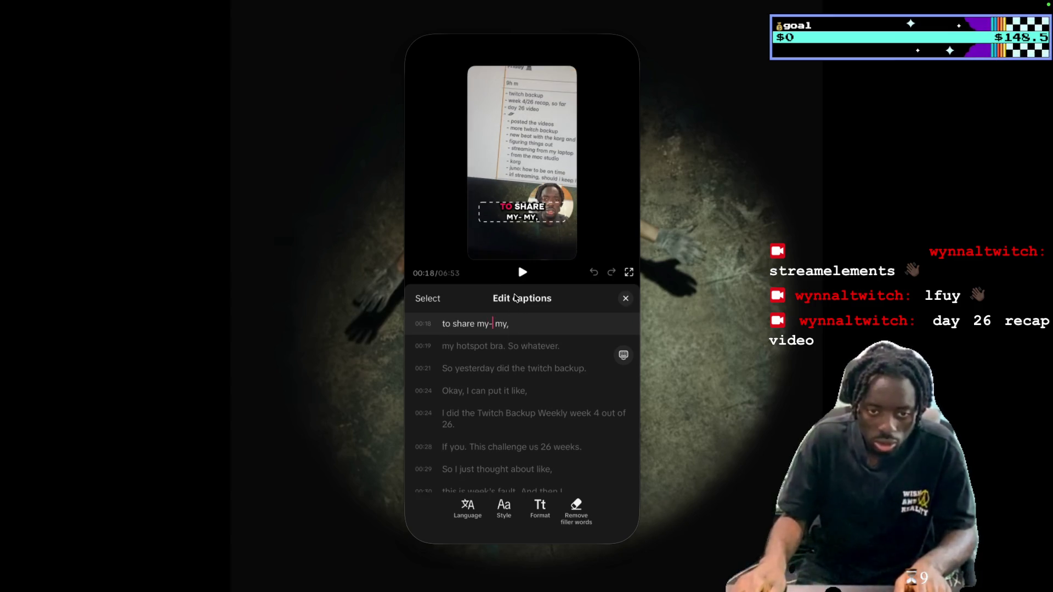
left_click(523, 274)
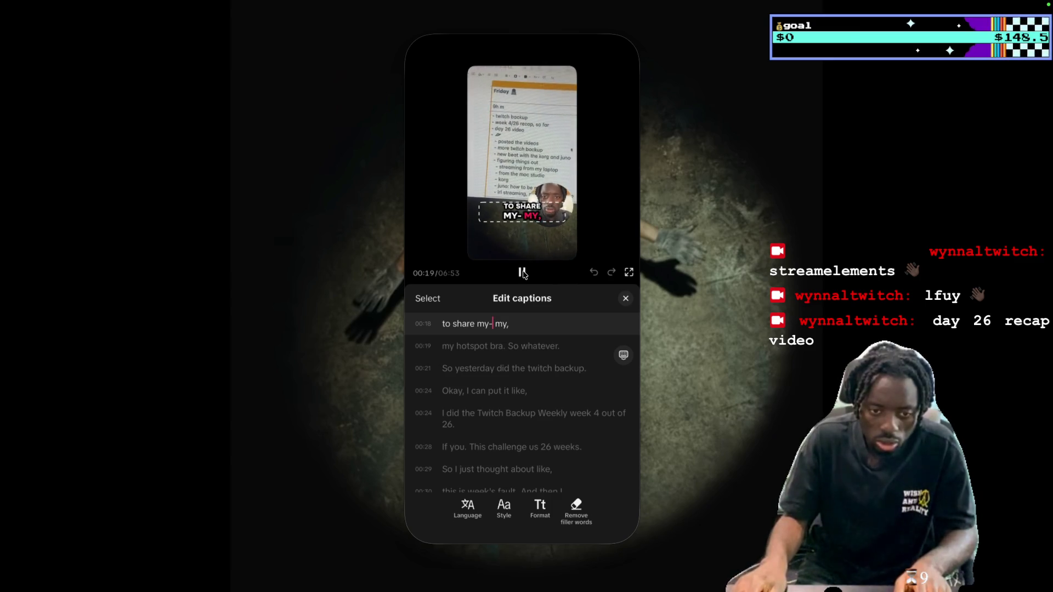
left_click(523, 273)
Remove the stray trailing comma and hyphen from the 00:18 caption and replay it
scroll(504, 340, "up", 1)
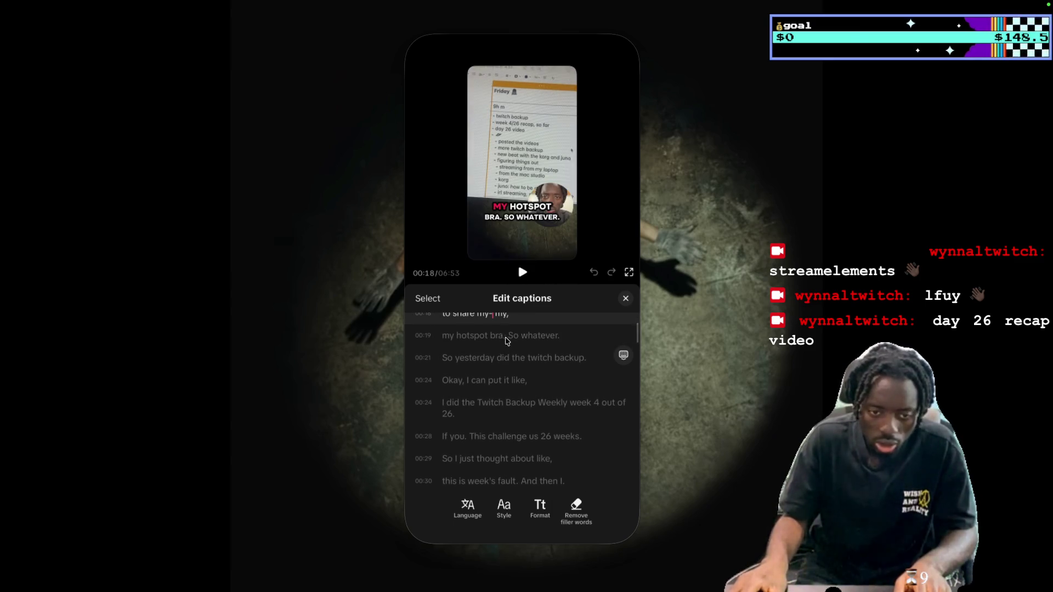
left_click(508, 318)
key("BackSpace")
type("-")
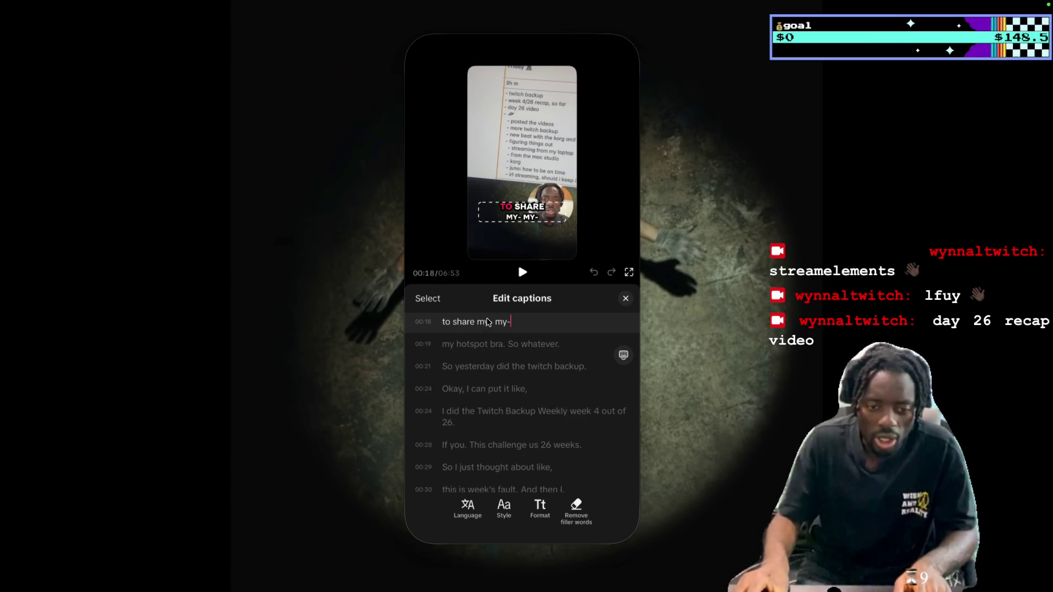
scroll(471, 339, "down", 1)
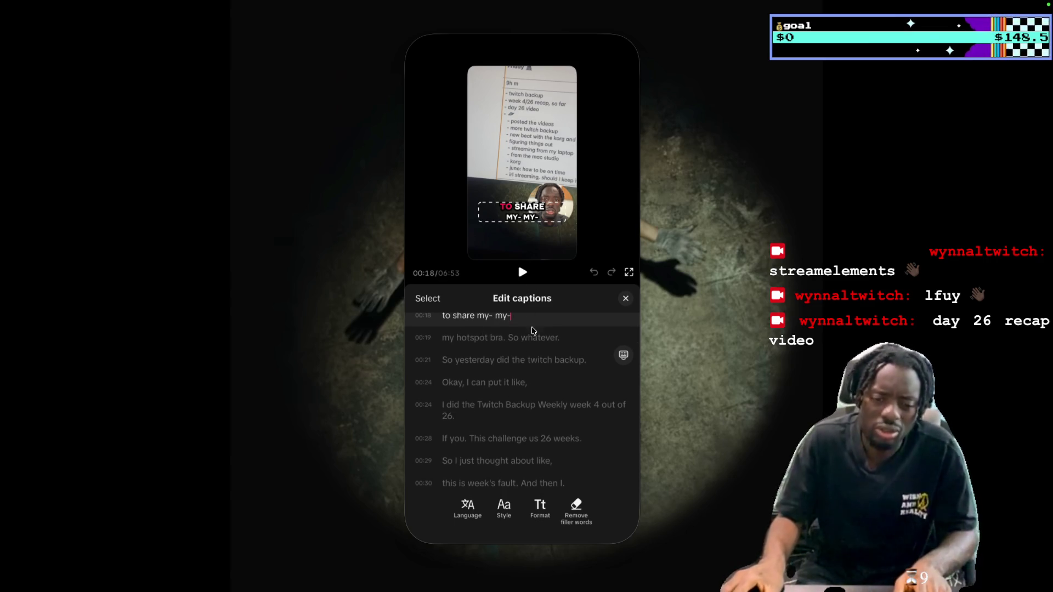
left_click(490, 316)
key("BackSpace")
key("Return")
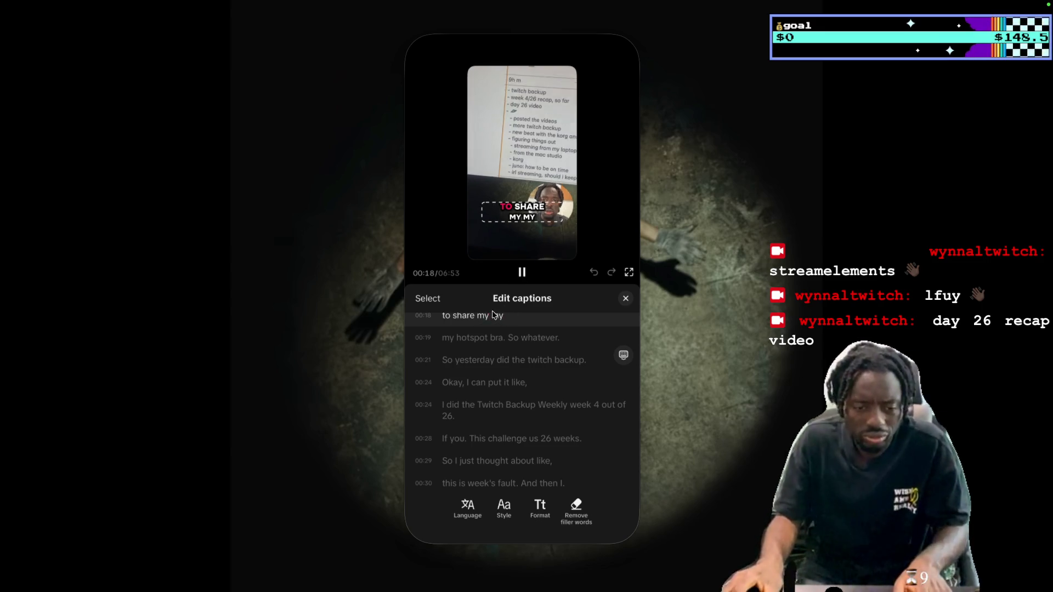
key("space")
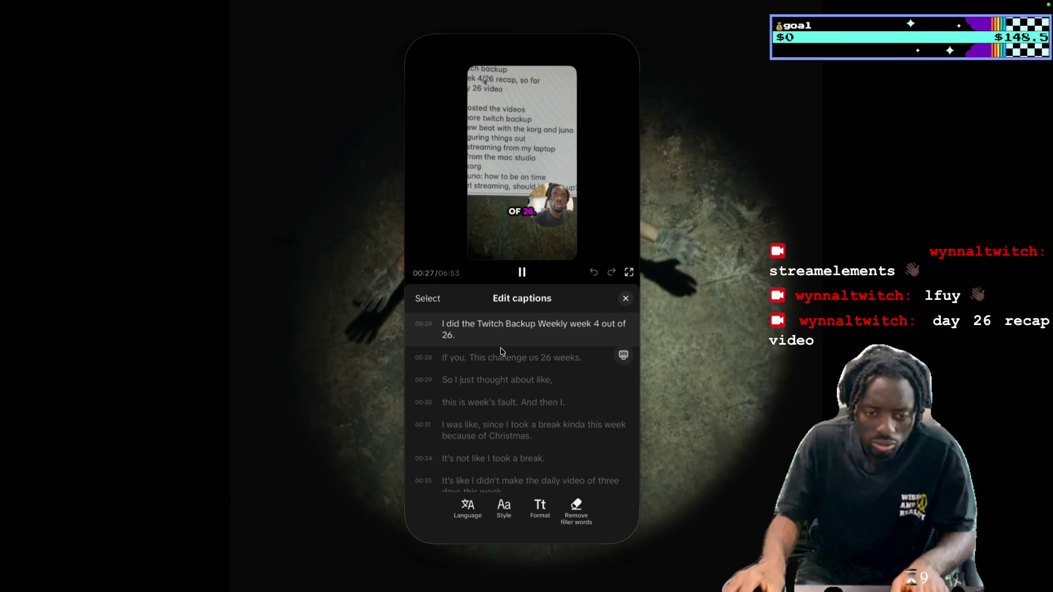
Change the 00:30 caption from 'week's fault' to 'week 4' and play it back
left_click(524, 274)
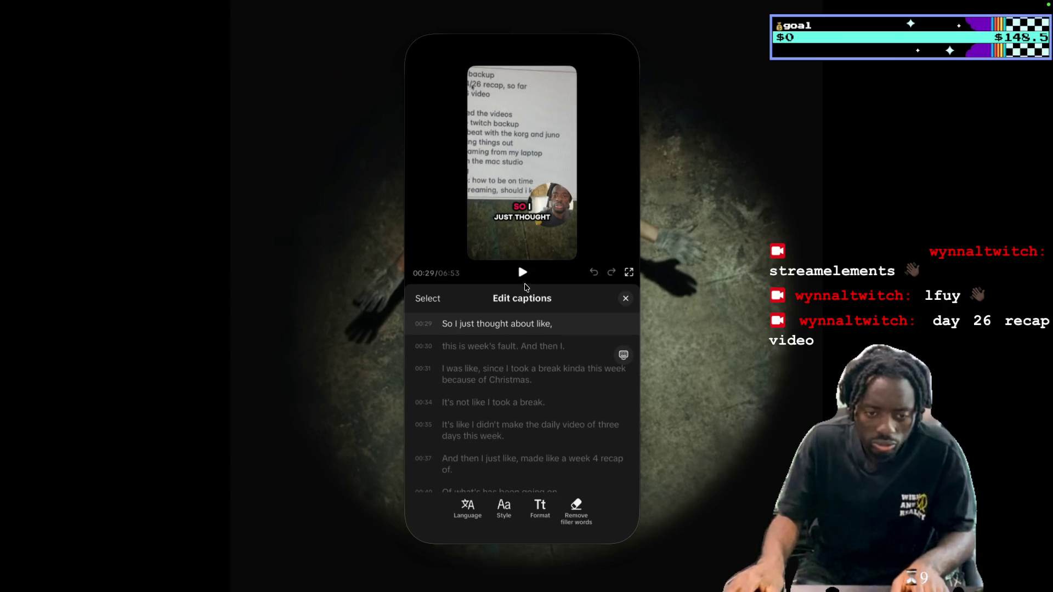
left_click(522, 271)
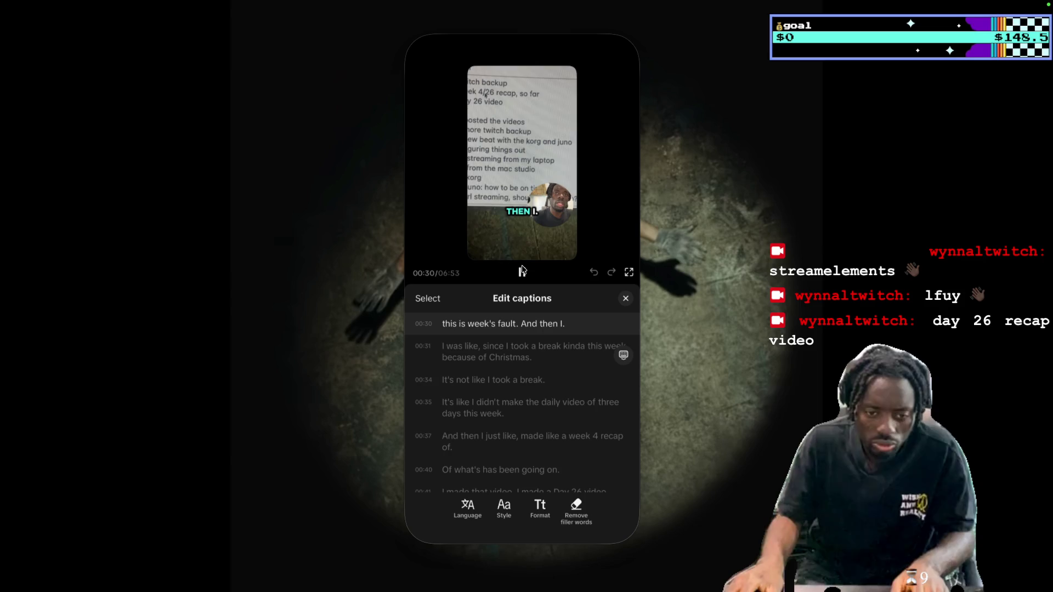
left_click(522, 271)
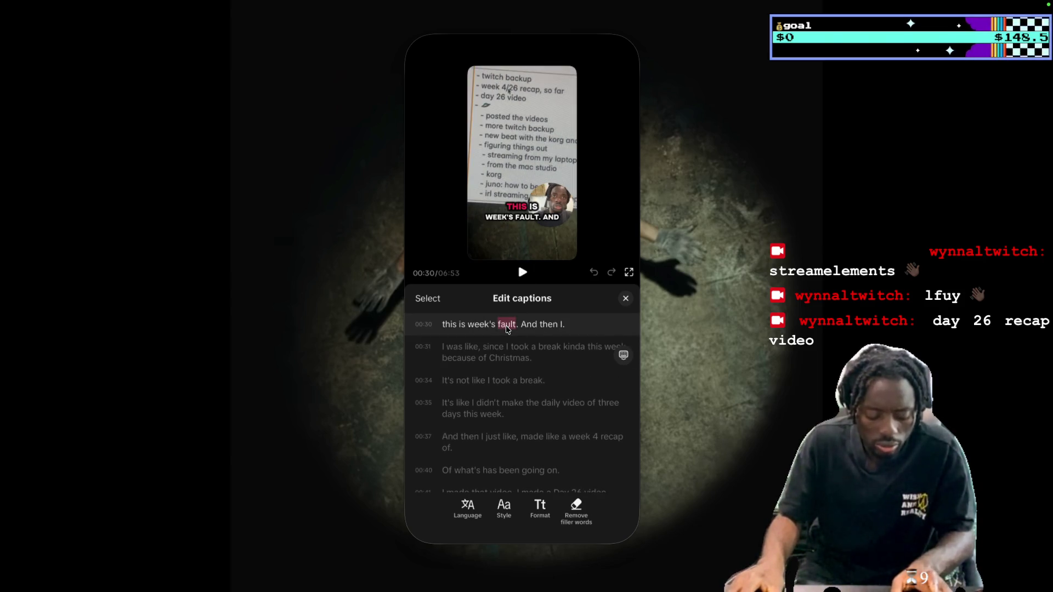
type("4")
key("BackSpace")
key("BackSpace")
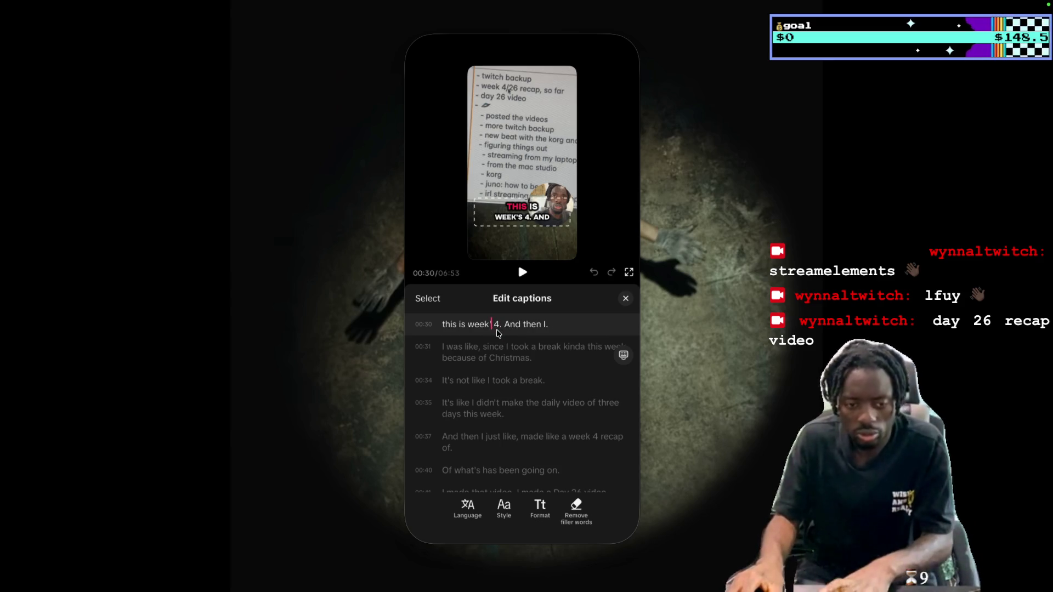
left_click(523, 272)
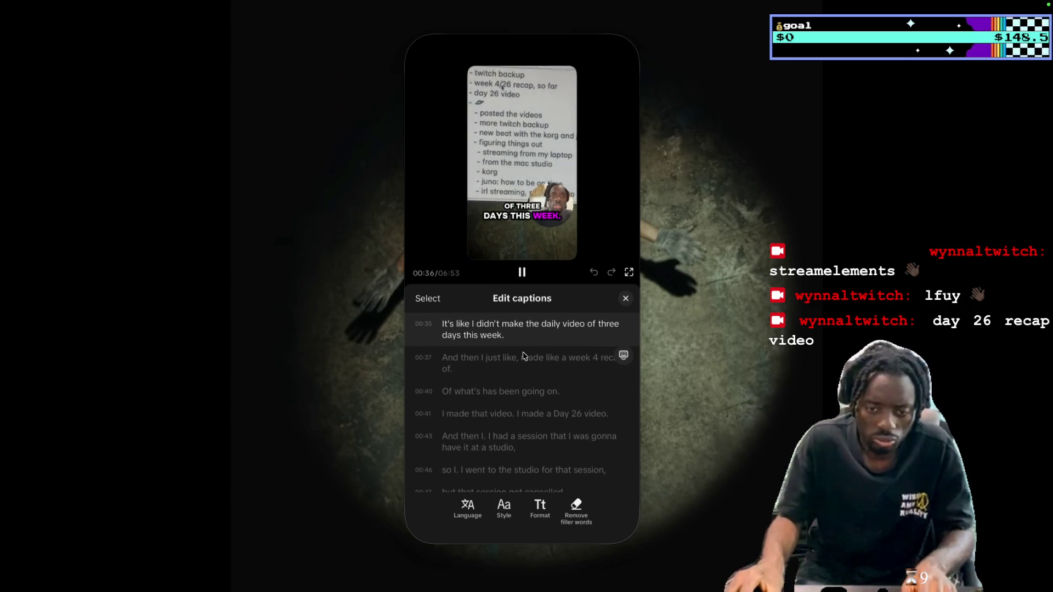
key("space")
Replace 'of' with 'for' so the caption reads 'daily video for three days'
scroll(571, 351, "up", 1)
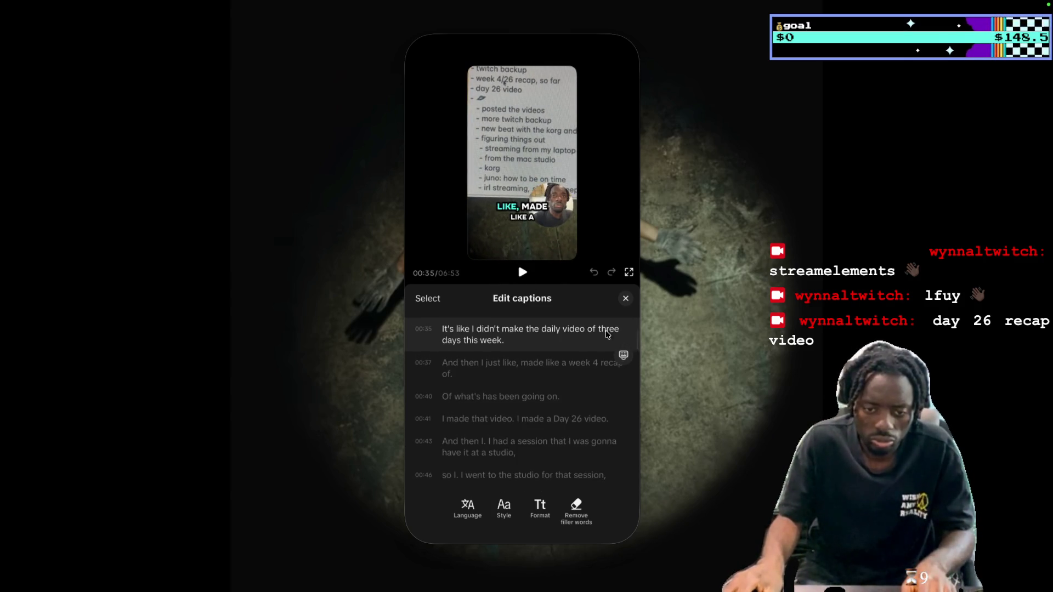
type("for")
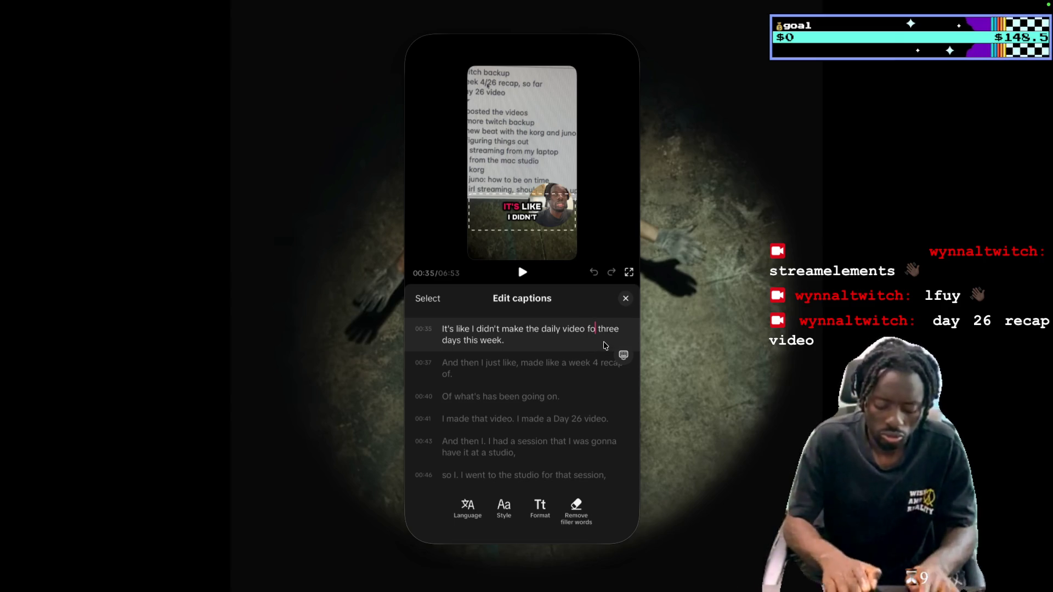
scroll(527, 329, "down", 1)
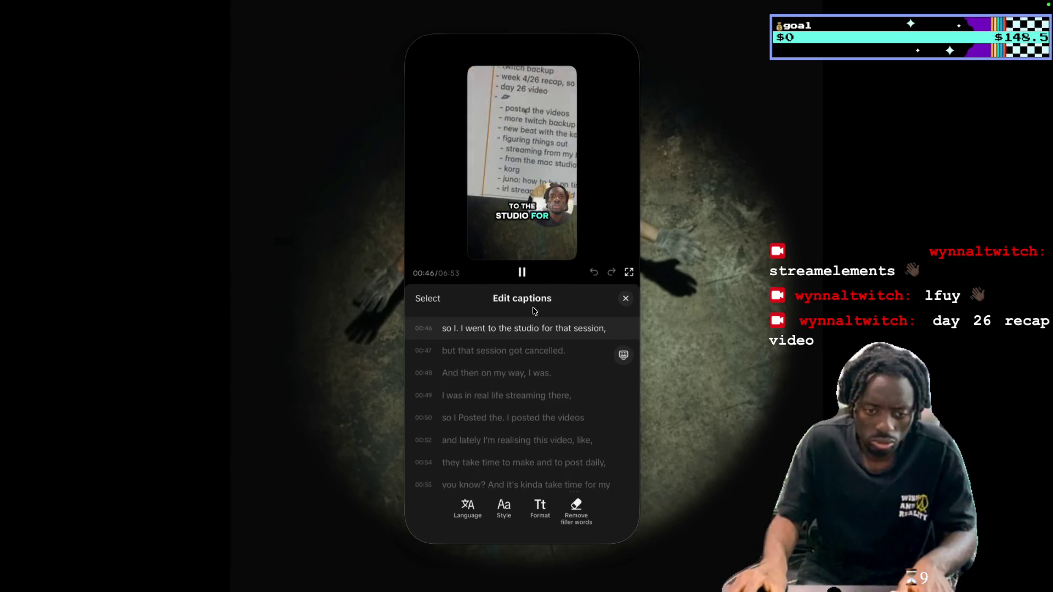
scroll(549, 371, "up", 3)
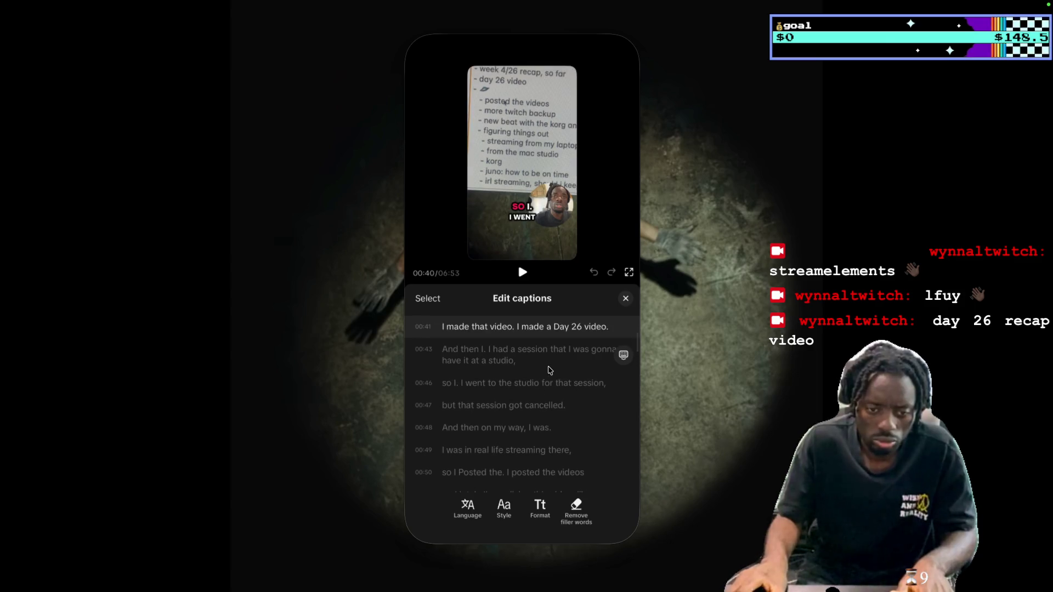
scroll(509, 373, "down", 1)
scroll(510, 374, "down", 1)
Replace 'have' with 'help with' in the 00:43 studio caption and replay it
left_click(522, 272)
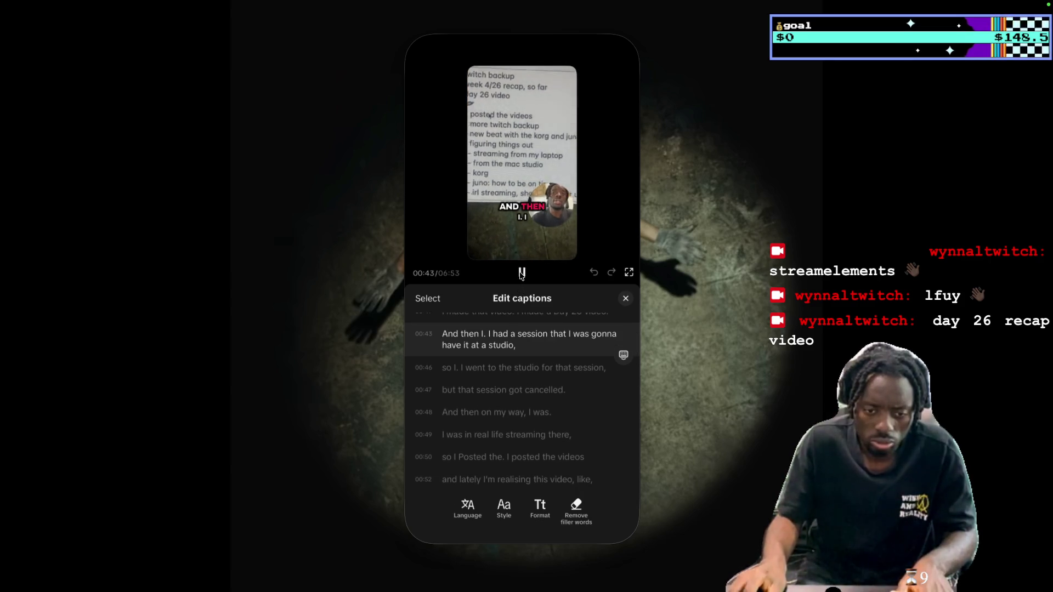
left_click(522, 273)
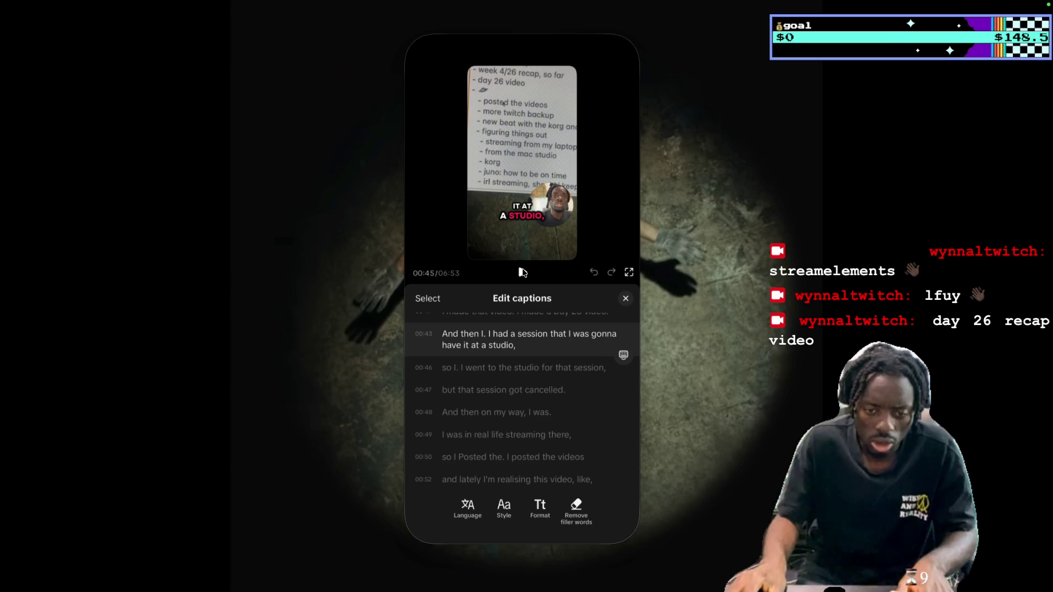
double_click(453, 347)
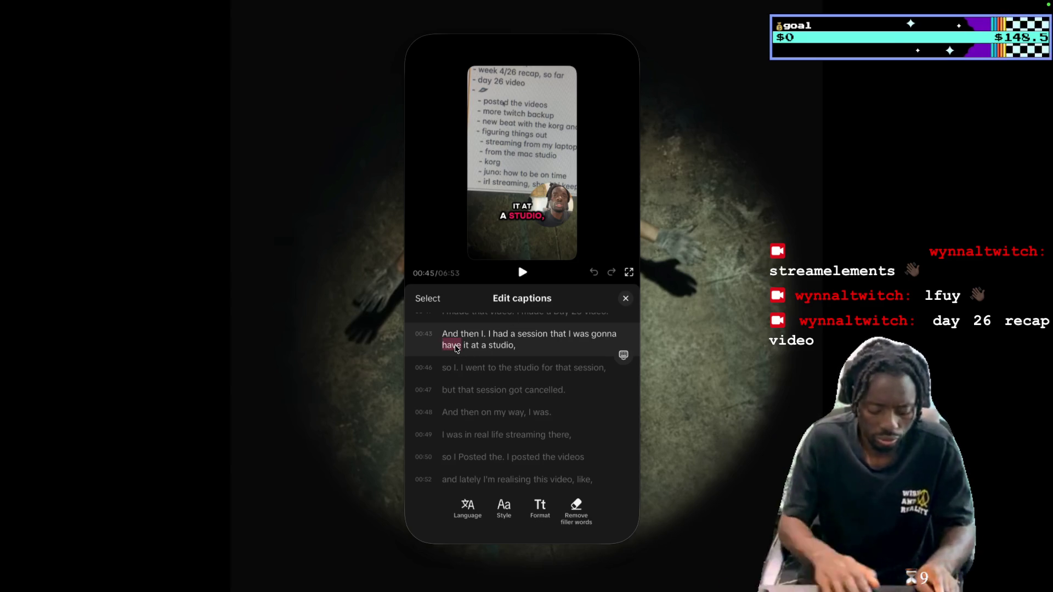
type("help ")
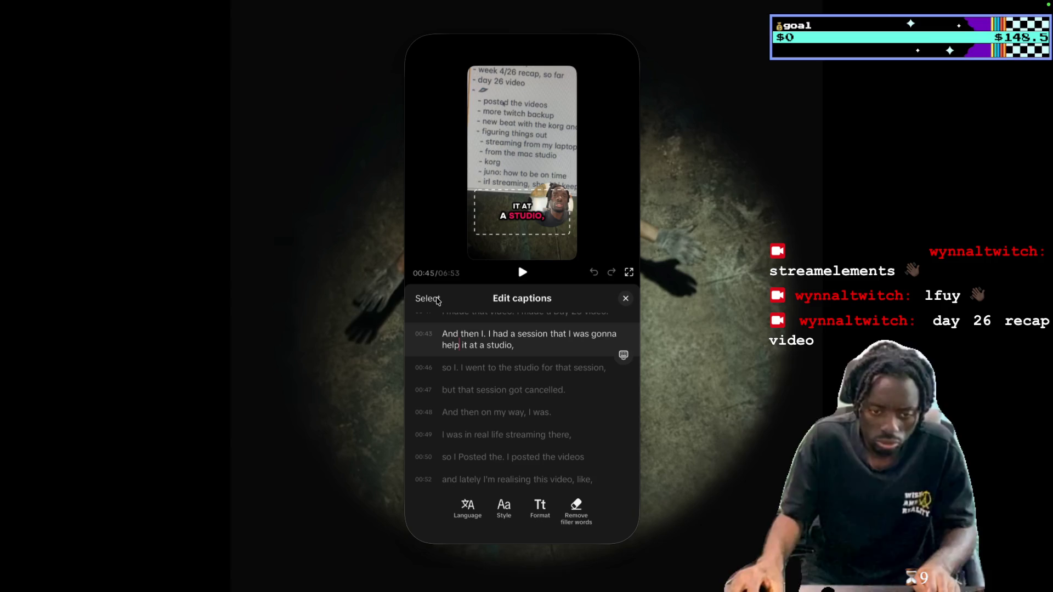
type("with")
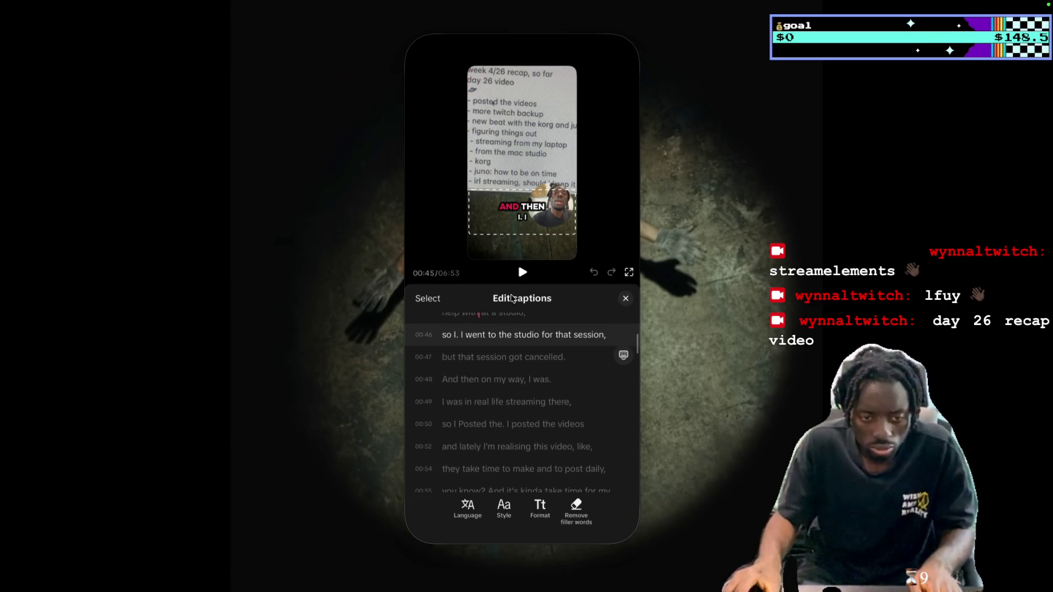
left_click(523, 273)
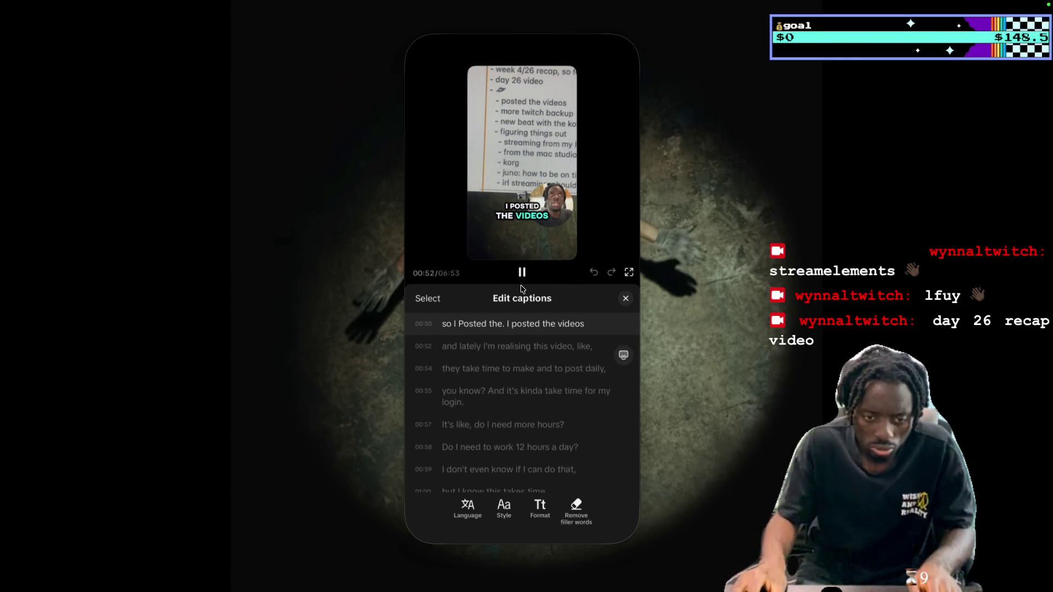
Change 'this' to 'these' in the 00:52 caption and replay it
key("space")
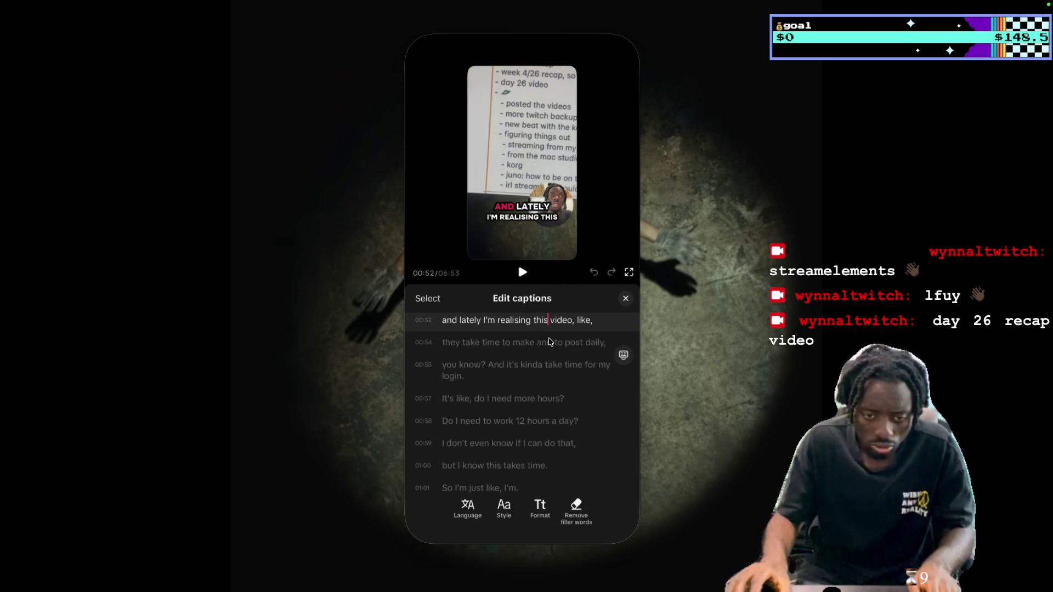
key("BackSpace")
key("BackSpace")
type("ese")
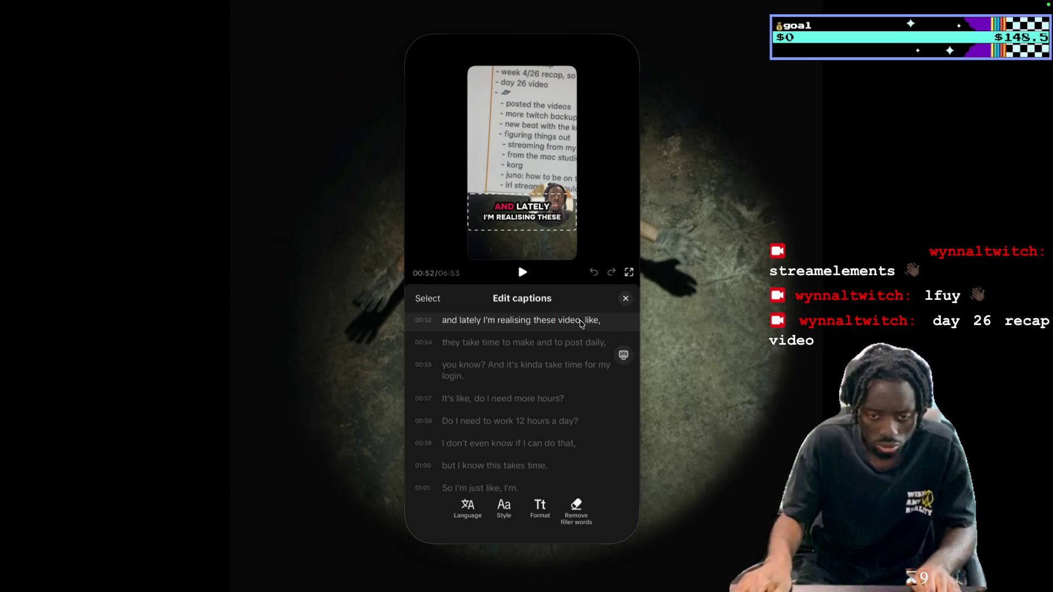
type("s")
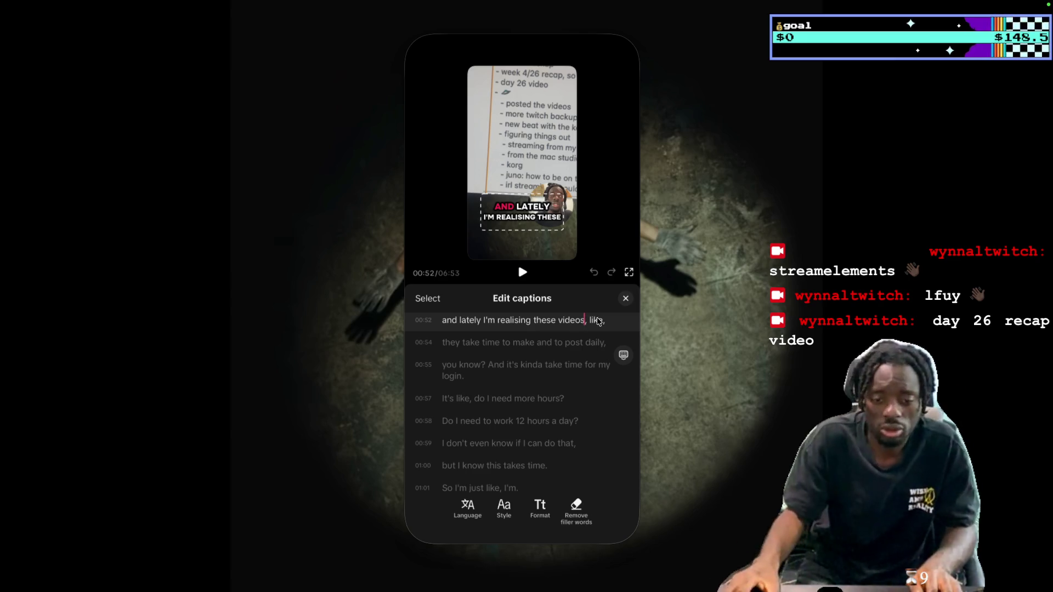
left_click(522, 272)
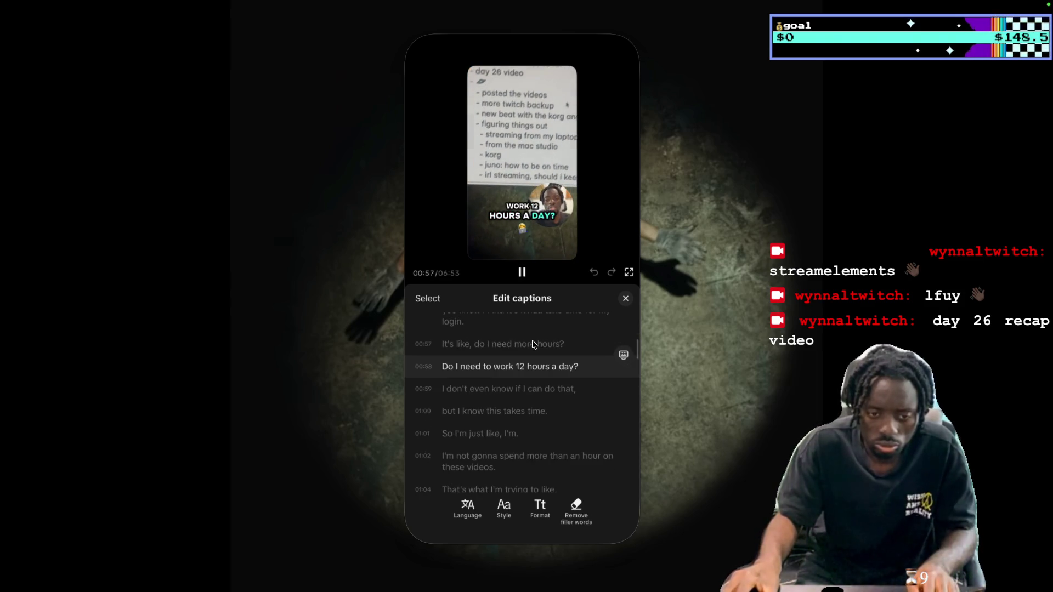
Correct the word 'login' in the 00:55 caption, then step through the following lines
scroll(529, 346, "up", 3)
left_click(459, 337)
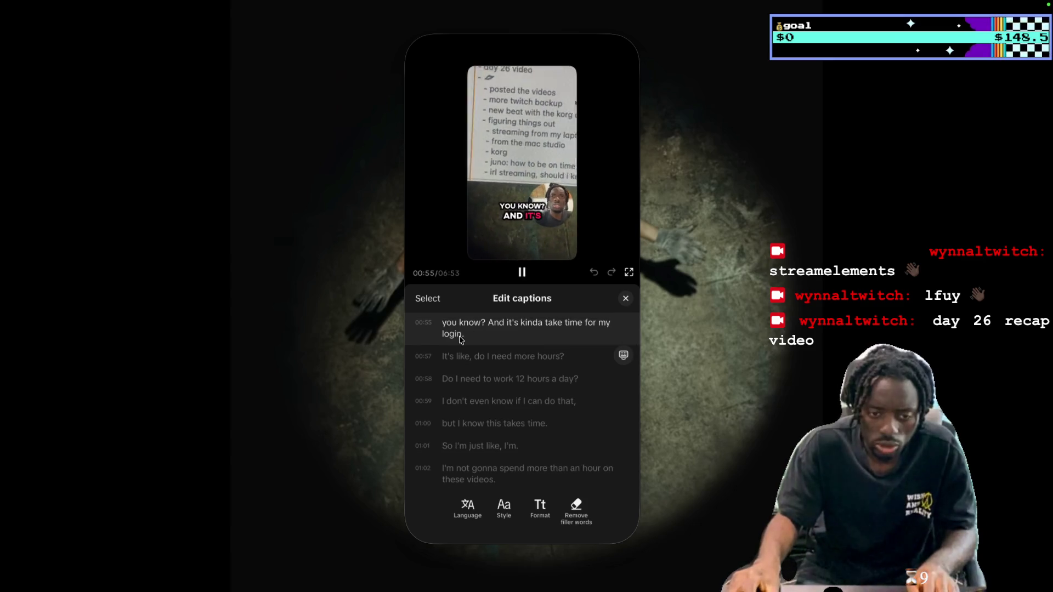
key("Delete")
type("ck")
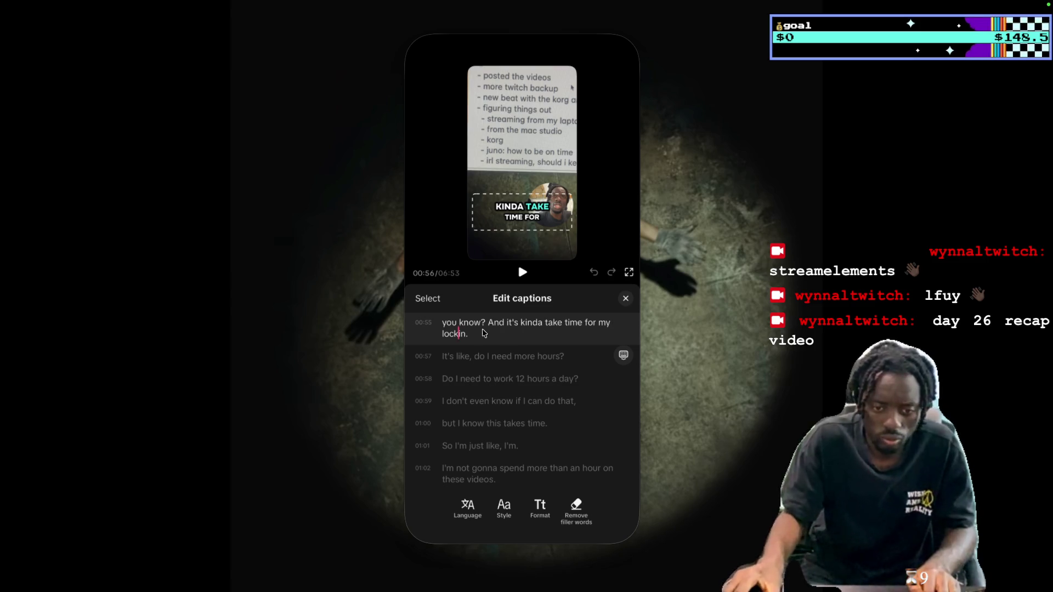
key("Return")
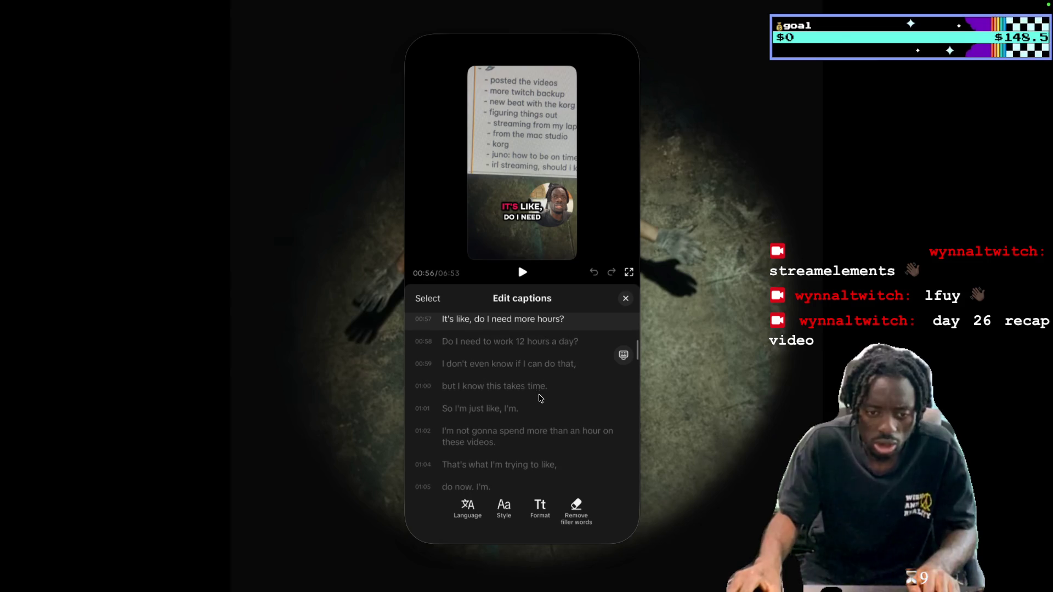
key("Return")
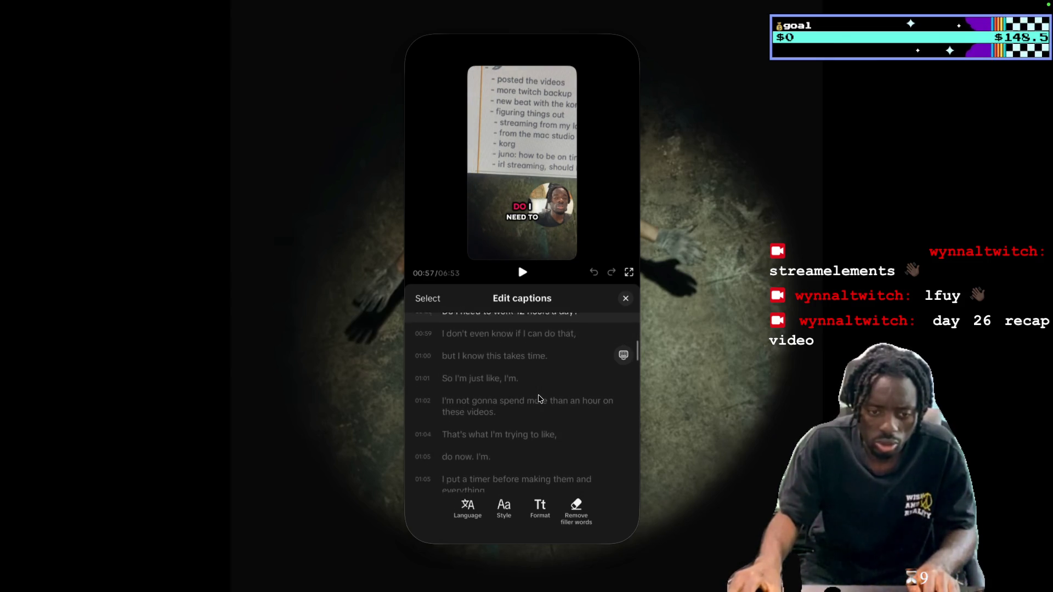
key("Return")
key("Return")
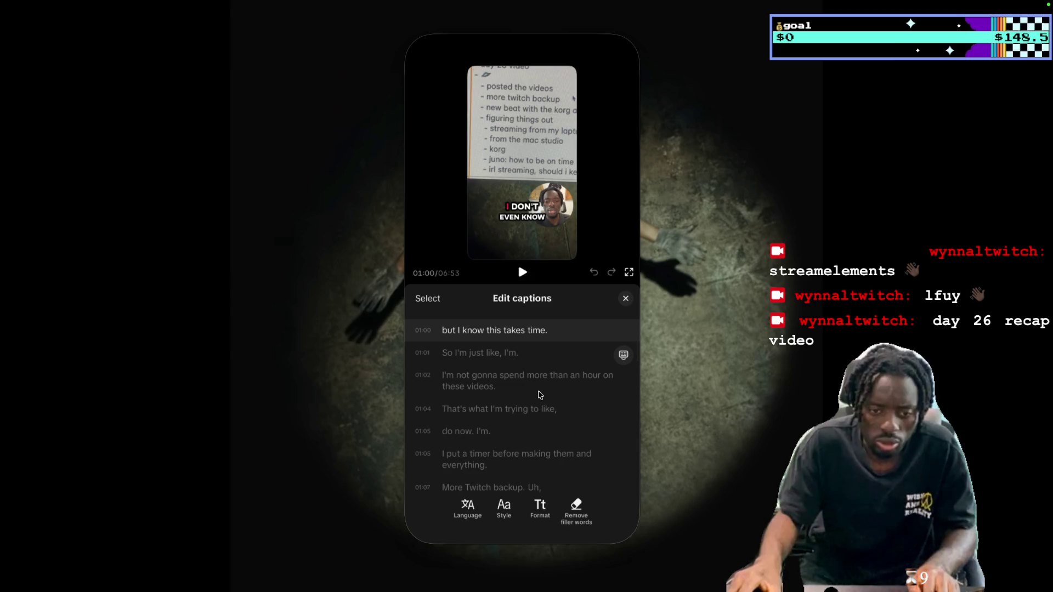
key("Return")
key("Return")
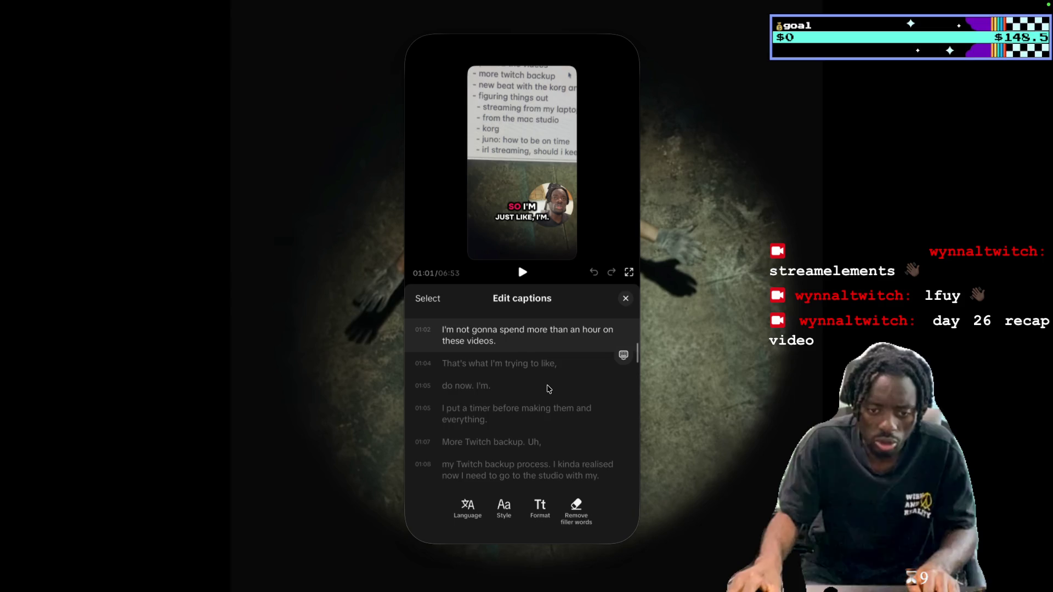
Review the captions near 01:05 and delete the 'm from 'do now. I'm'
scroll(548, 389, "down", 1)
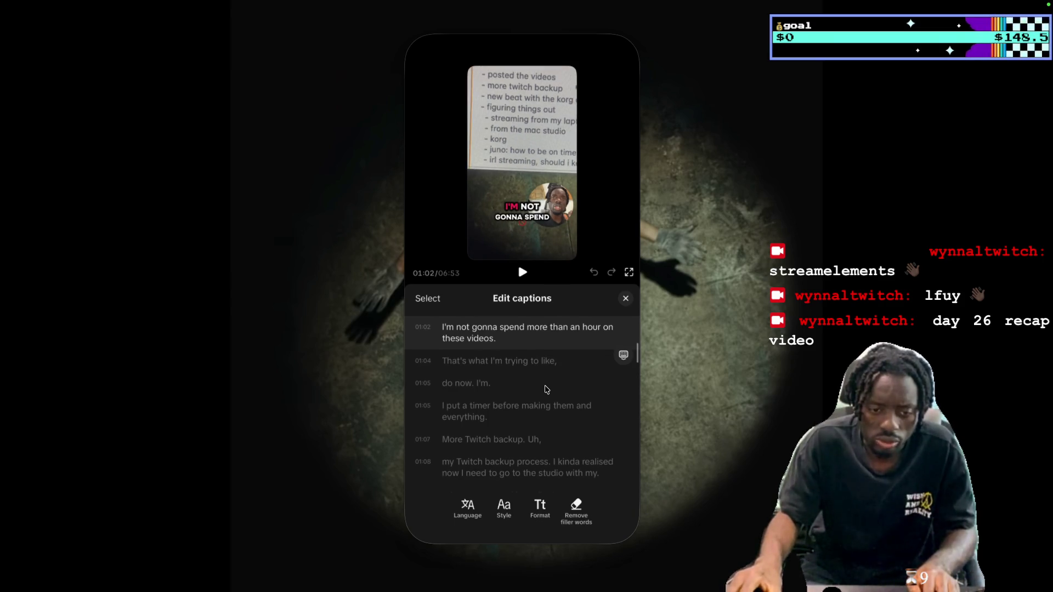
left_click(523, 273)
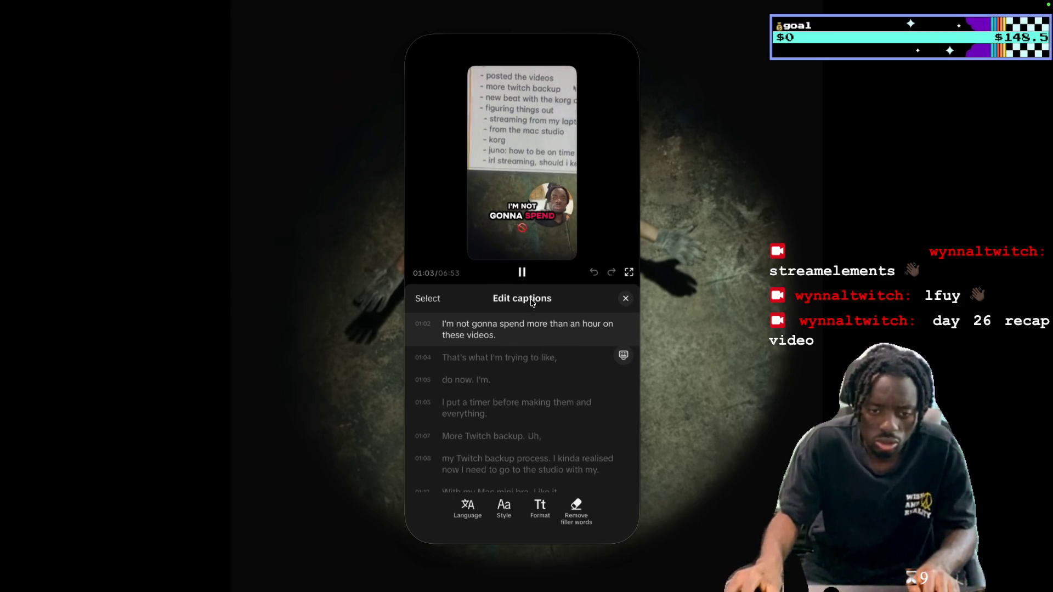
left_click(523, 274)
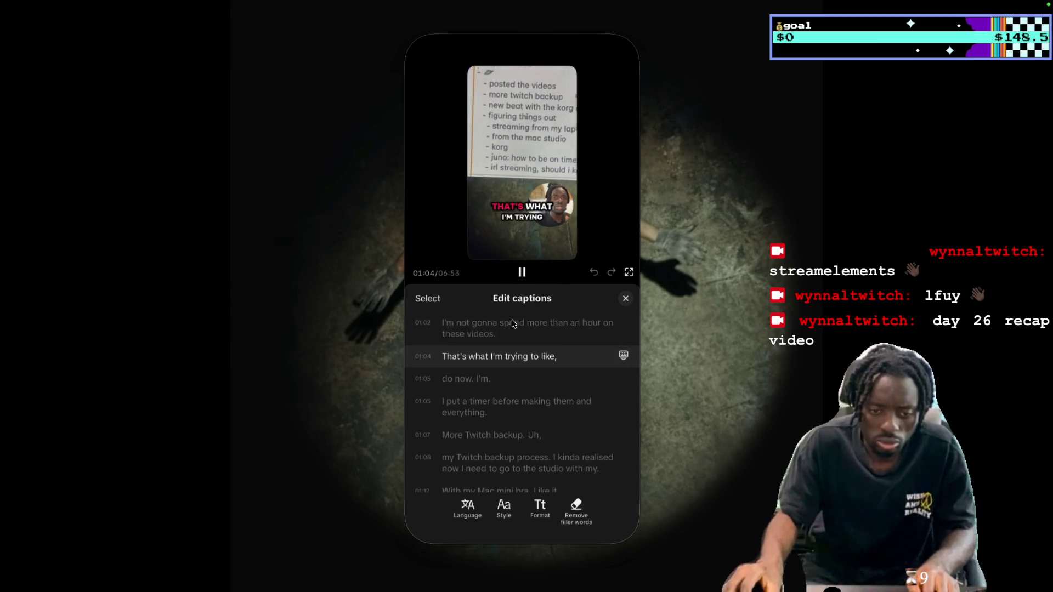
left_click(520, 286)
scroll(543, 351, "up", 2)
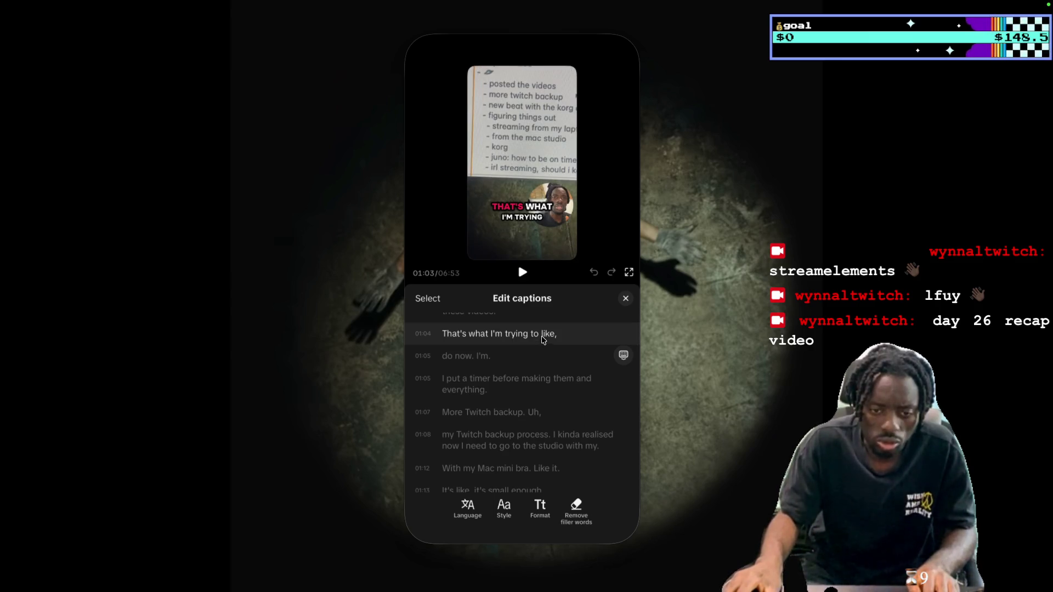
left_click(522, 273)
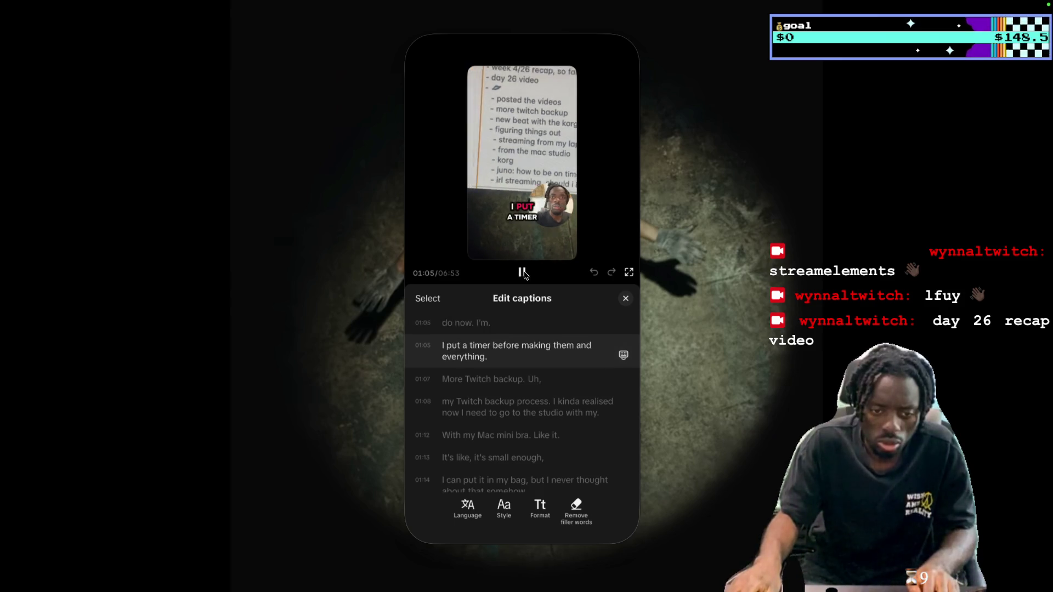
scroll(502, 333, "up", 1)
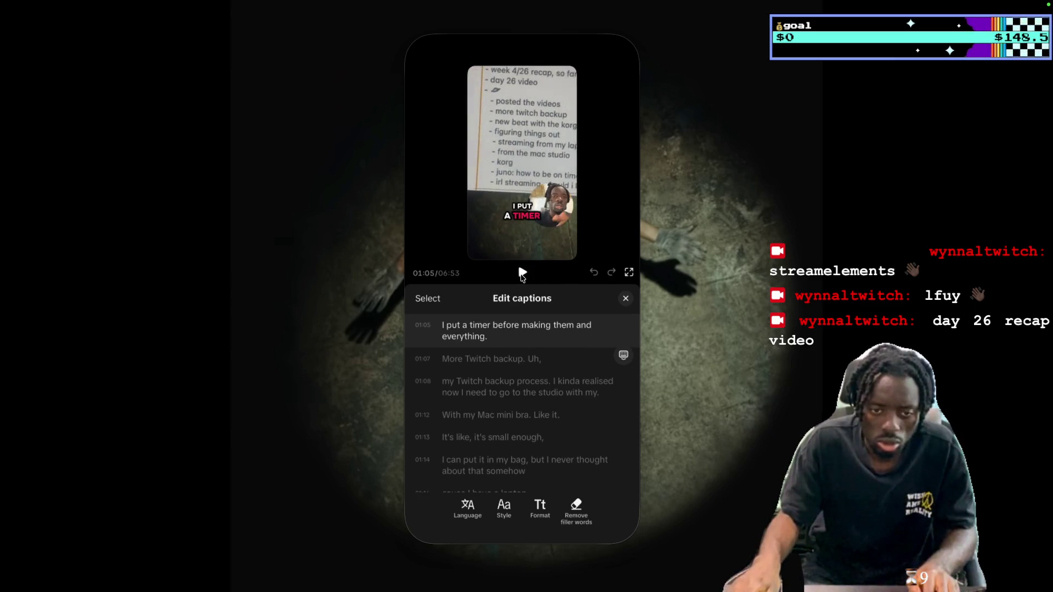
scroll(514, 366, "up", 1)
key("BackSpace")
key("BackSpace")
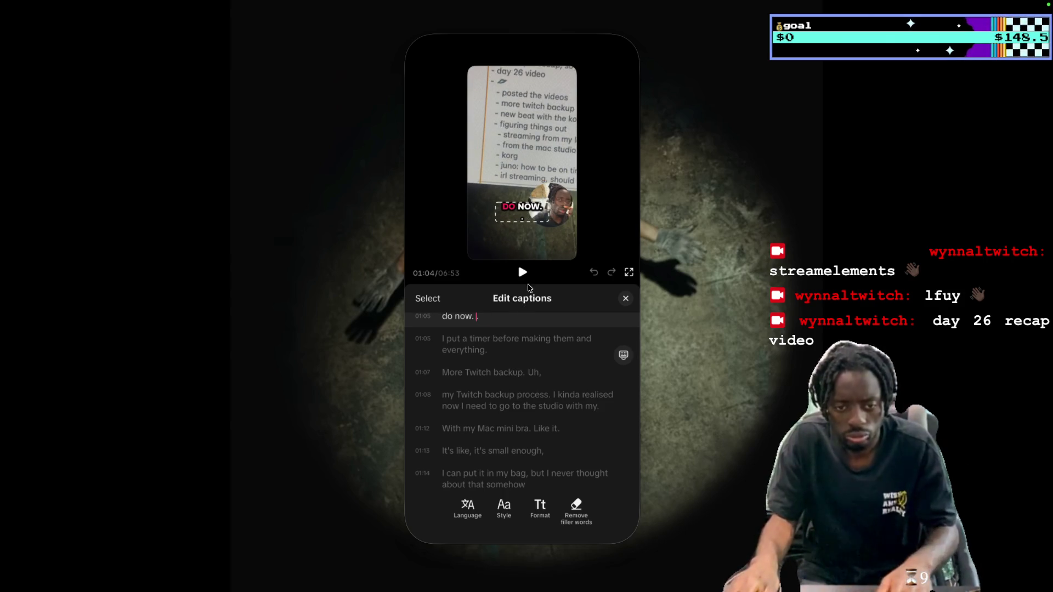
left_click(522, 272)
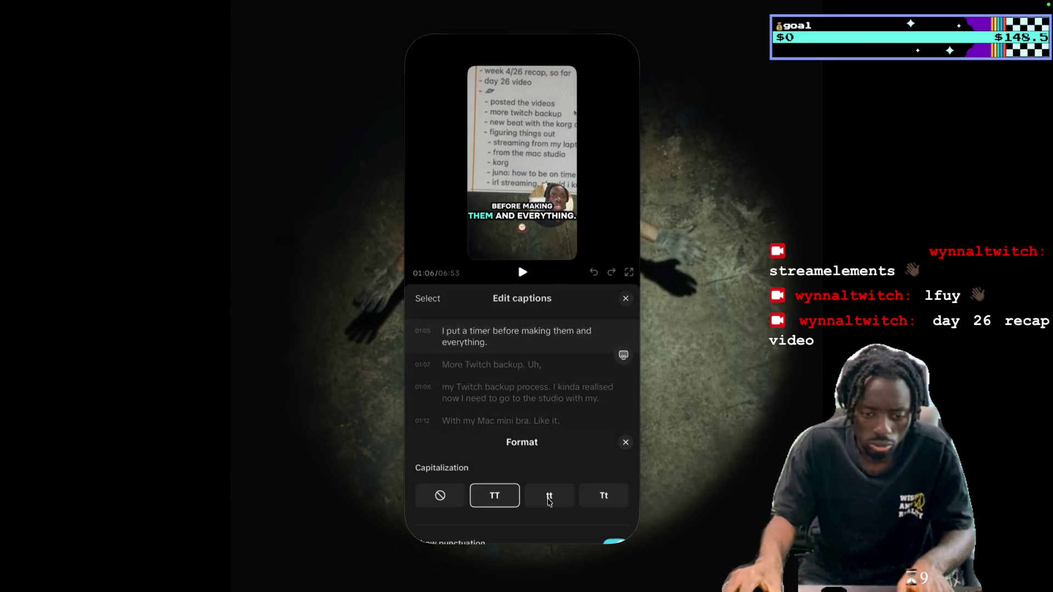
Switch all captions to tt lowercase with punctuation hidden, then preview the restyled captions
left_click(540, 503)
left_click(562, 441)
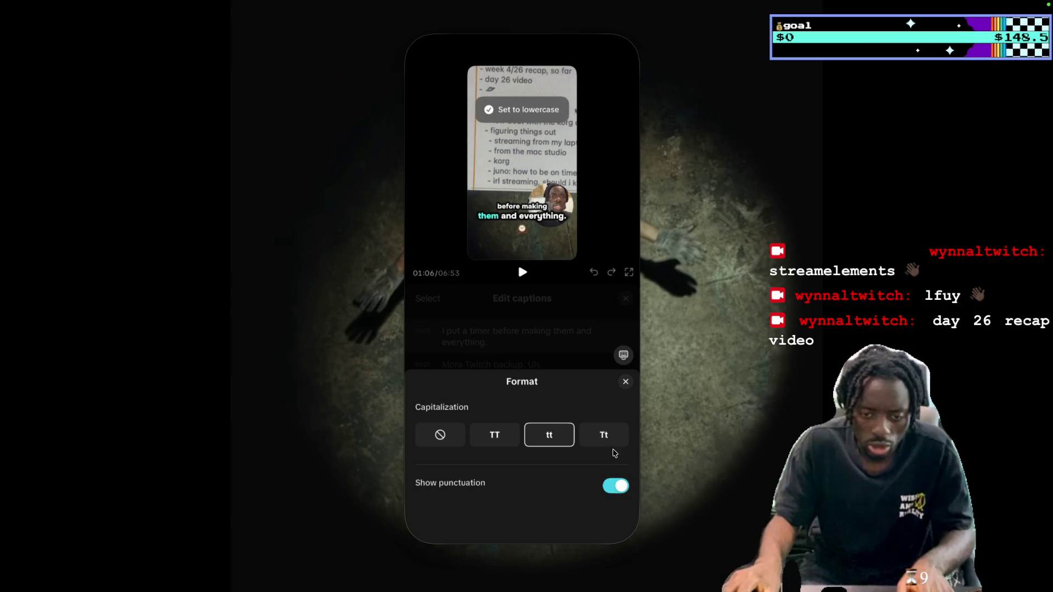
left_click(615, 485)
left_click(626, 383)
left_click(526, 328)
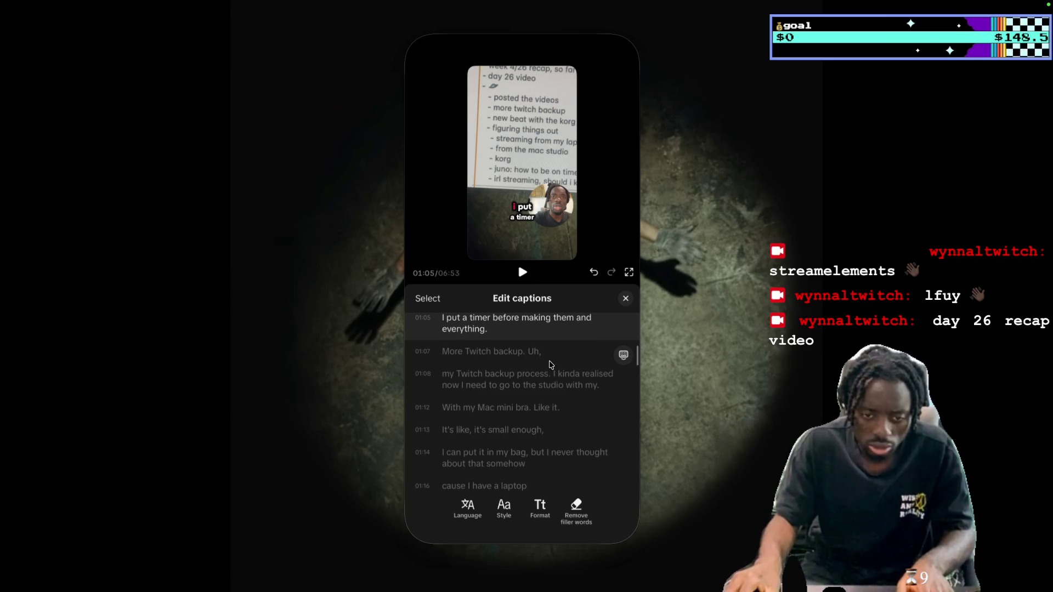
left_click(522, 273)
left_click(524, 273)
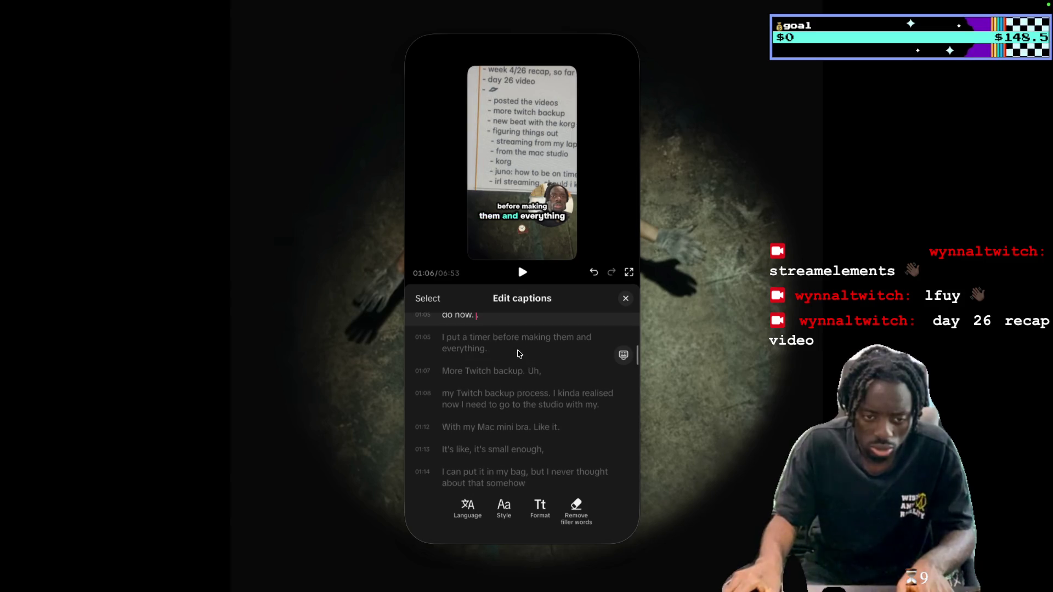
Insert 'gotta' before the 'I put a timer' caption and play it back
left_click(445, 343)
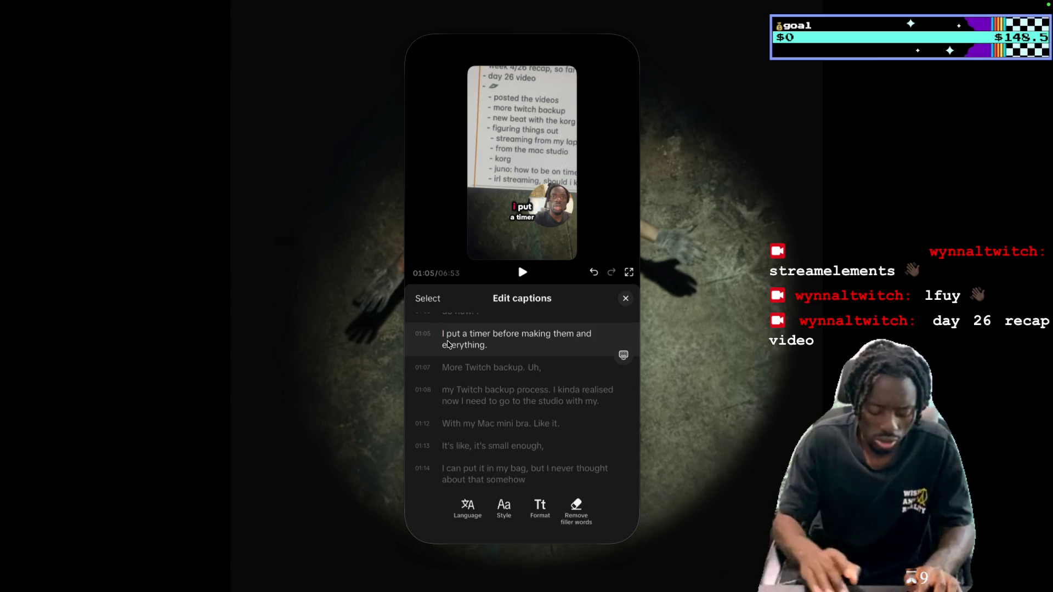
type("gotta")
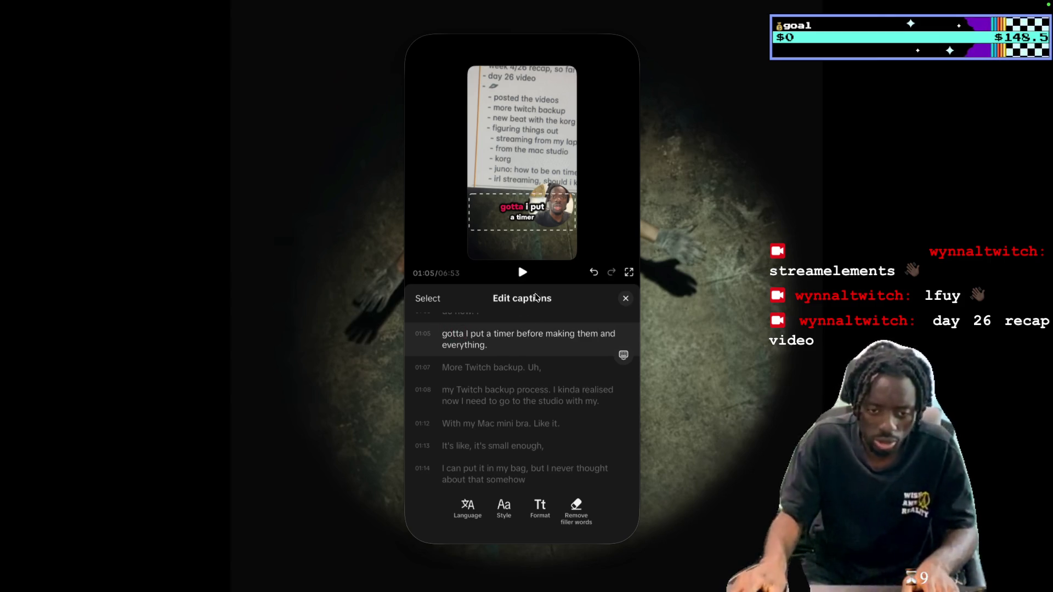
left_click(523, 273)
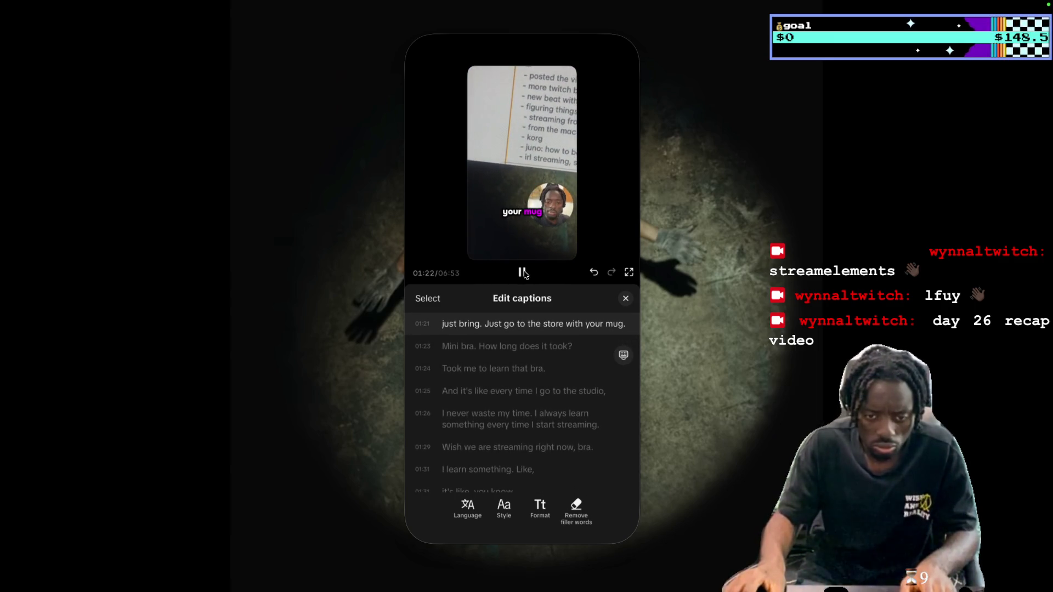
Change 'mug' to 'mac' in the 'just bring' caption and add a hyphen after 'does'
left_click(614, 331)
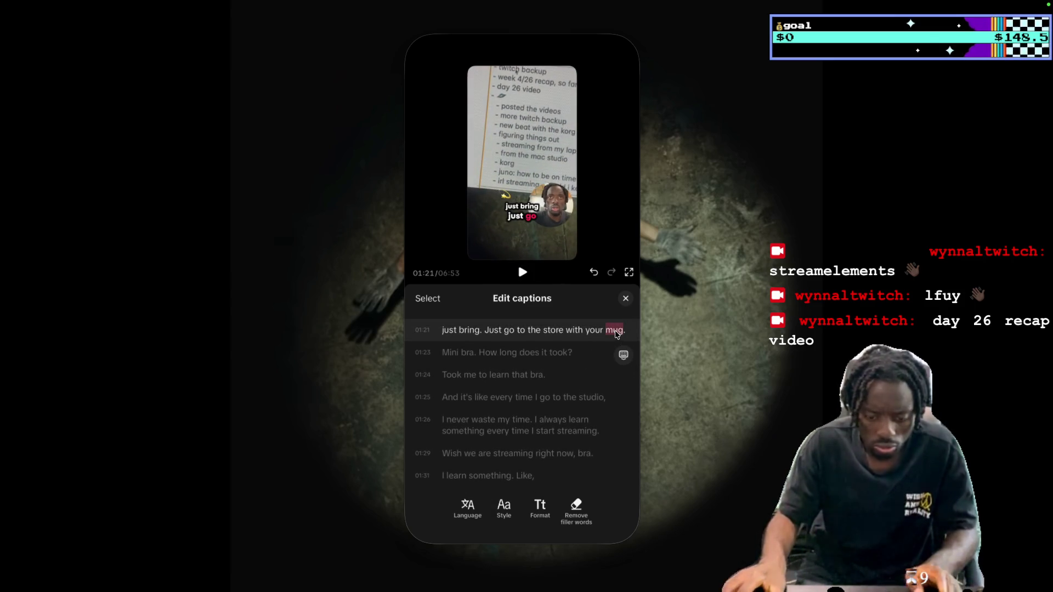
type("mac")
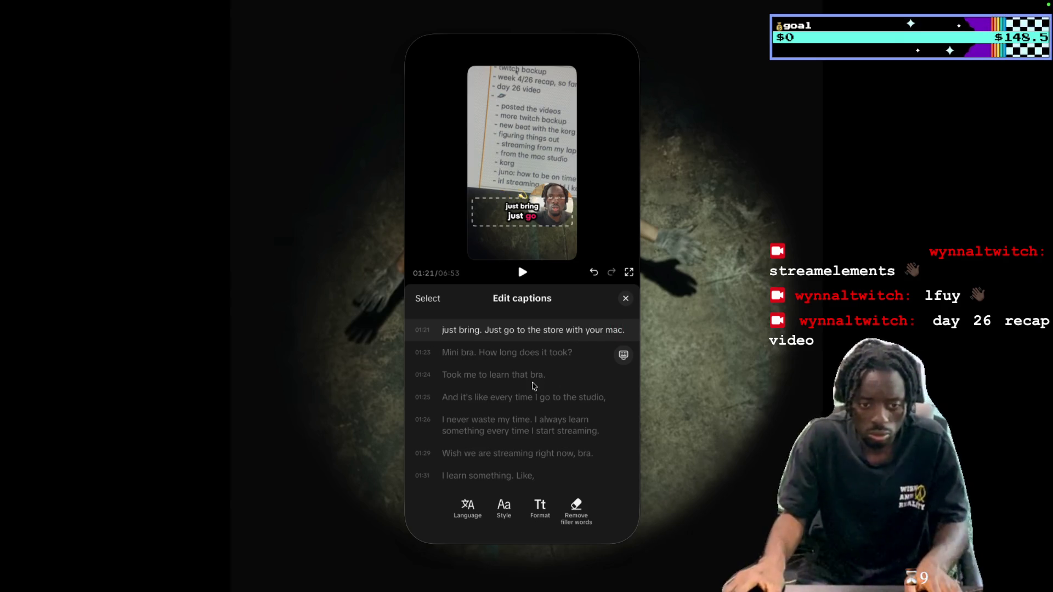
left_click(521, 353)
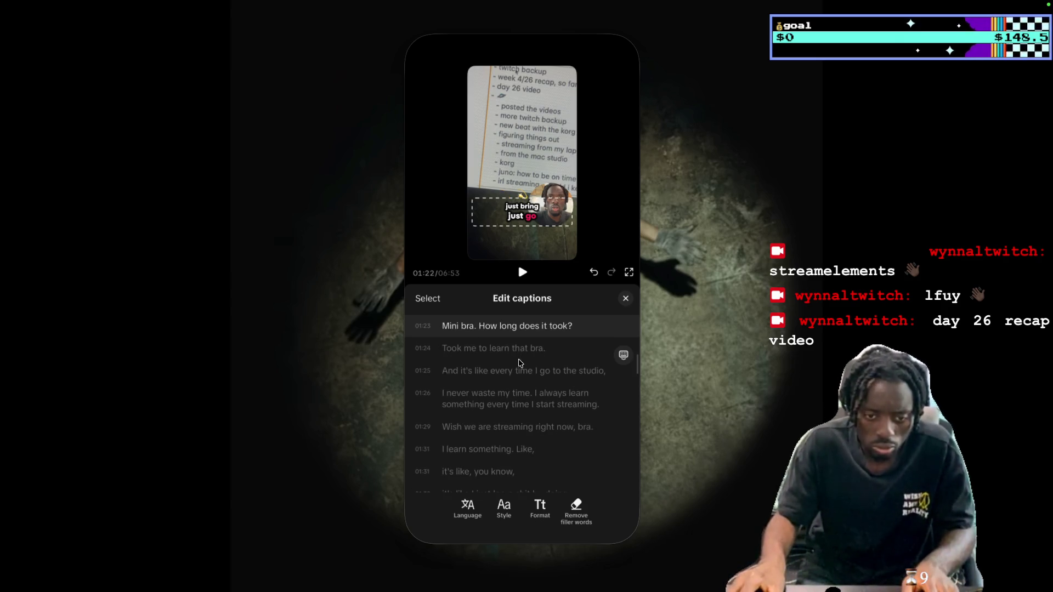
left_click(522, 277)
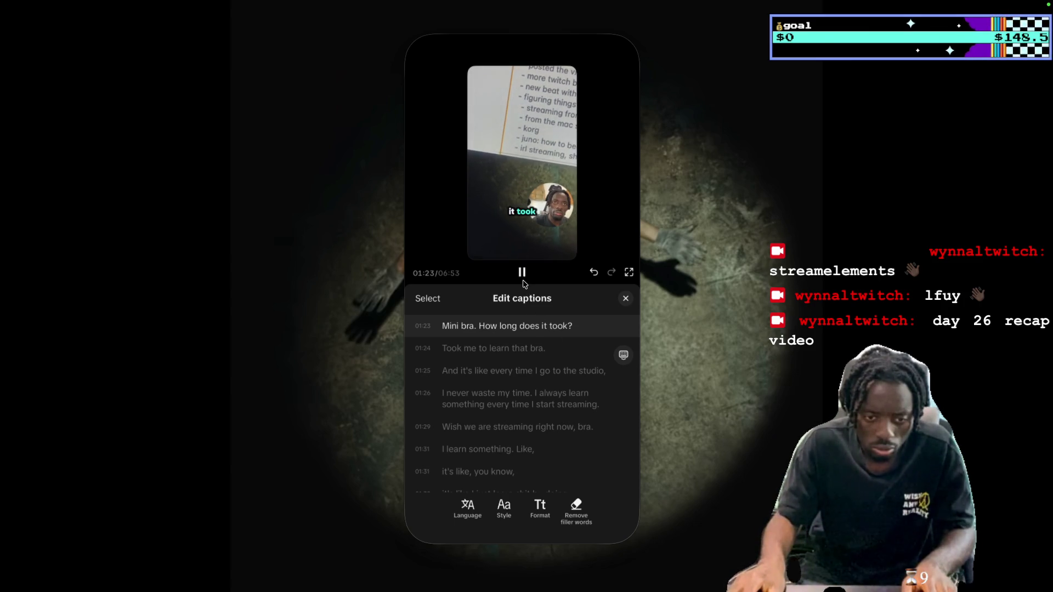
left_click(537, 344)
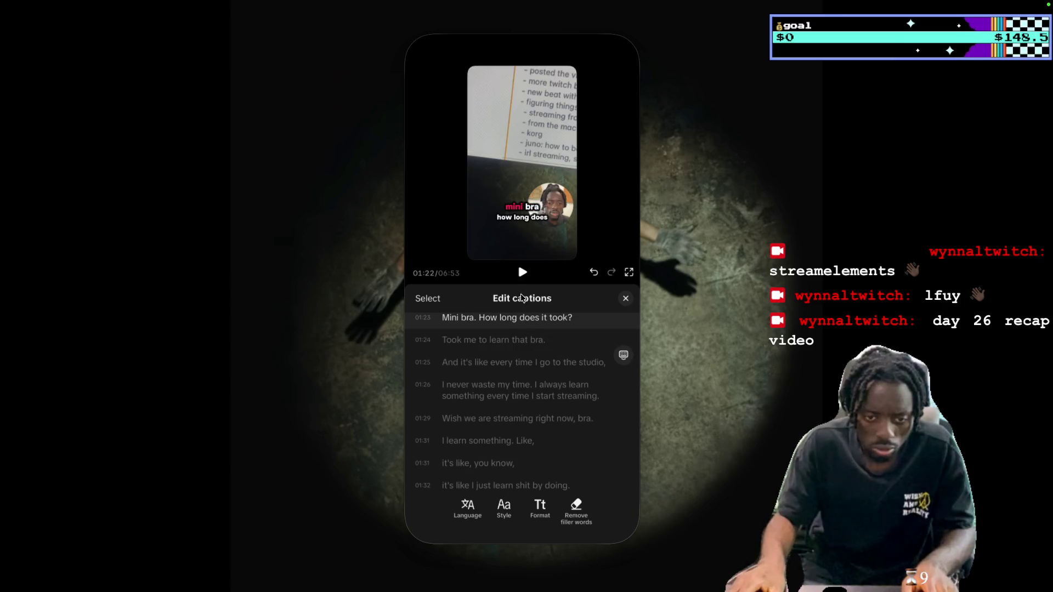
scroll(549, 333, "up", 1)
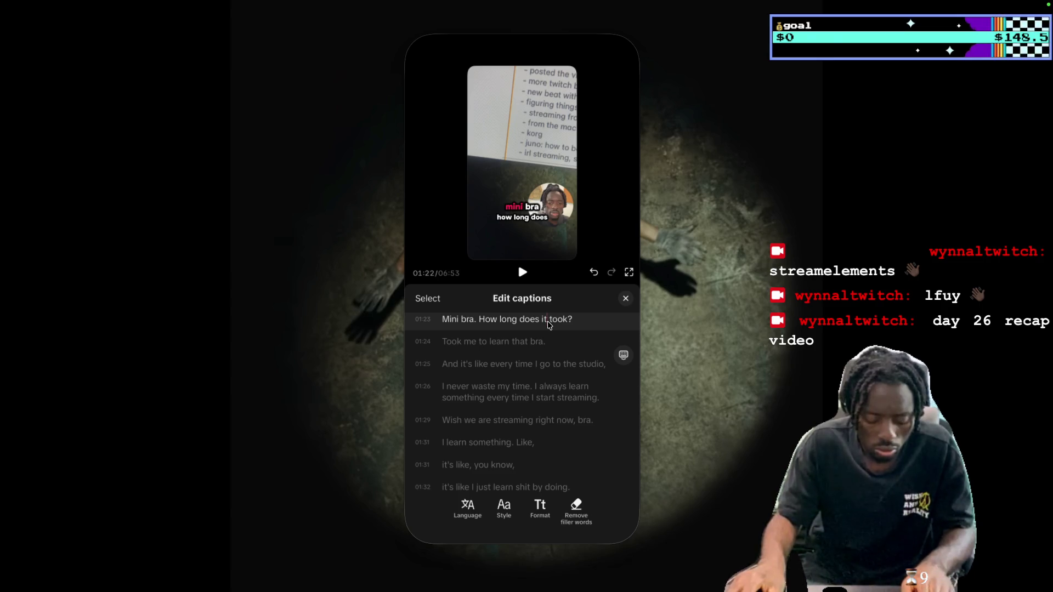
type("-")
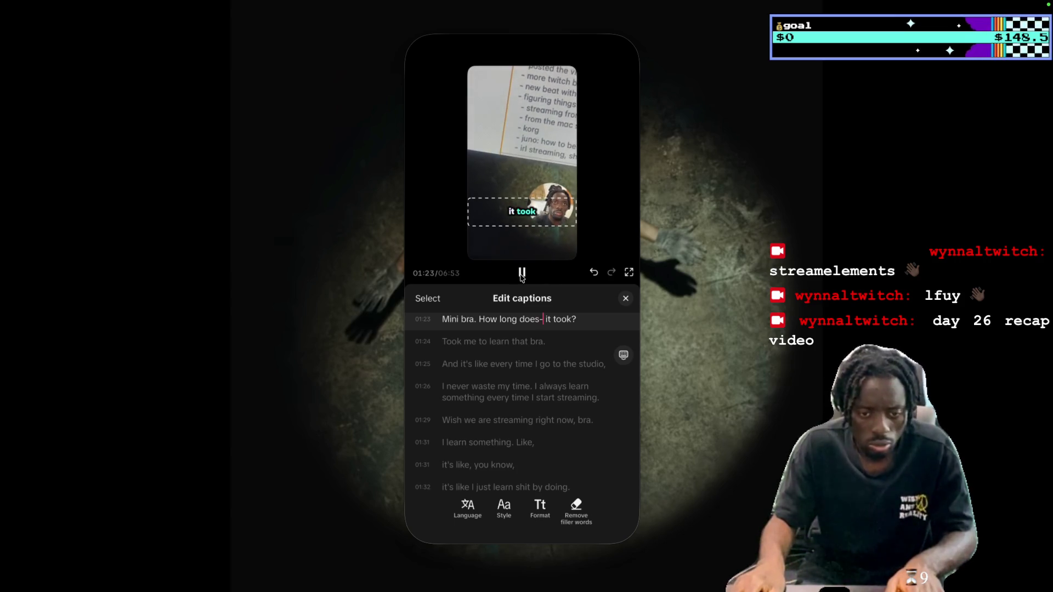
Change 'Wish' to 'Which' in the 'we are streaming' caption and play it back
key("space")
left_click(461, 326)
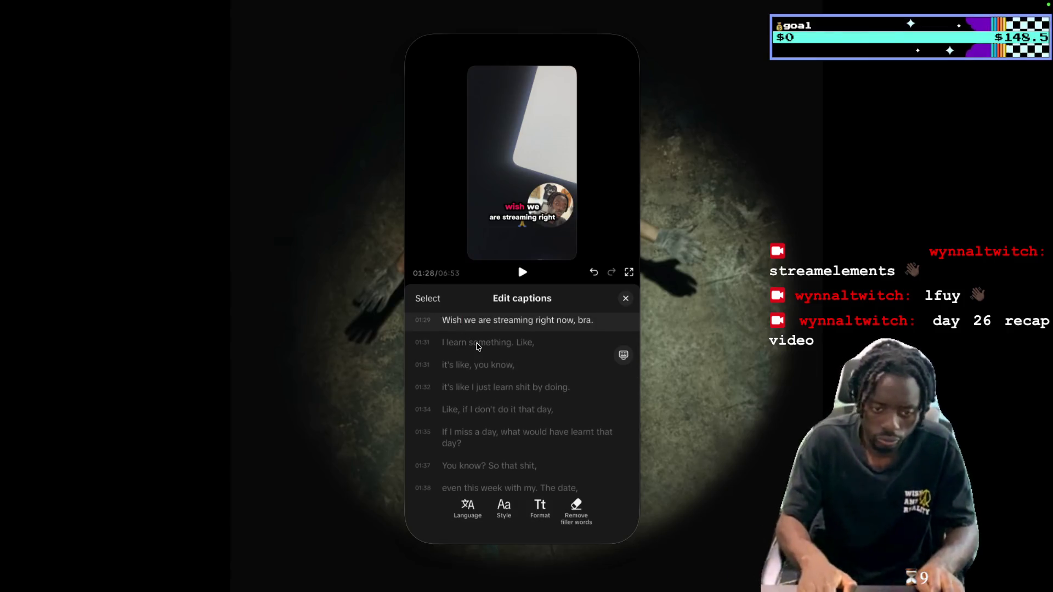
type("ch")
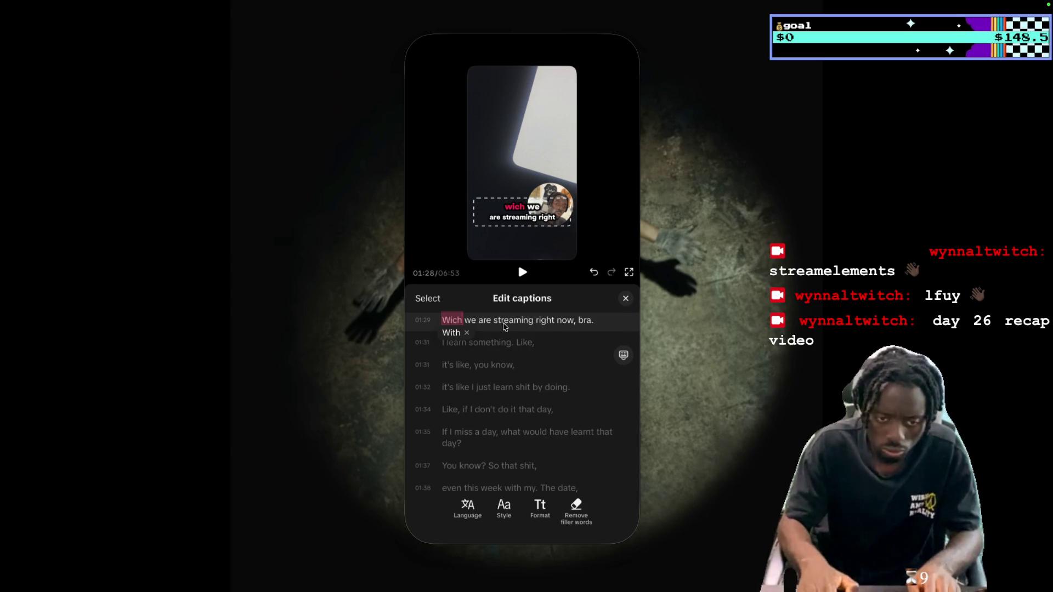
type("hich")
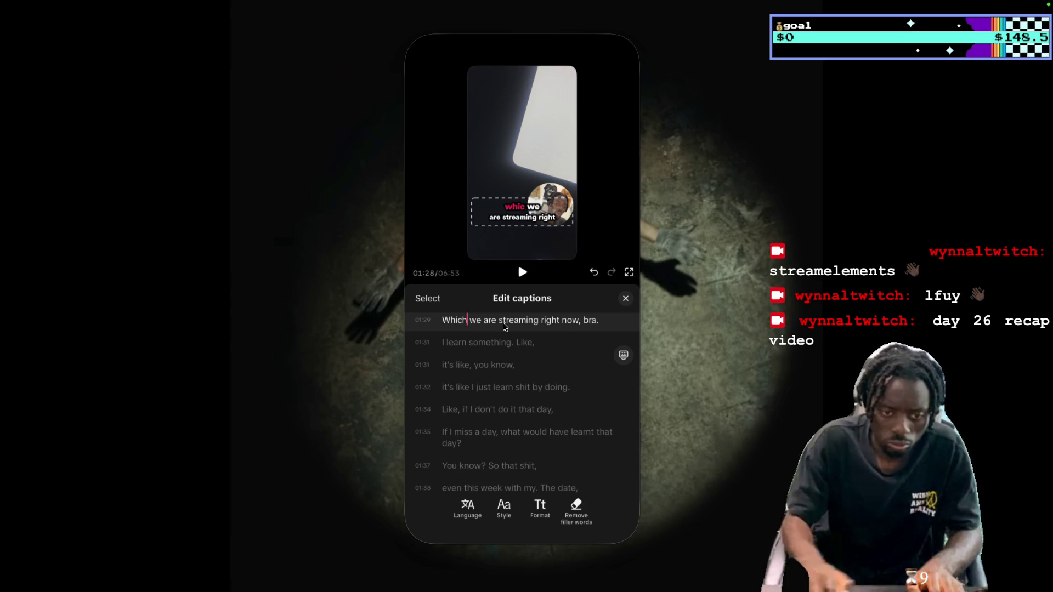
left_click(524, 275)
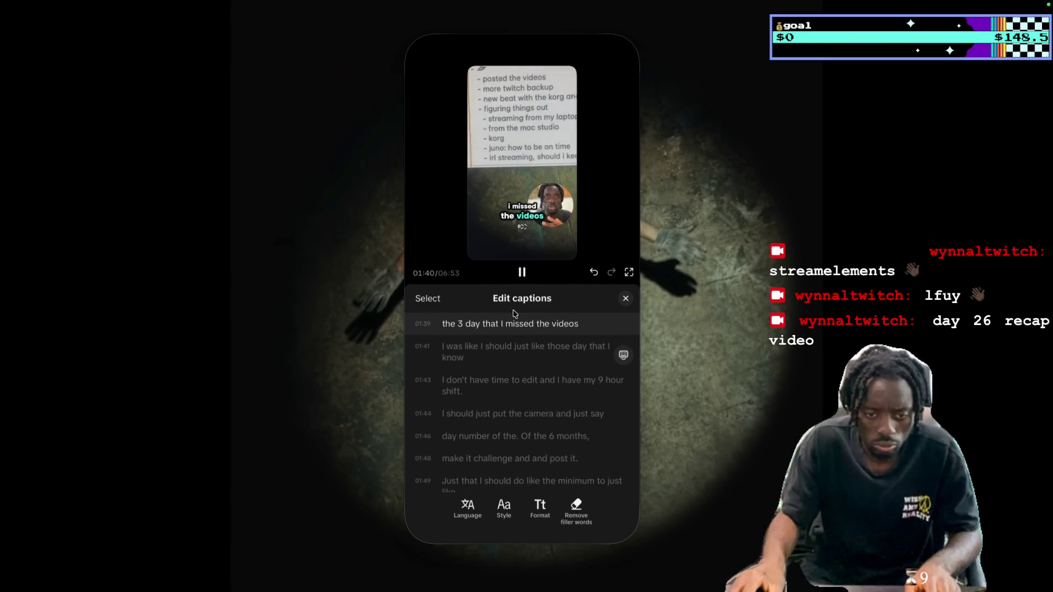
Review the 01:44–01:52 captions, adding an 's' to the 'the 3 day' caption
left_click(523, 274)
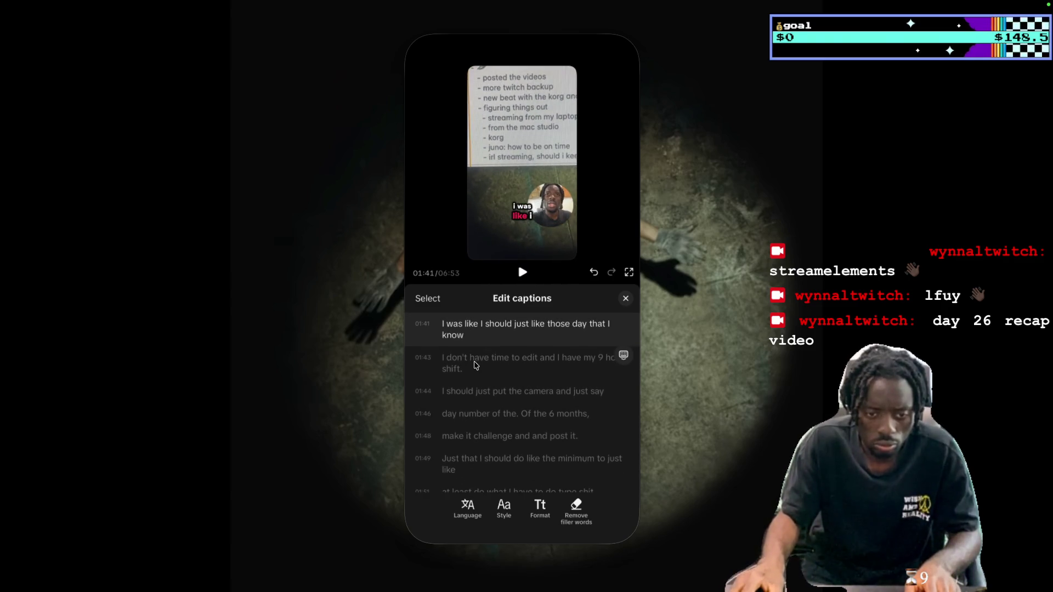
scroll(475, 362, "up", 1)
left_click(476, 343)
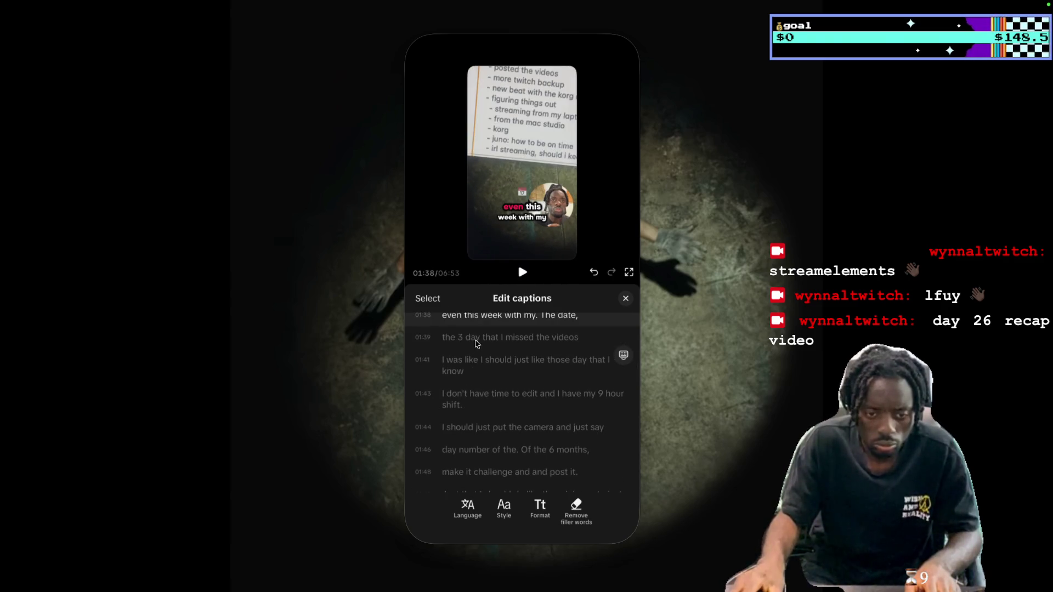
type("s")
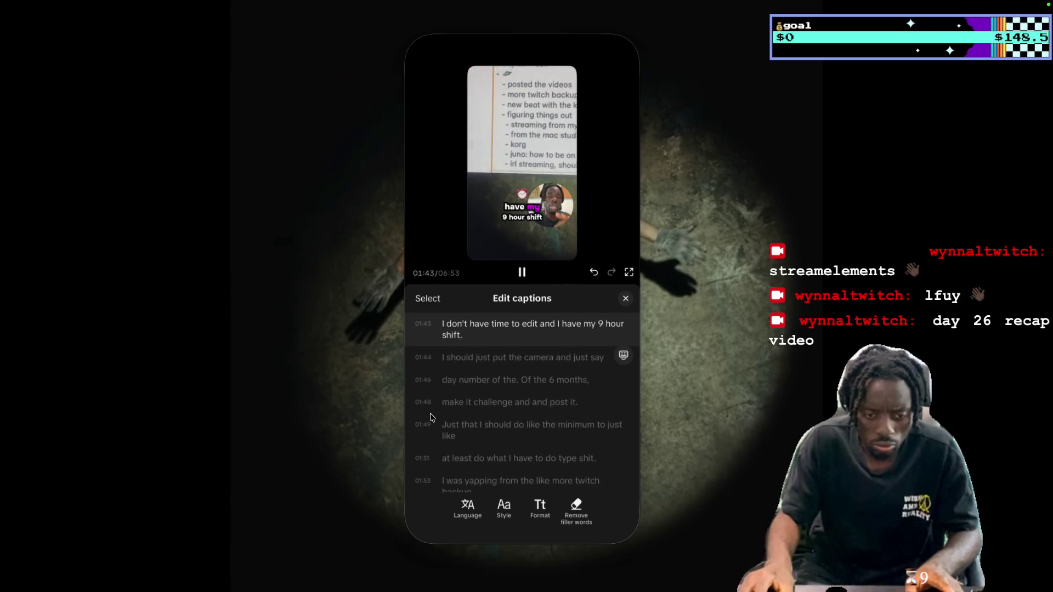
left_click(521, 278)
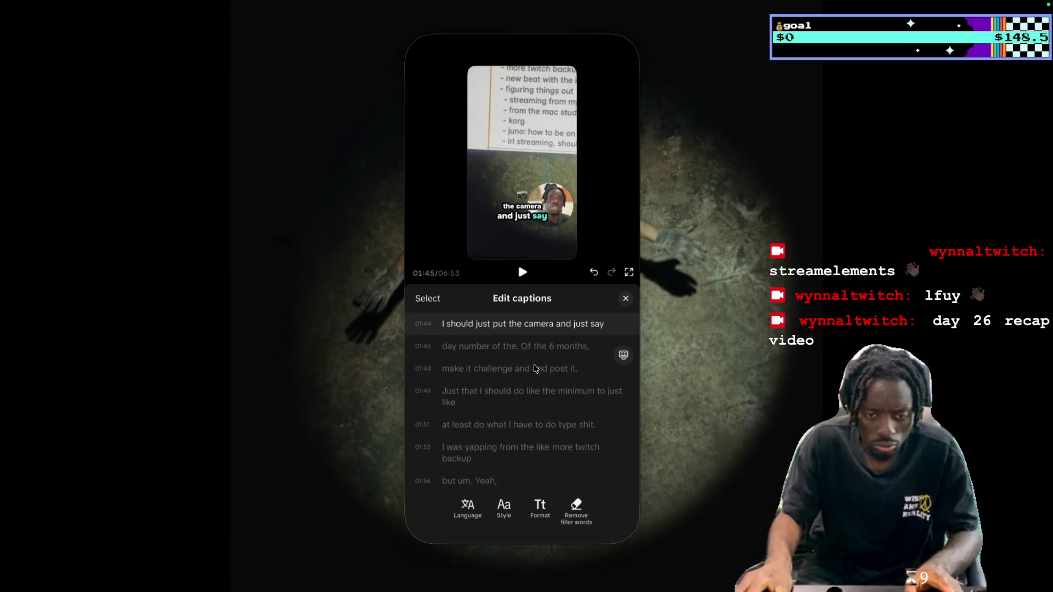
scroll(536, 369, "up", 2)
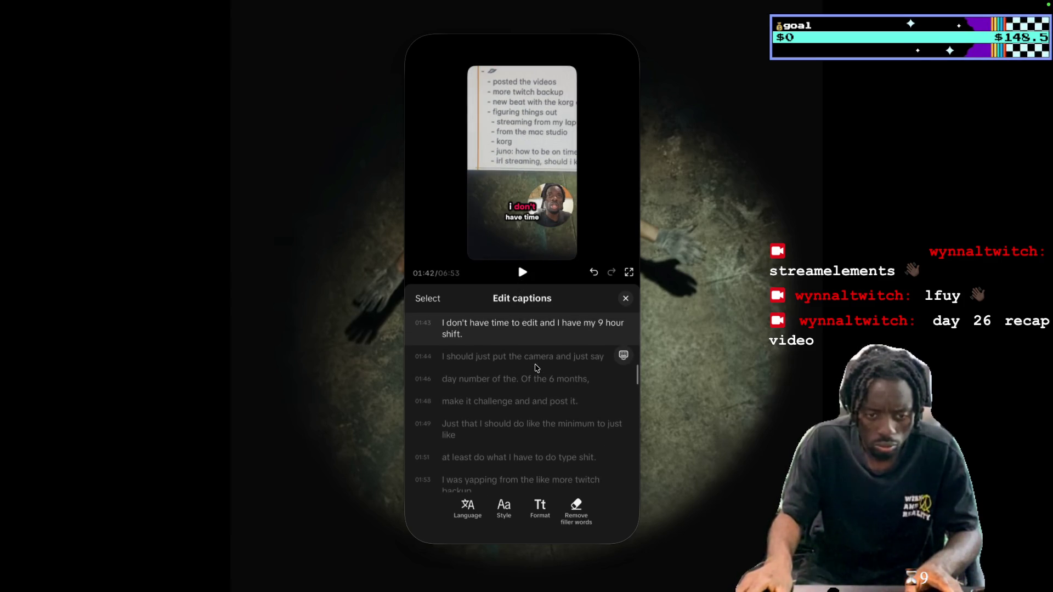
scroll(537, 369, "down", 1)
left_click(535, 354)
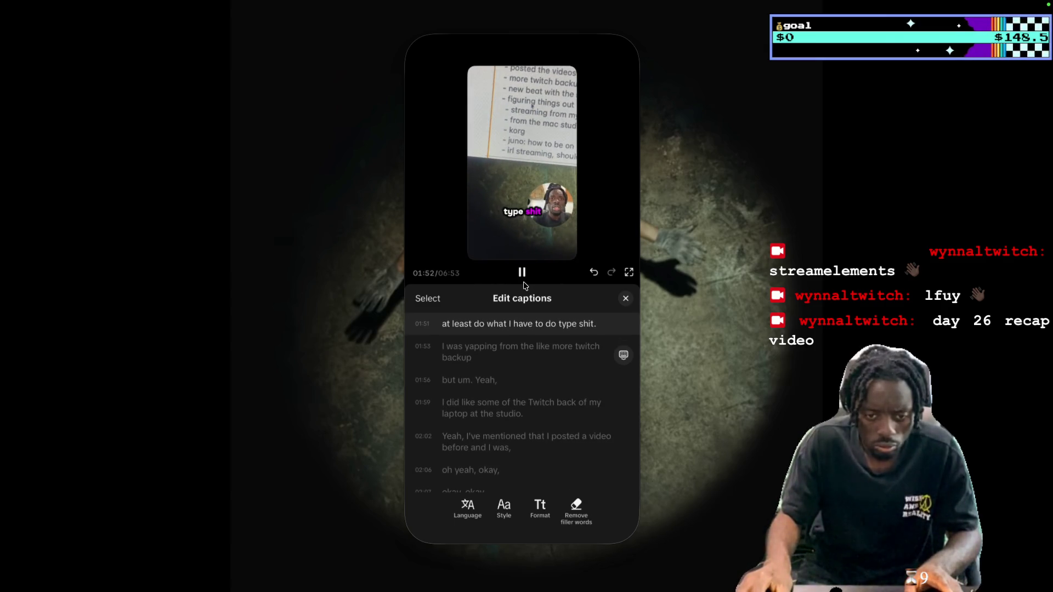
left_click(522, 272)
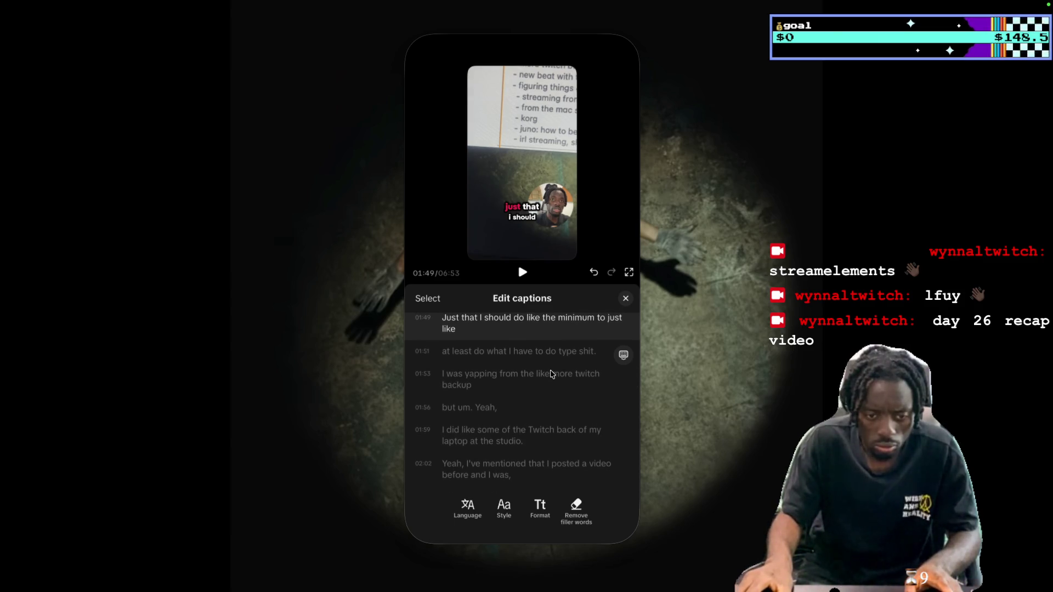
scroll(546, 369, "down", 1)
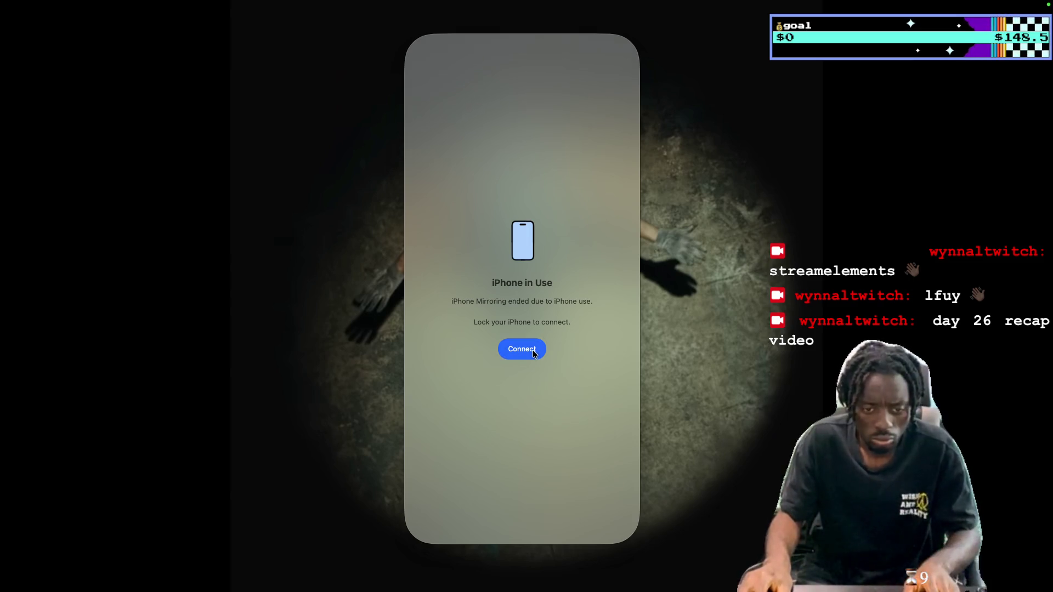
Reconnect the mirrored iPhone and bring the Notes window to the front
left_click(532, 353)
mouse_move(495, 590)
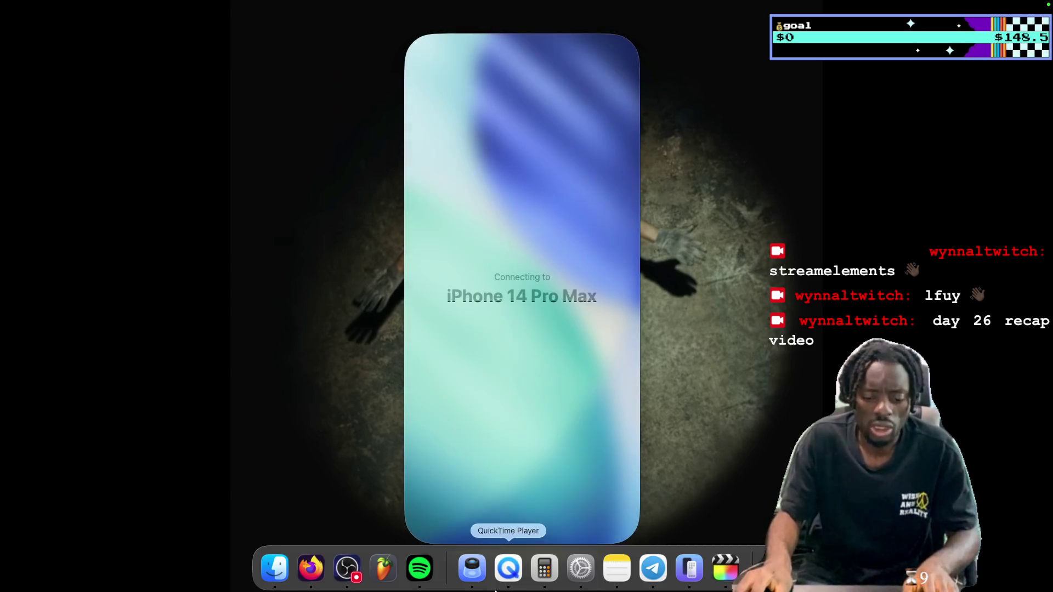
left_click(613, 570)
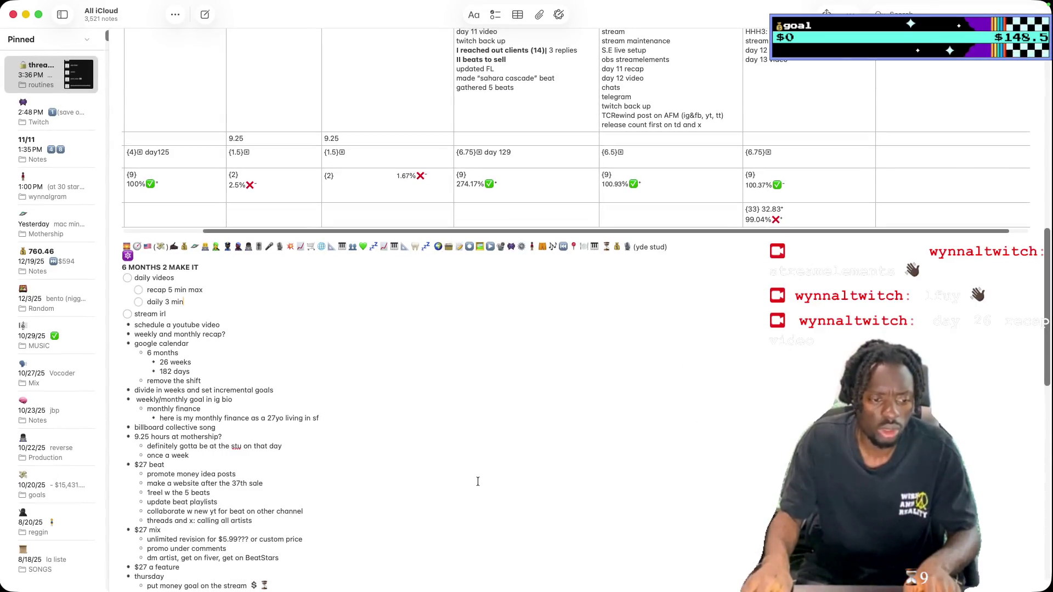
Append 'r' to the day 27 checklist item to read 'day 26 recap: 1hr', then return to Edits
scroll(478, 481, "down", 2)
scroll(460, 463, "down", 10)
scroll(442, 446, "down", 3)
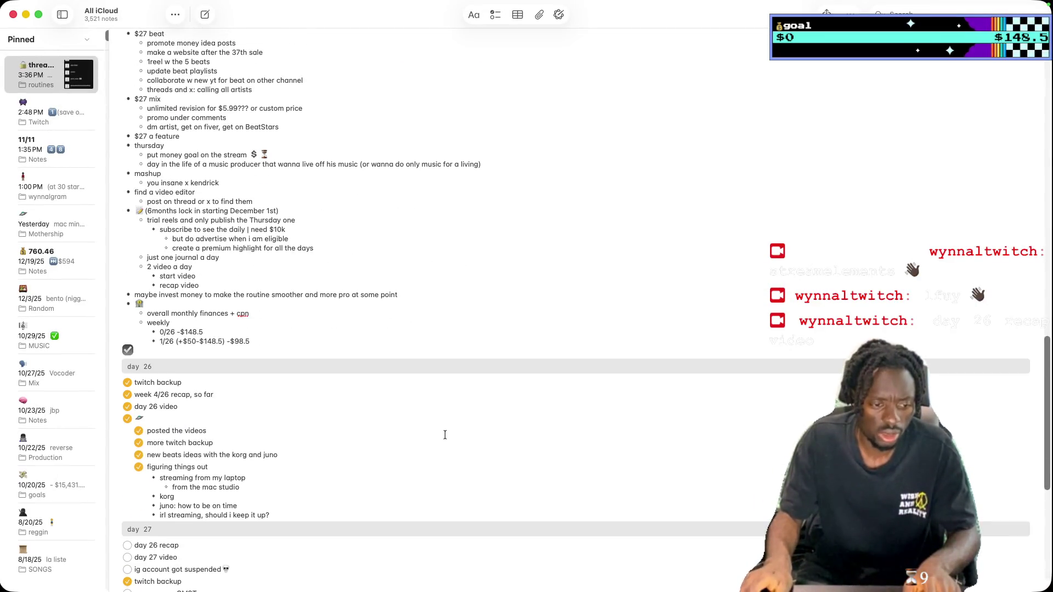
scroll(242, 411, "down", 4)
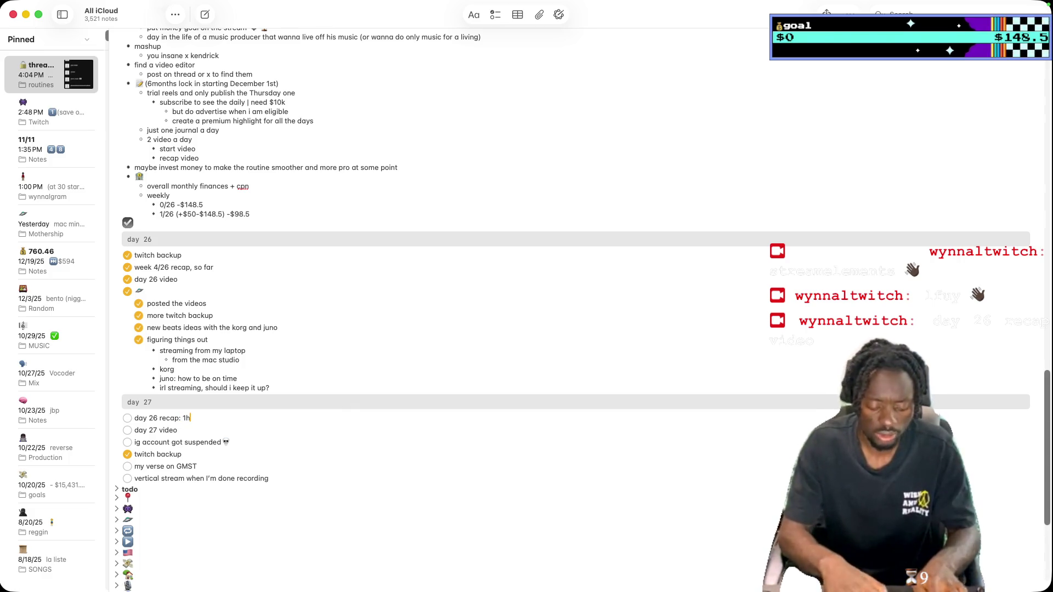
type("r")
key("super+Tab")
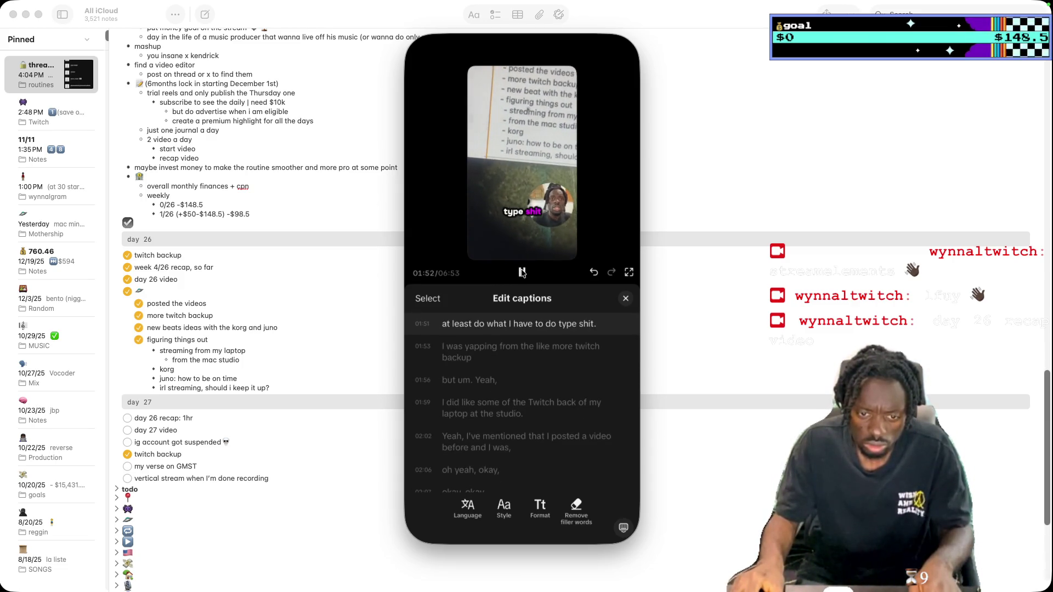
Insert '(can)' after 'have' in the 01:51 caption and play from 01:53 to check it
scroll(541, 342, "up", 3)
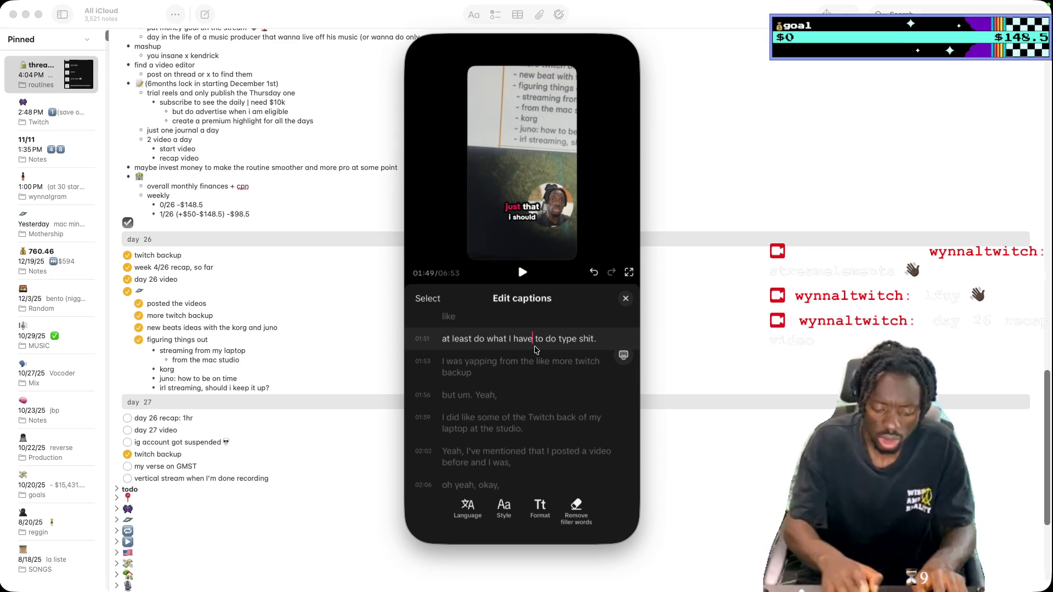
type("(can)")
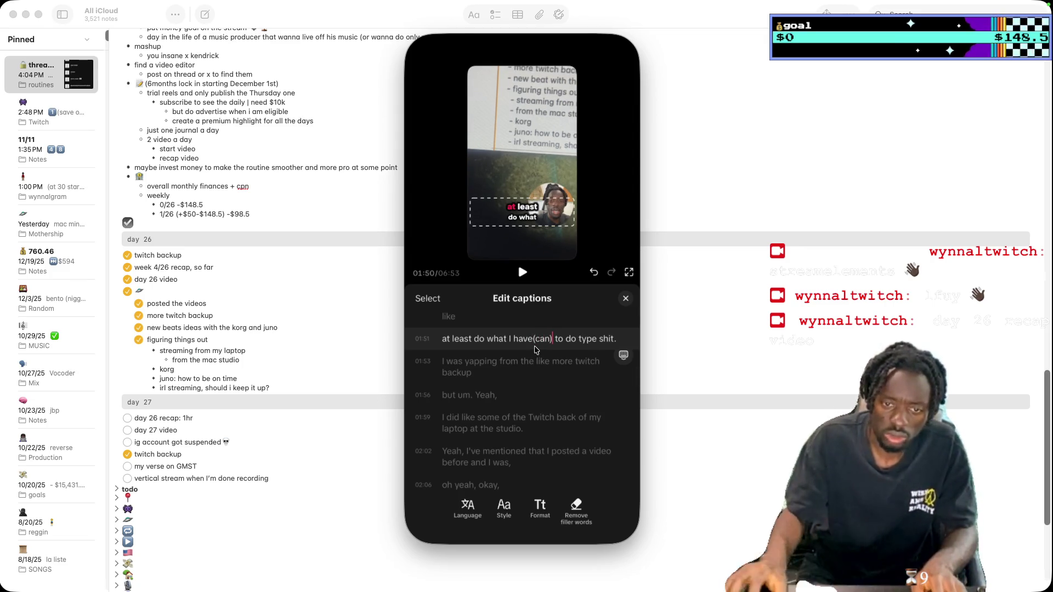
scroll(532, 349, "down", 1)
left_click(531, 350)
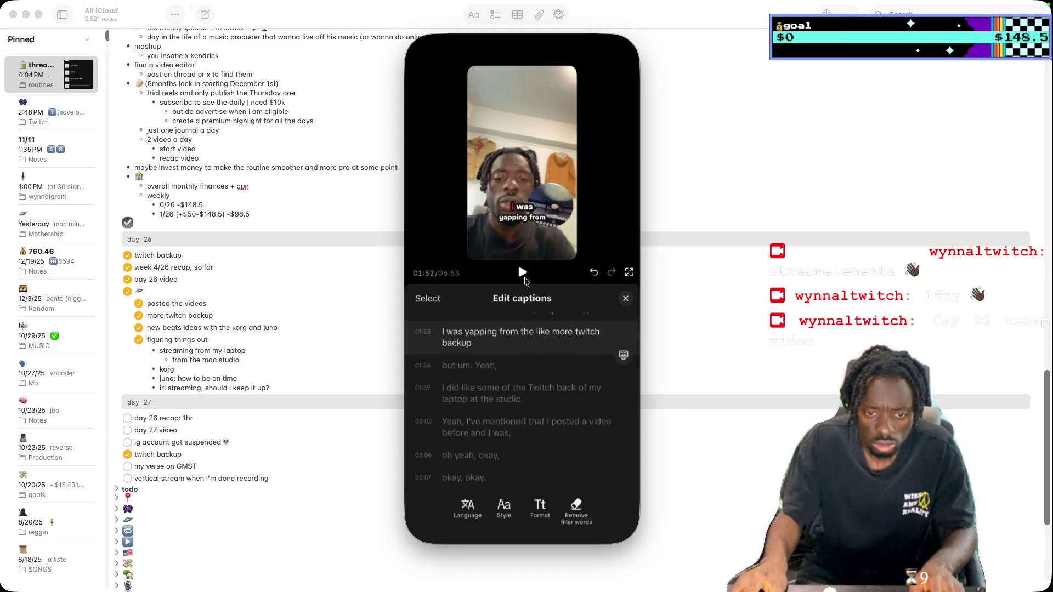
left_click(522, 277)
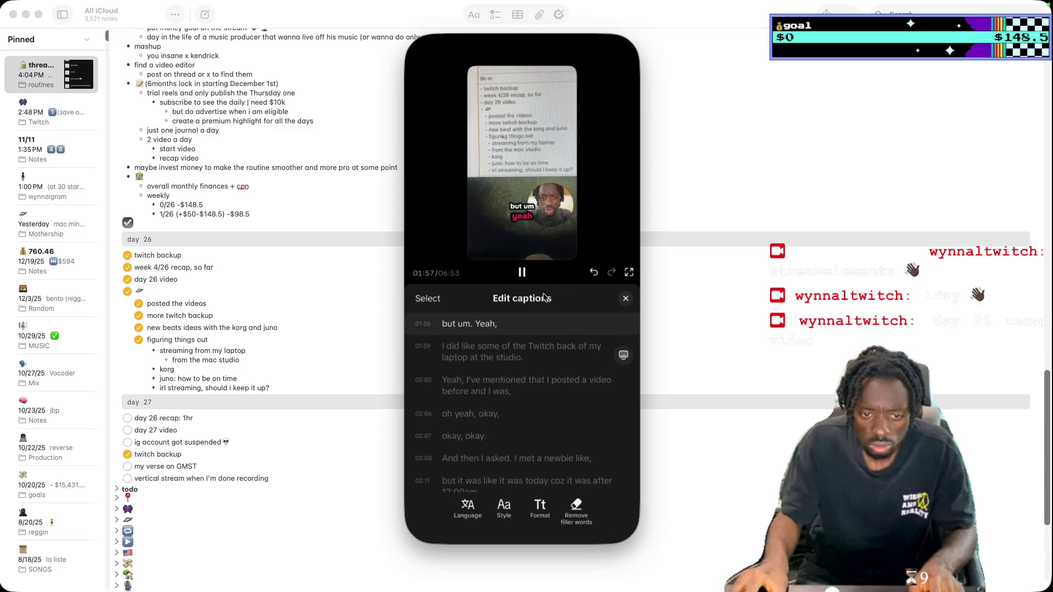
Select the second clip on the timeline and set its playback speed to 1.6x
left_click(624, 299)
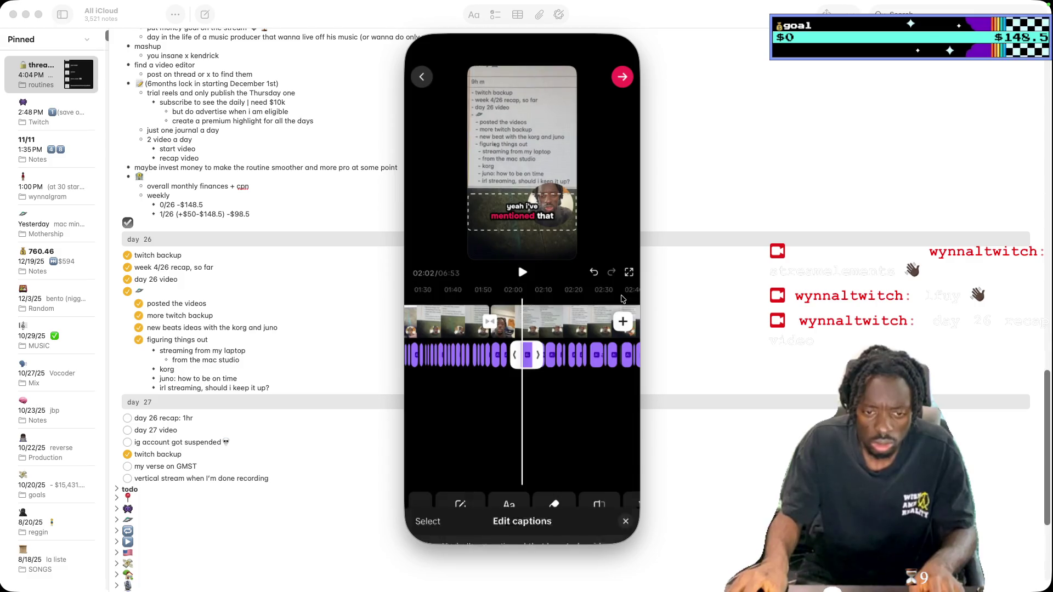
left_click(453, 314)
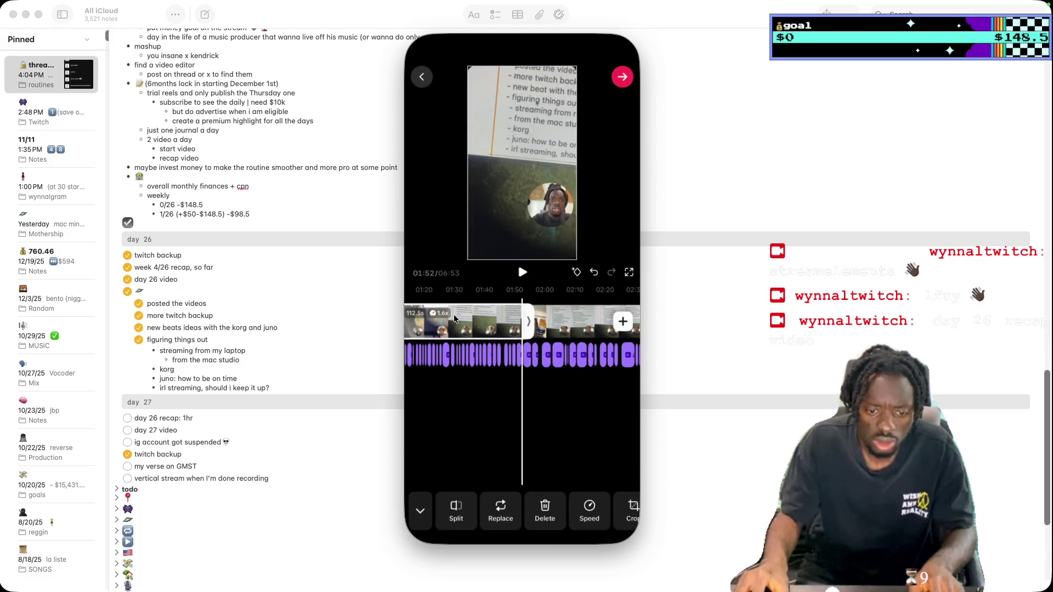
left_click(575, 322)
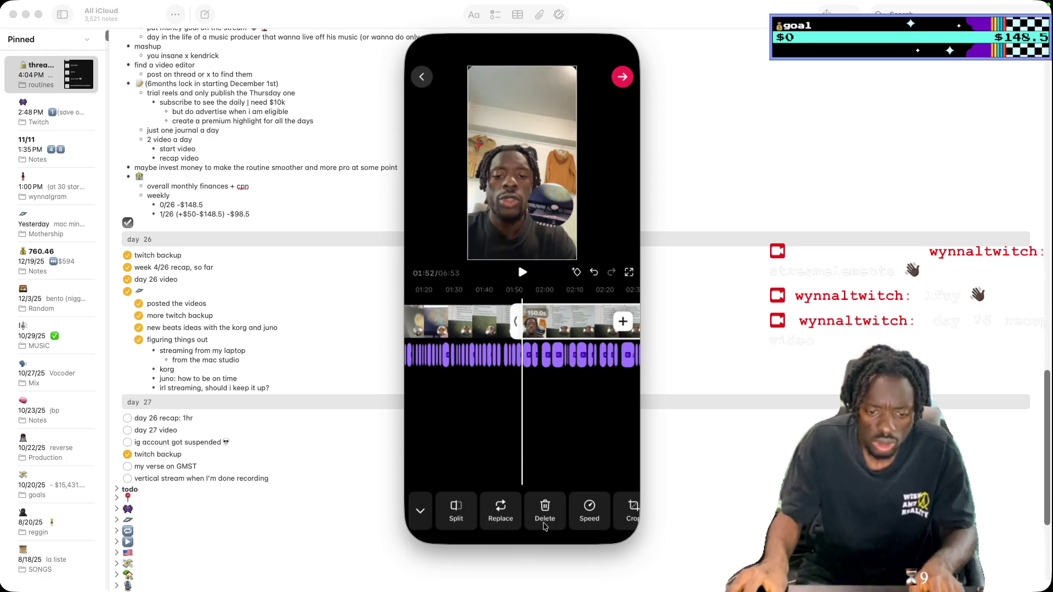
left_click(592, 511)
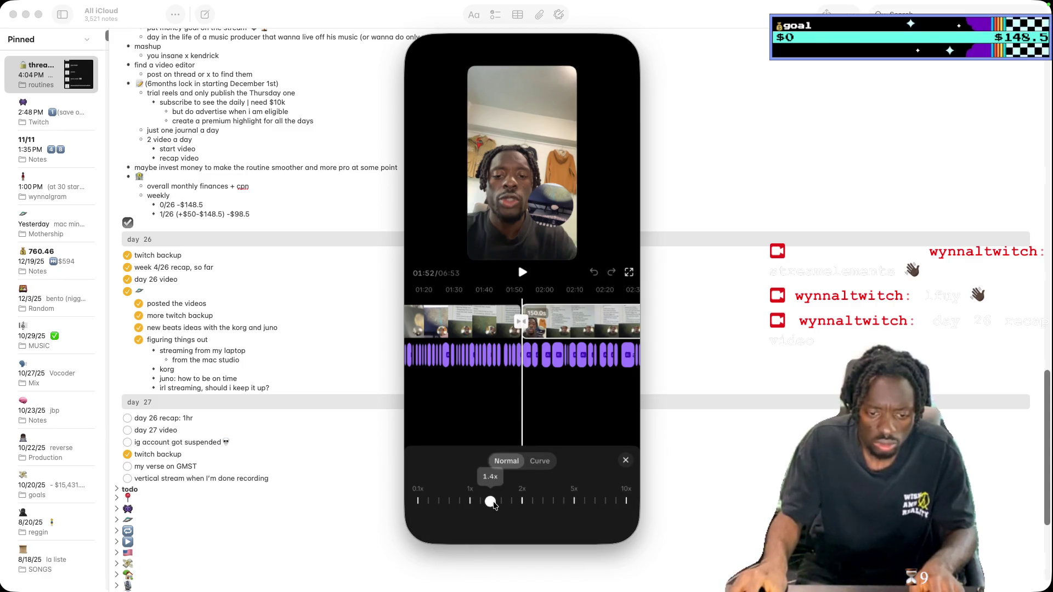
scroll(607, 343, "right", 10)
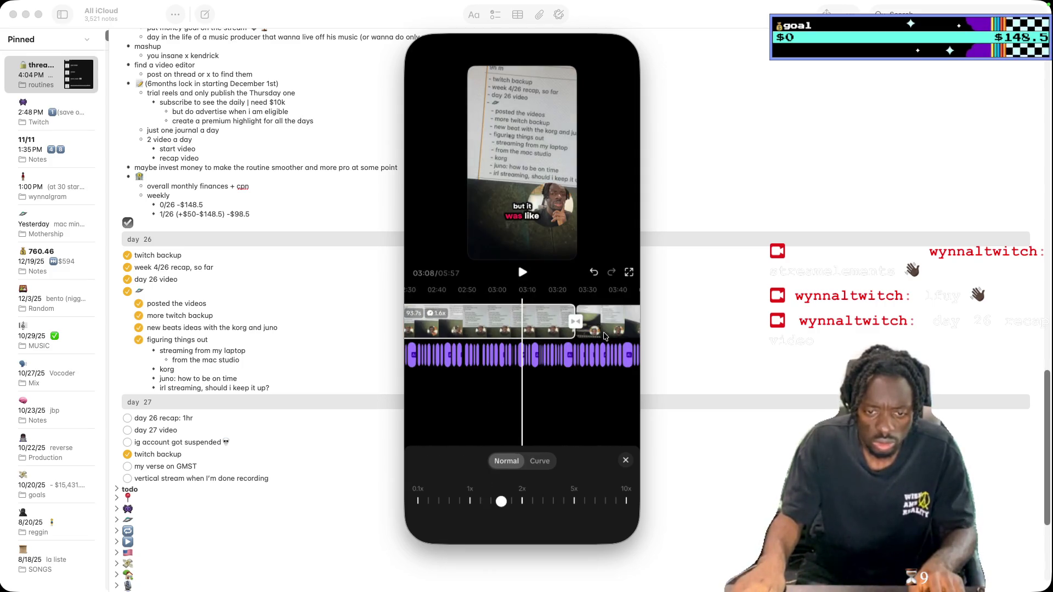
scroll(609, 332, "right", 3)
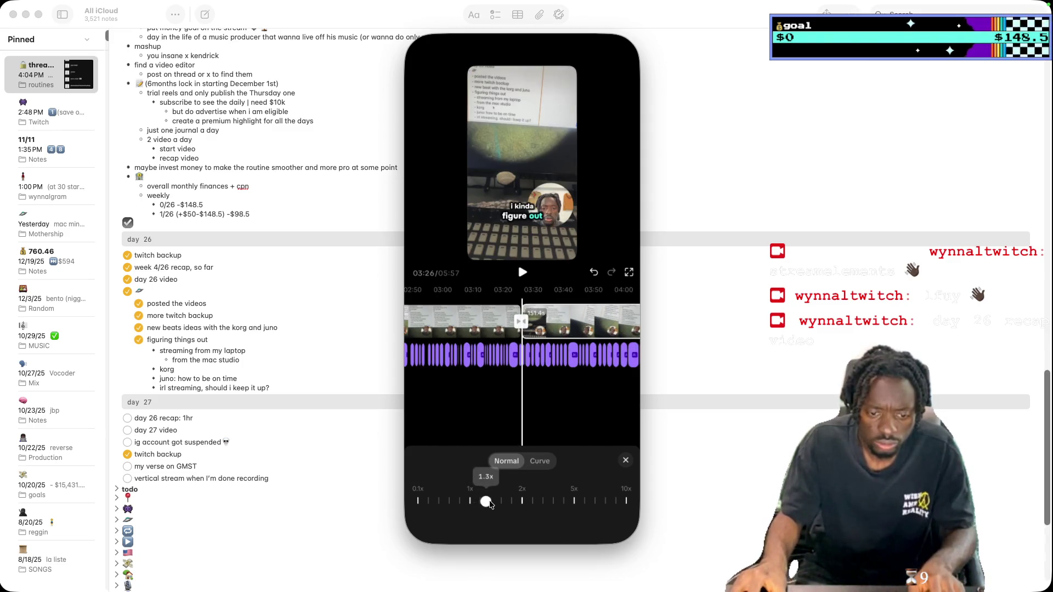
left_click_drag(504, 503, 502, 502)
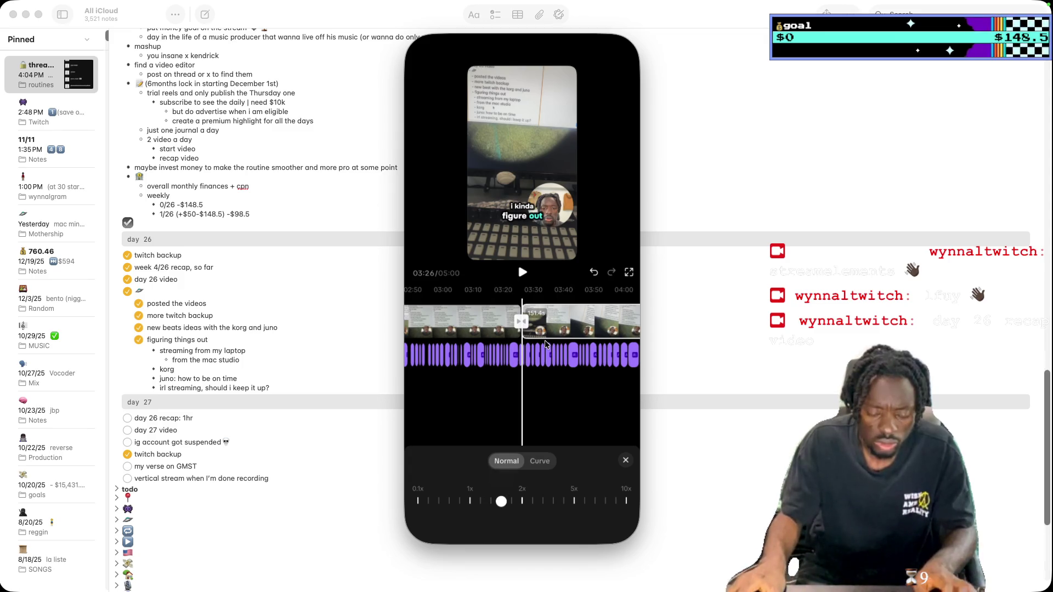
Select the preceding clip, minimize the Notes window, and close the speed settings at 01:54
left_click(495, 317)
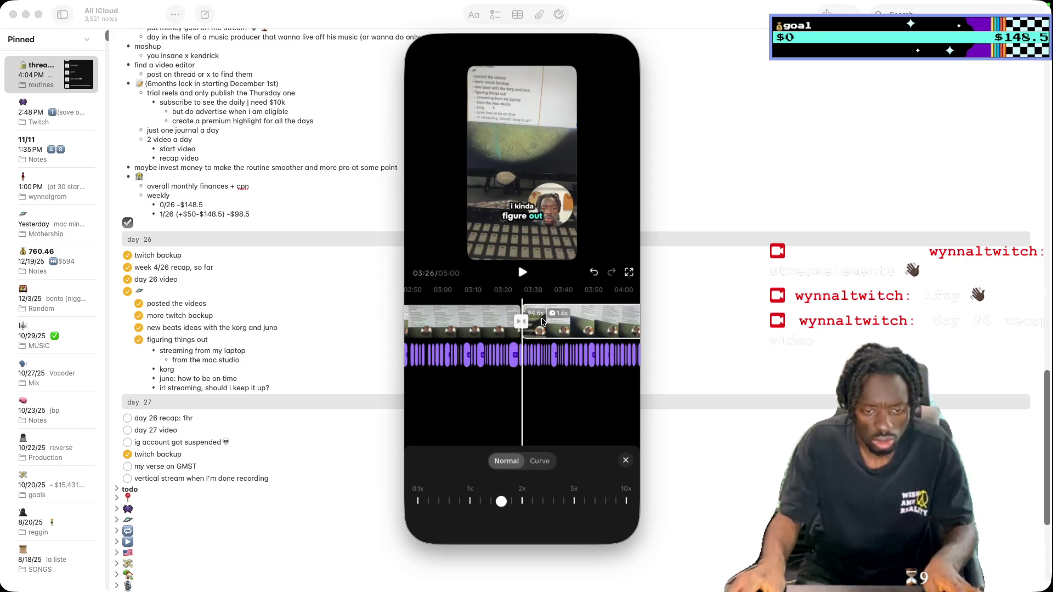
left_click(477, 326)
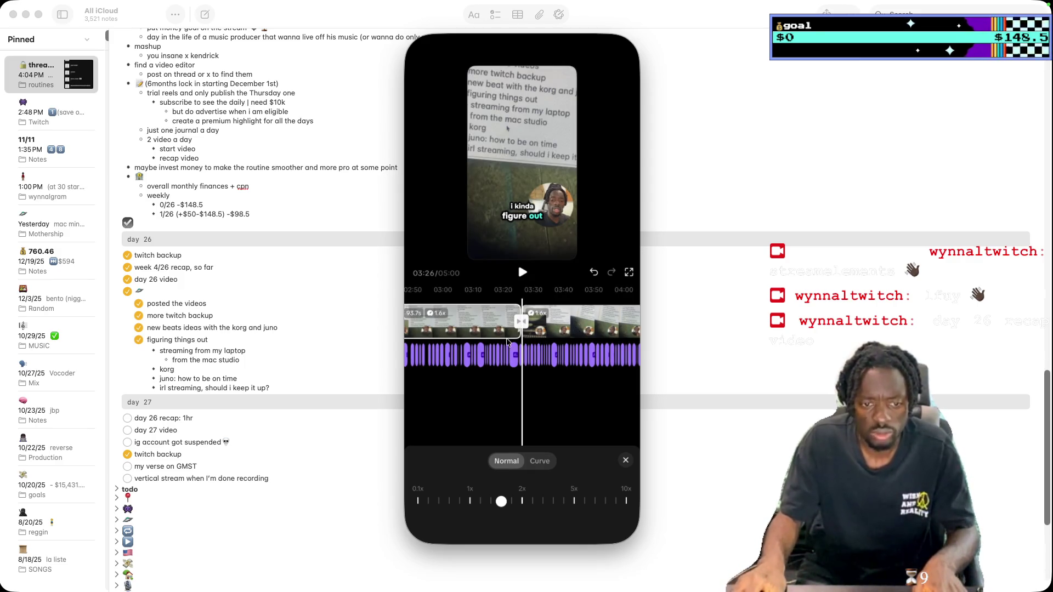
scroll(546, 336, "left", 5)
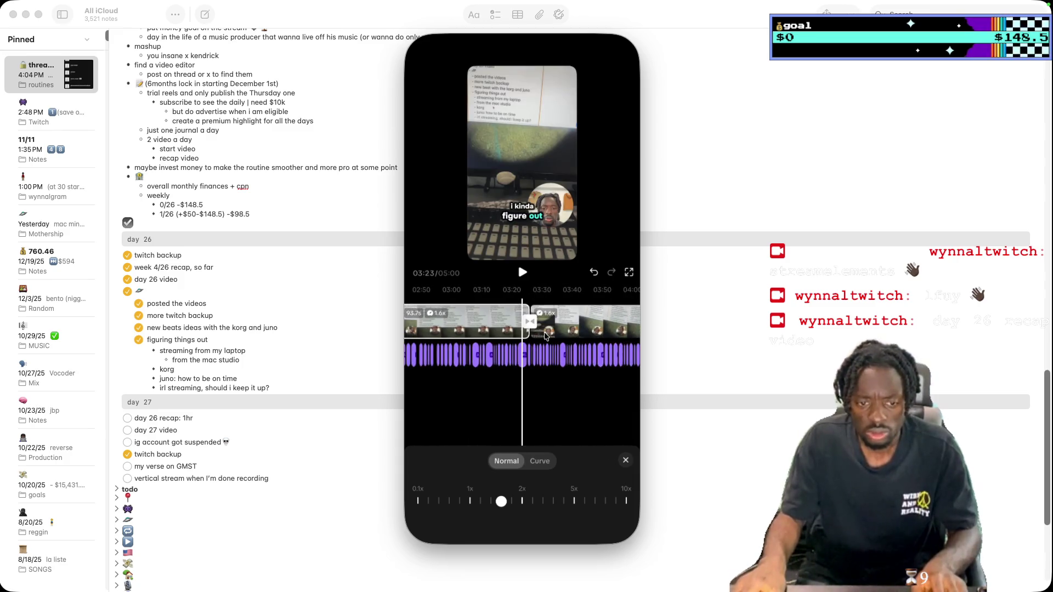
scroll(541, 366, "left", 2)
scroll(537, 366, "left", 2)
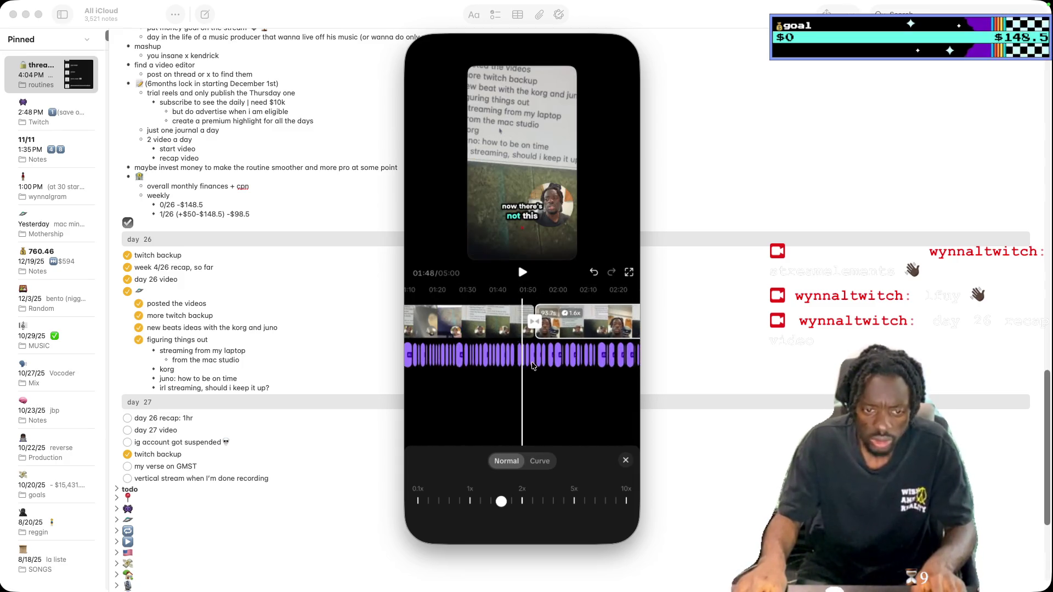
scroll(535, 366, "left", 2)
scroll(532, 366, "left", 2)
scroll(531, 367, "right", 1)
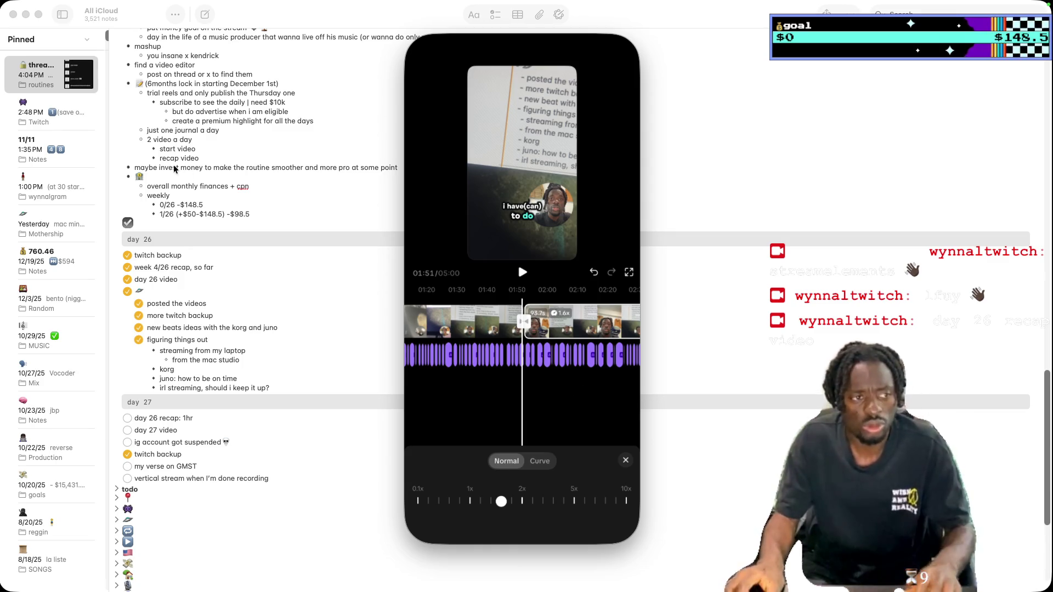
left_click(26, 14)
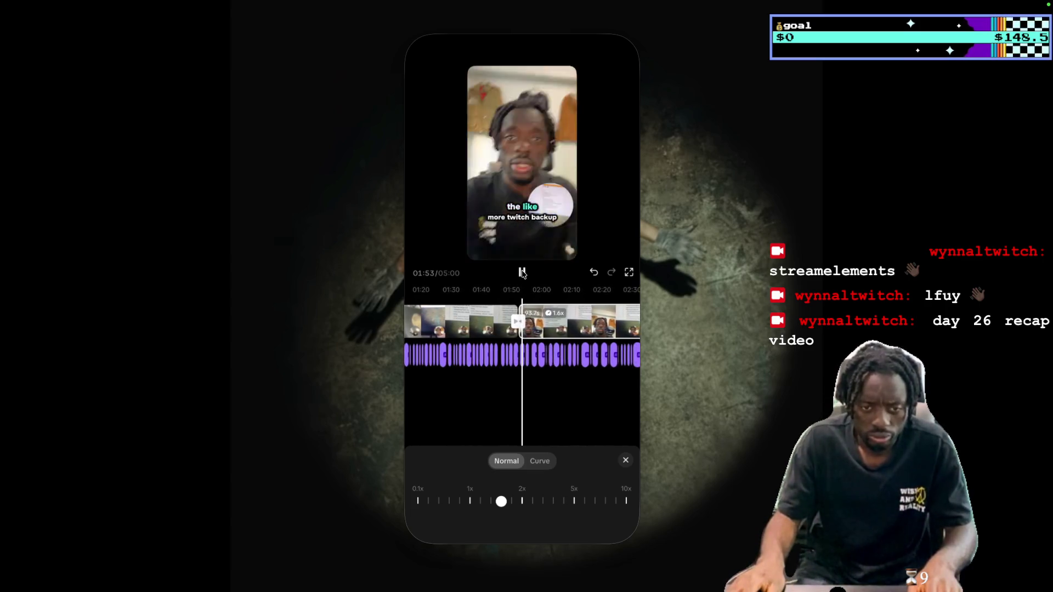
left_click(522, 272)
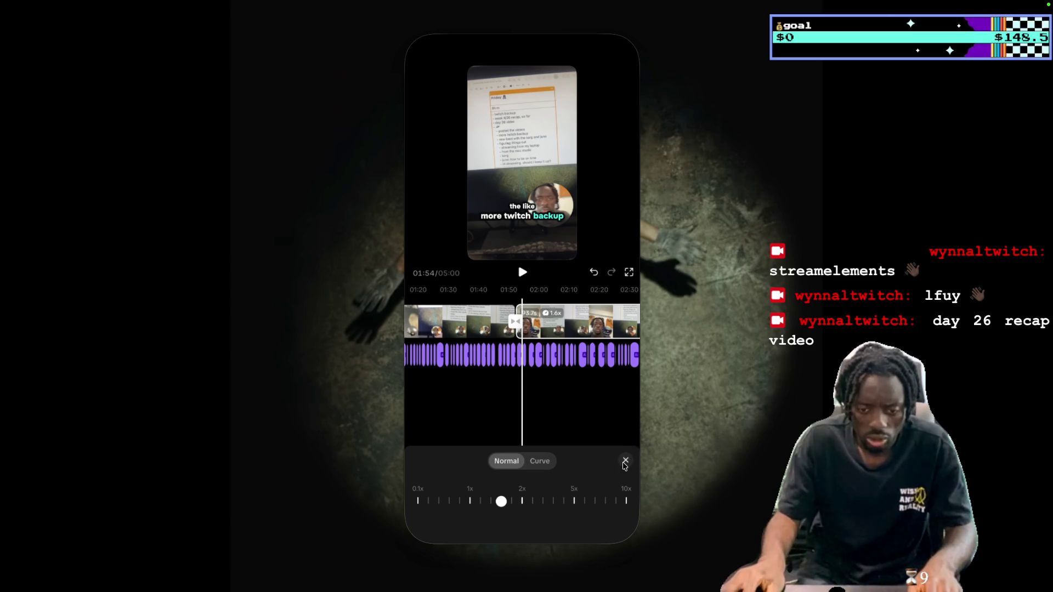
left_click(624, 463)
Open the caption list and play from the 'but um. Yeah,' line
left_click(517, 354)
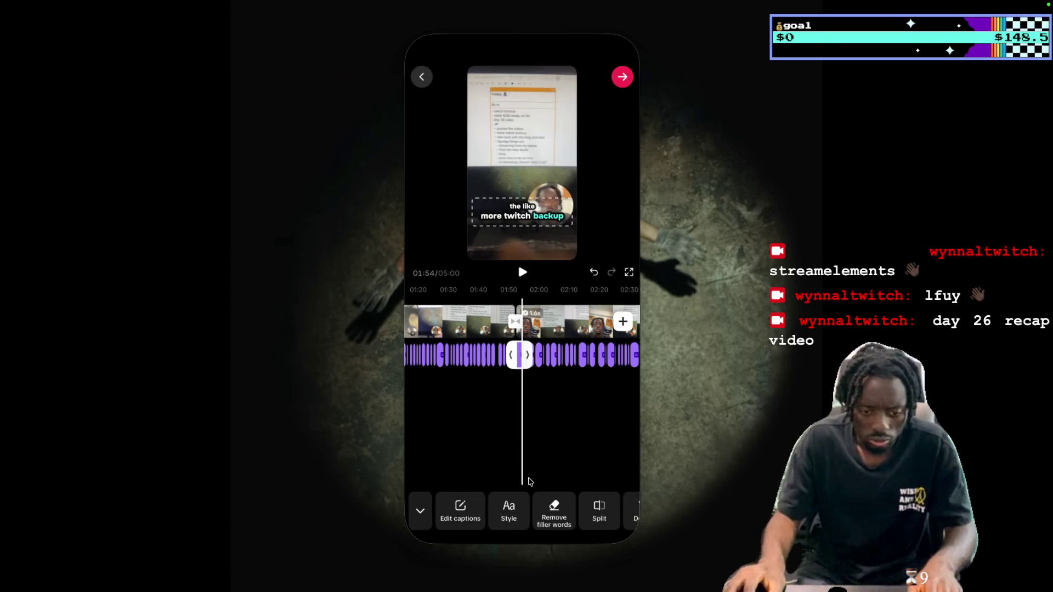
left_click(475, 518)
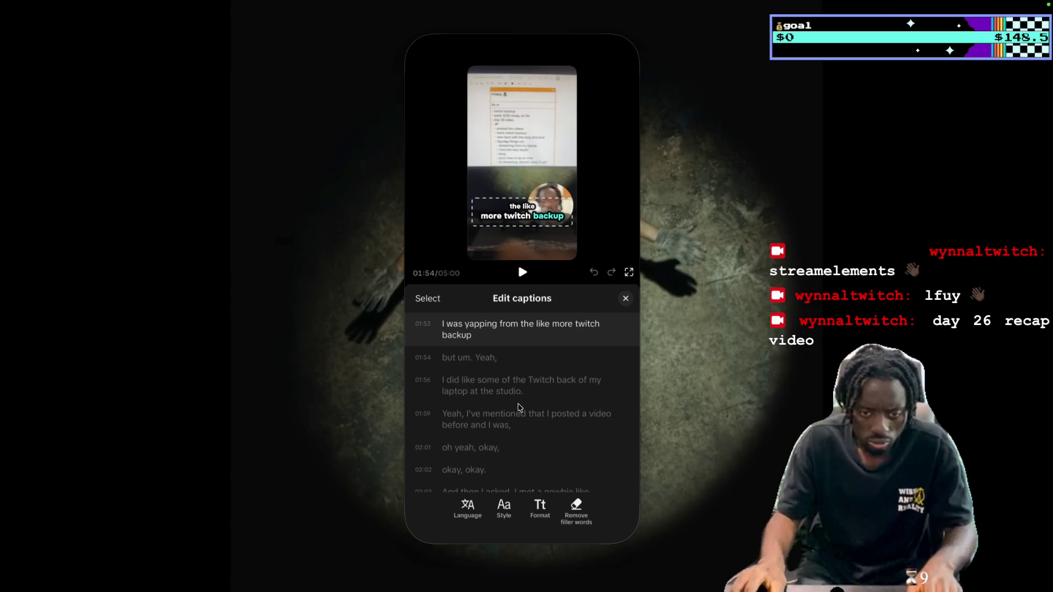
left_click(511, 372)
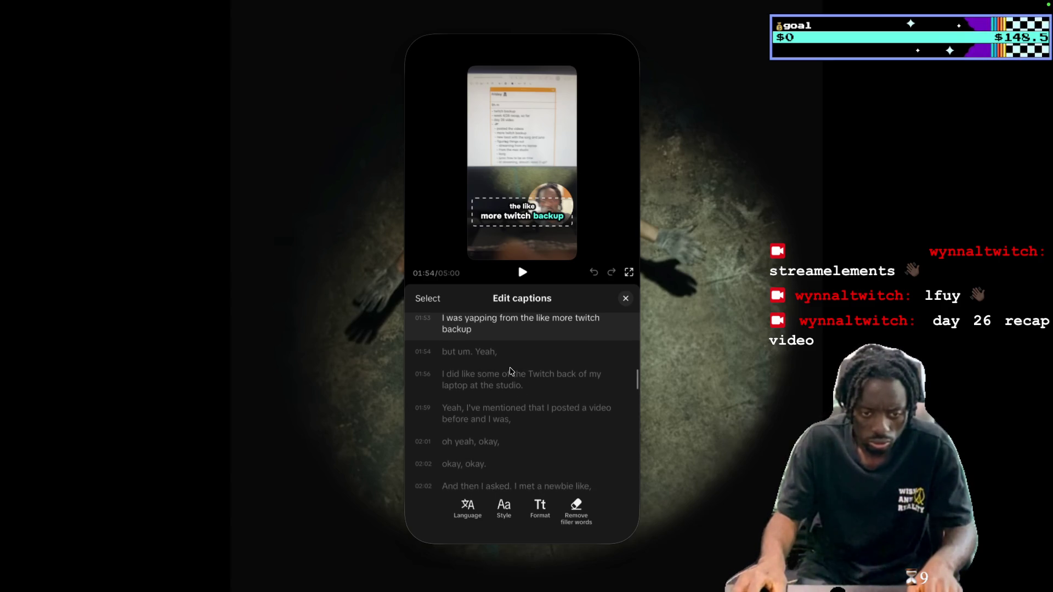
left_click(524, 274)
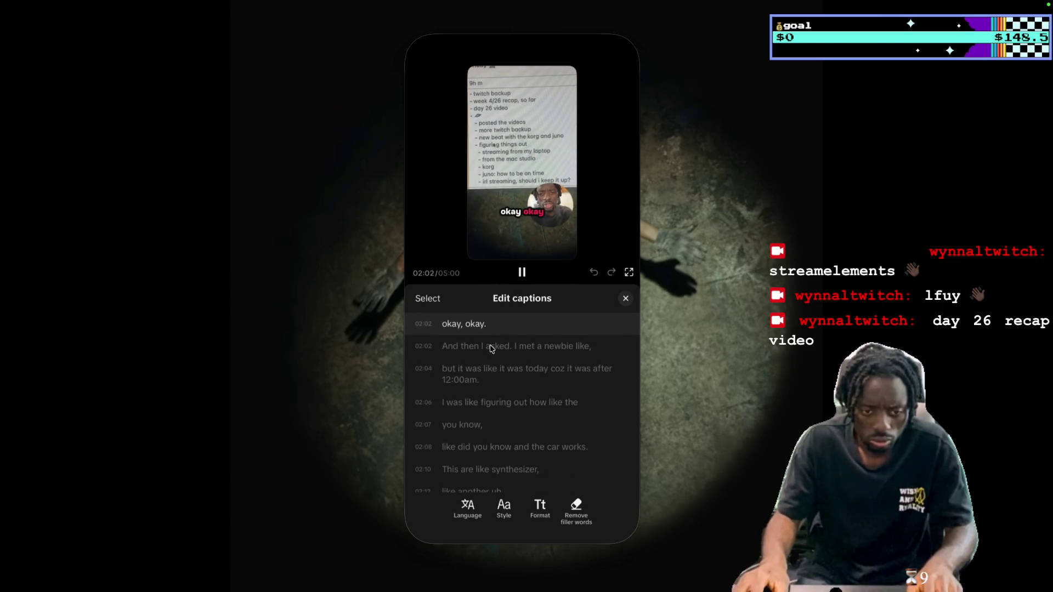
Correct the 02:02 caption to 'I met a new beat' and change 'you' at 02:07 to 'ju'
left_click(563, 376)
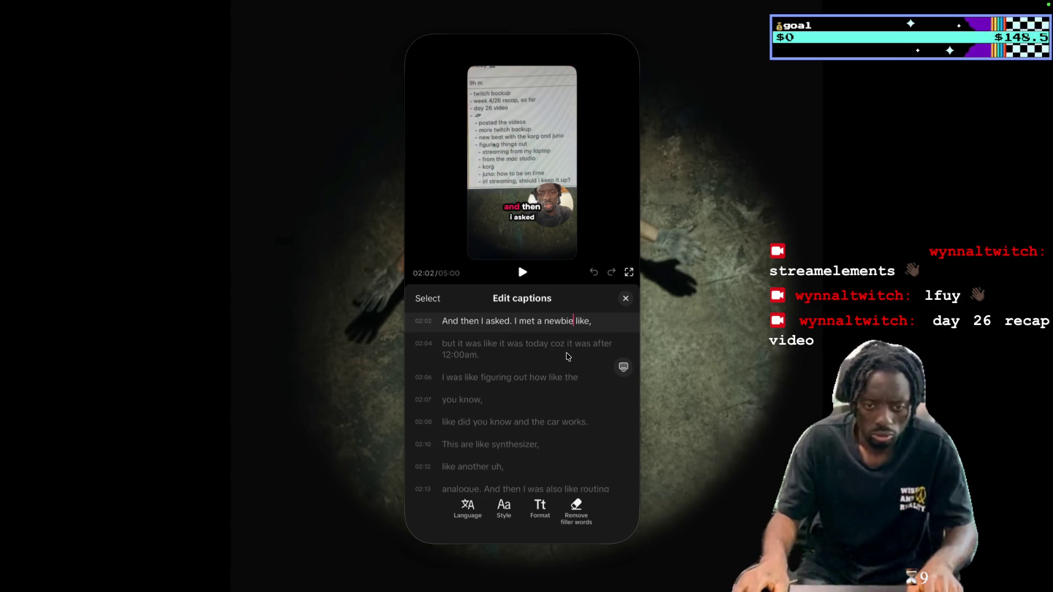
key("BackSpace")
key("BackSpace")
type("beat")
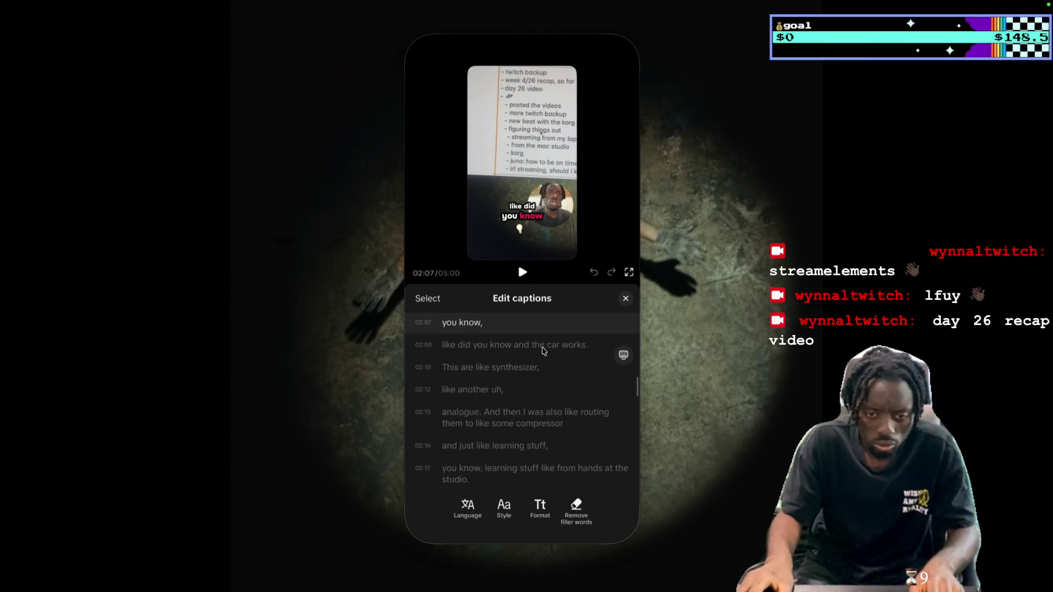
scroll(552, 353, "up", 2)
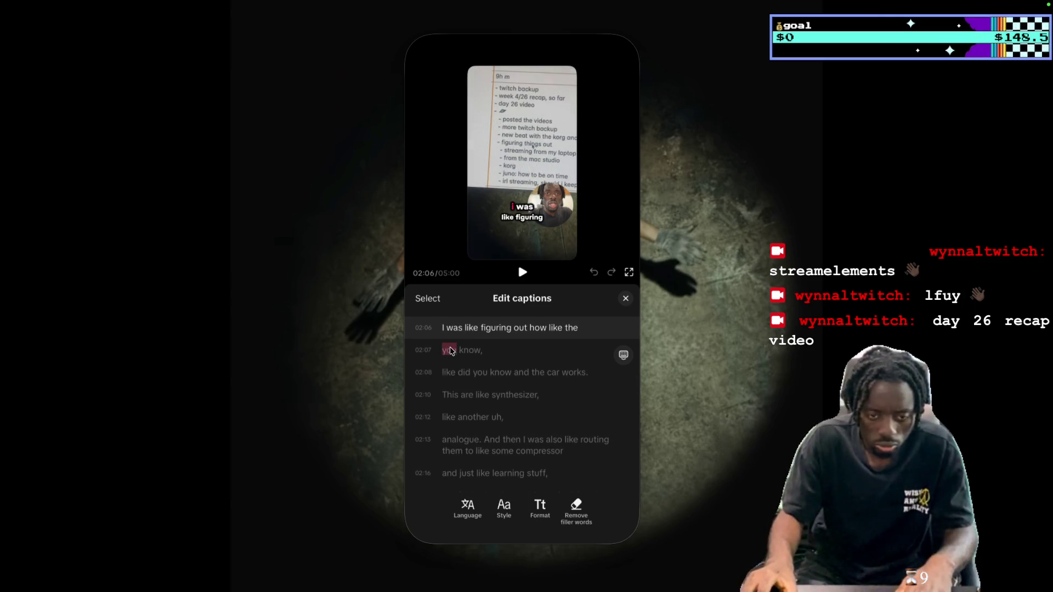
type("juno,")
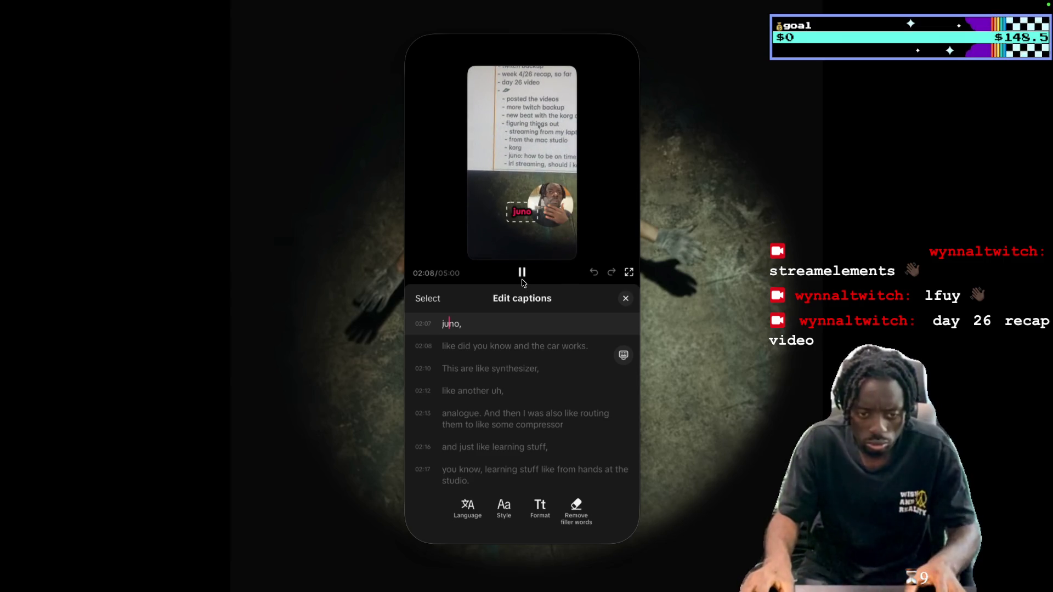
left_click(521, 273)
type("j")
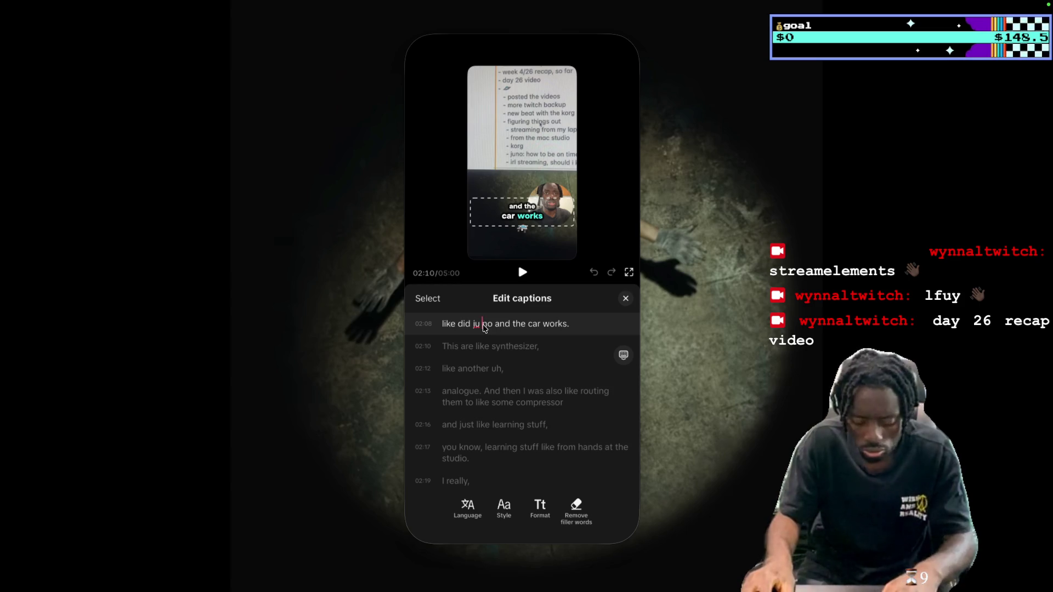
Fix captions: 'ju no' to 'juno', 'car' to 'korg', 'This' to 'These', 'compressor' to 'compressors'
key("BackSpace")
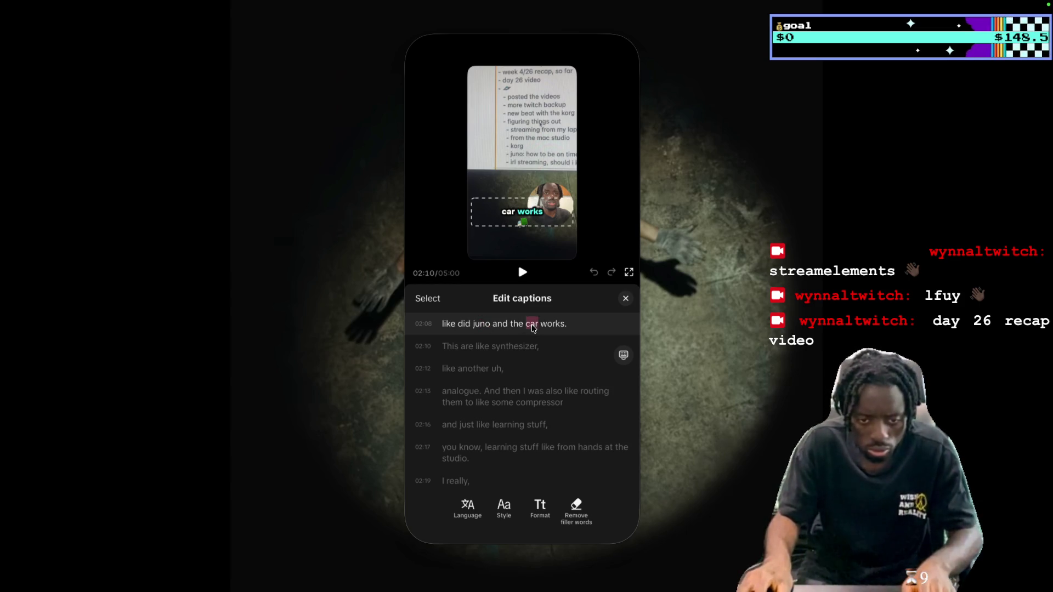
type("korg")
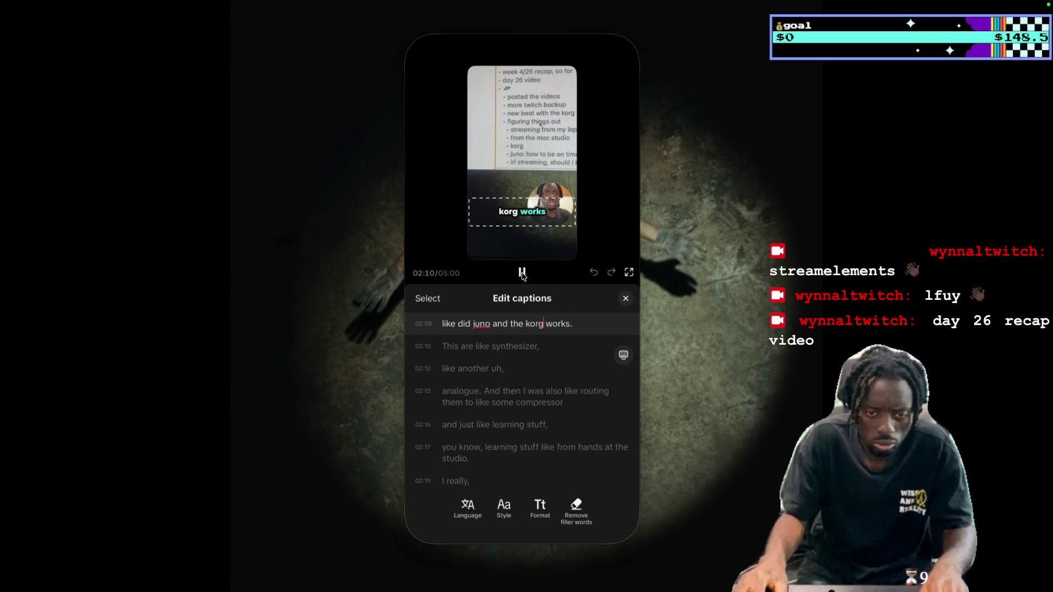
left_click(461, 326)
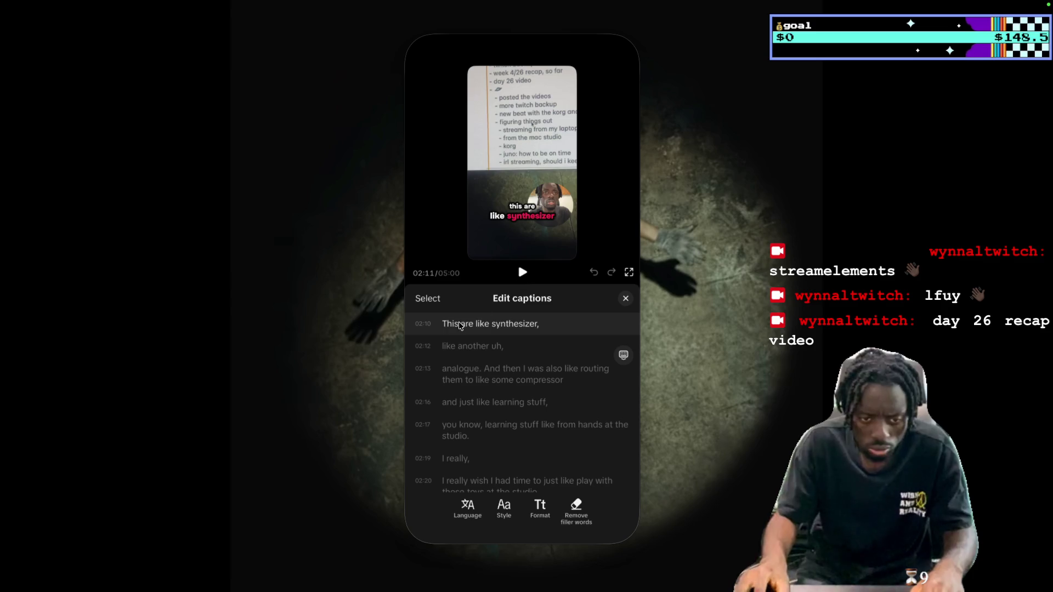
key("Right")
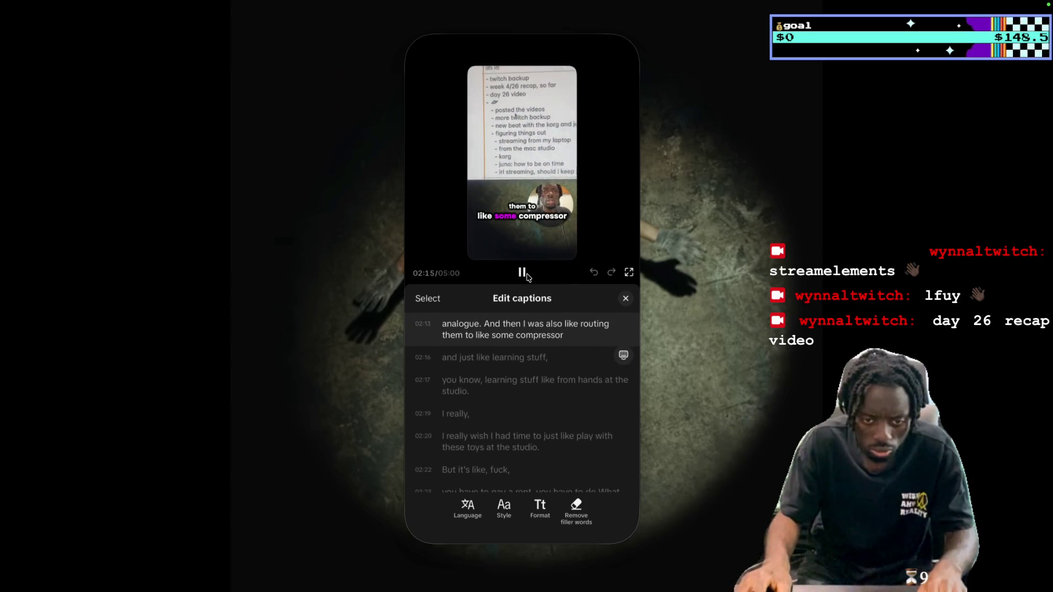
left_click(523, 273)
key("Up")
key("Up")
key("Up")
key("Up")
key("Up")
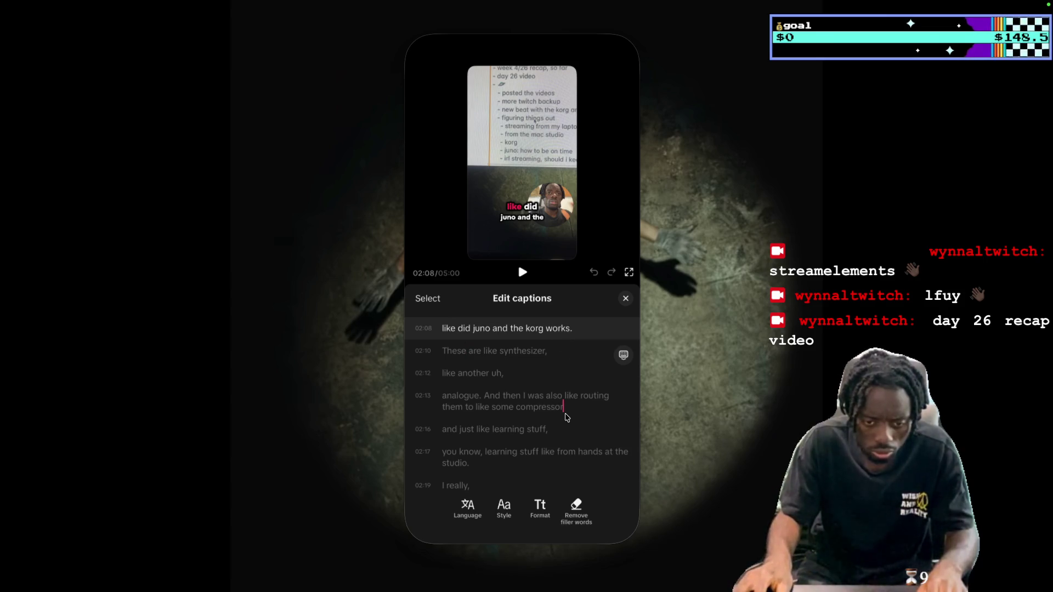
type("s")
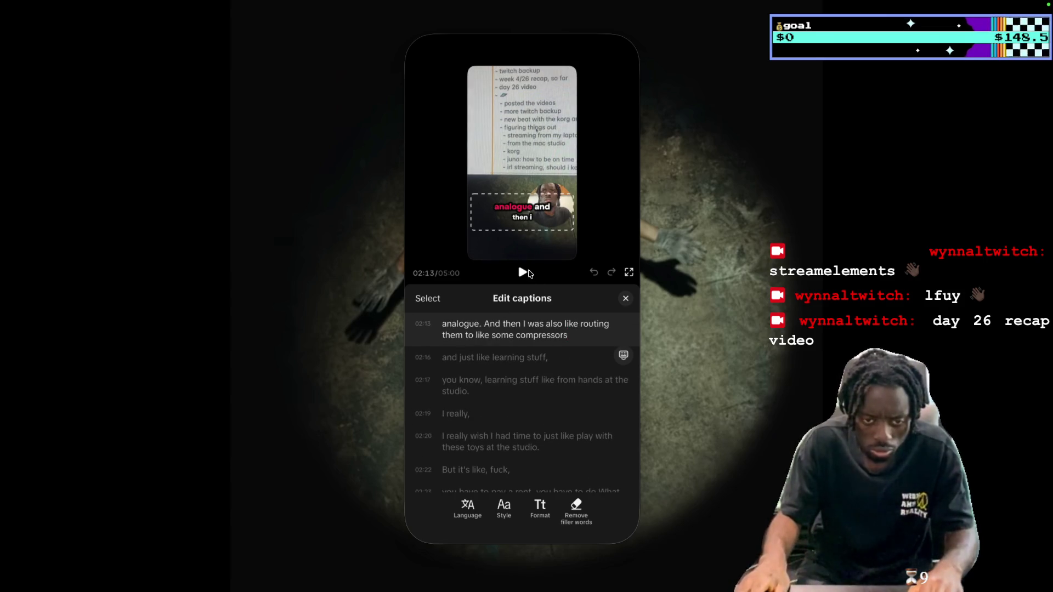
left_click(531, 273)
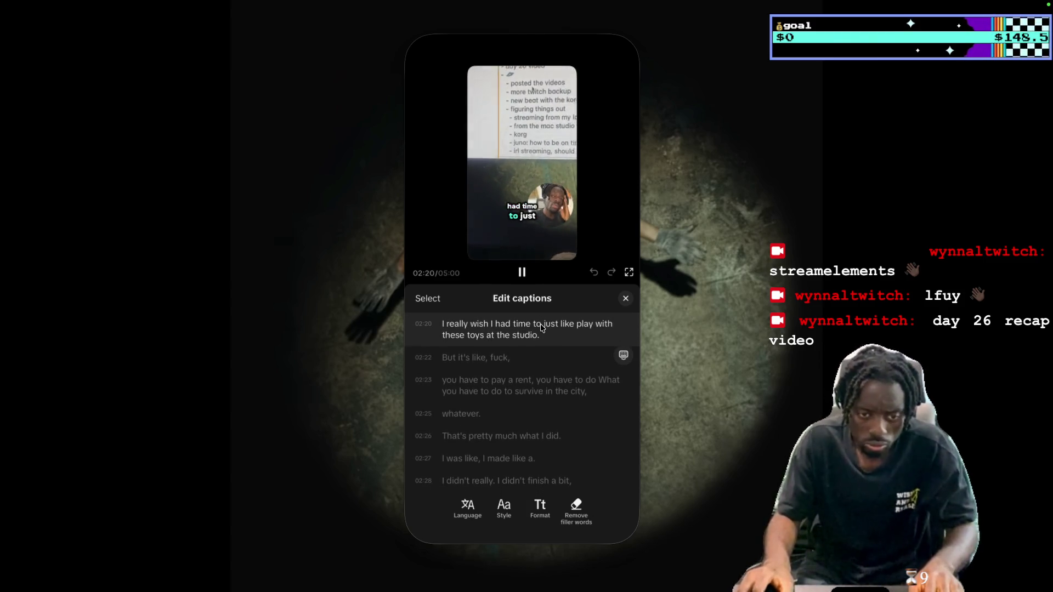
scroll(541, 324, "down", 1)
key("space")
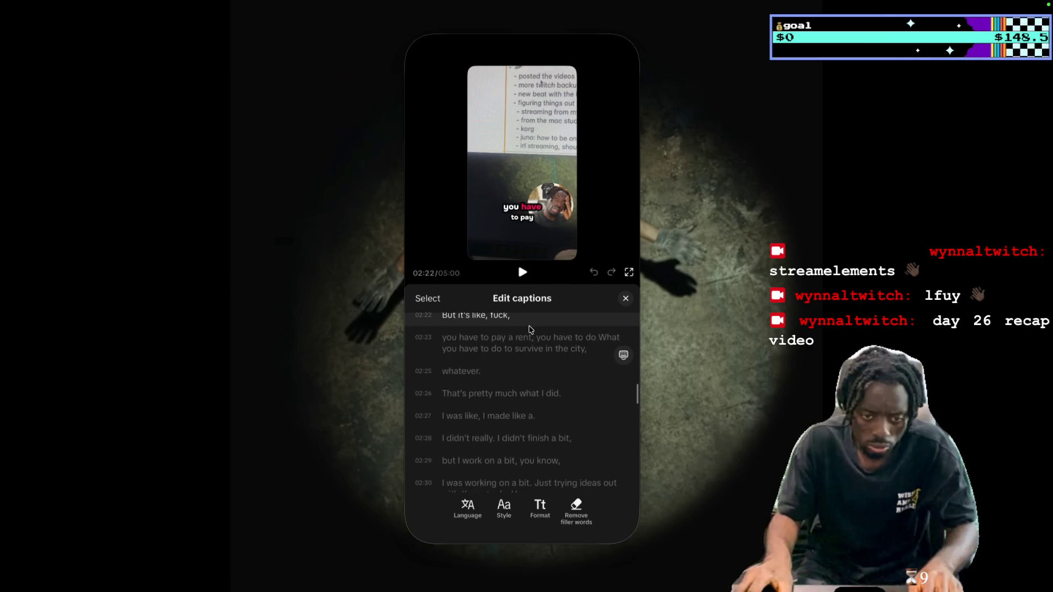
Swap the swear word in the 02:22 'But it's like' caption for the seal emoji and replay
left_click(500, 322)
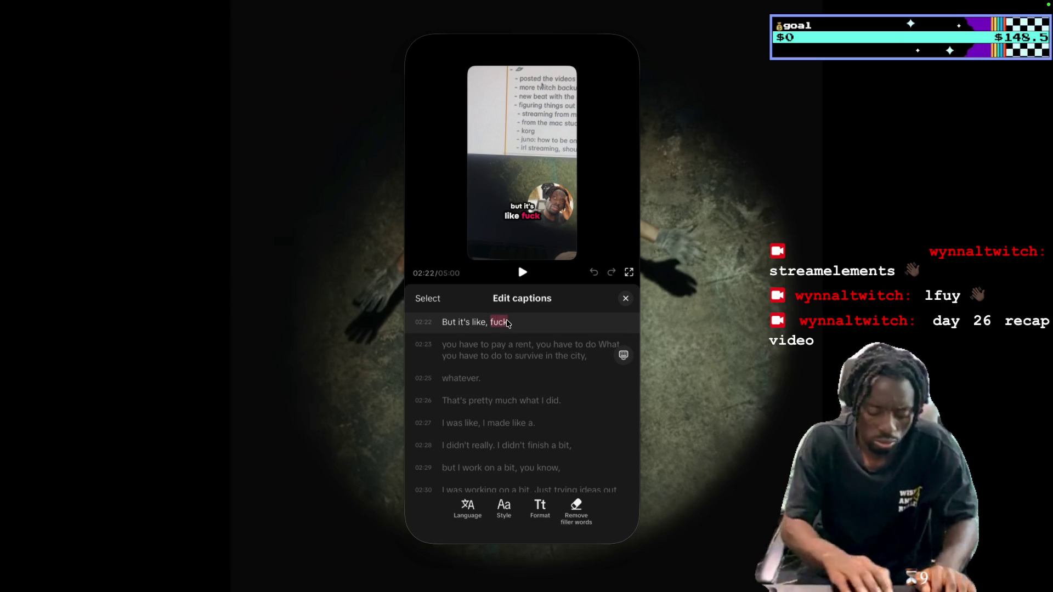
key("ctrl+super+space")
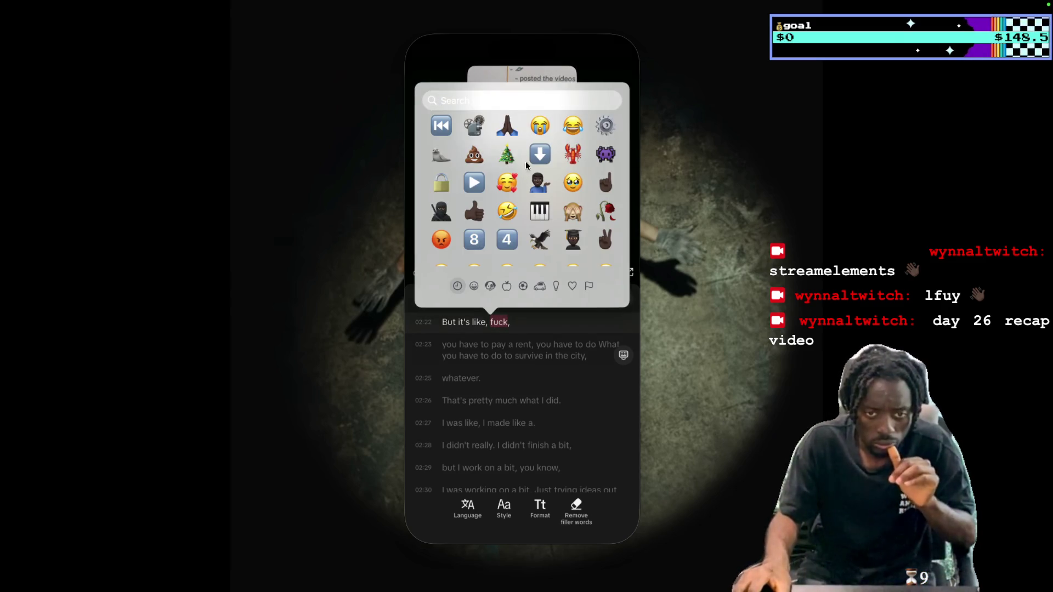
left_click(445, 160)
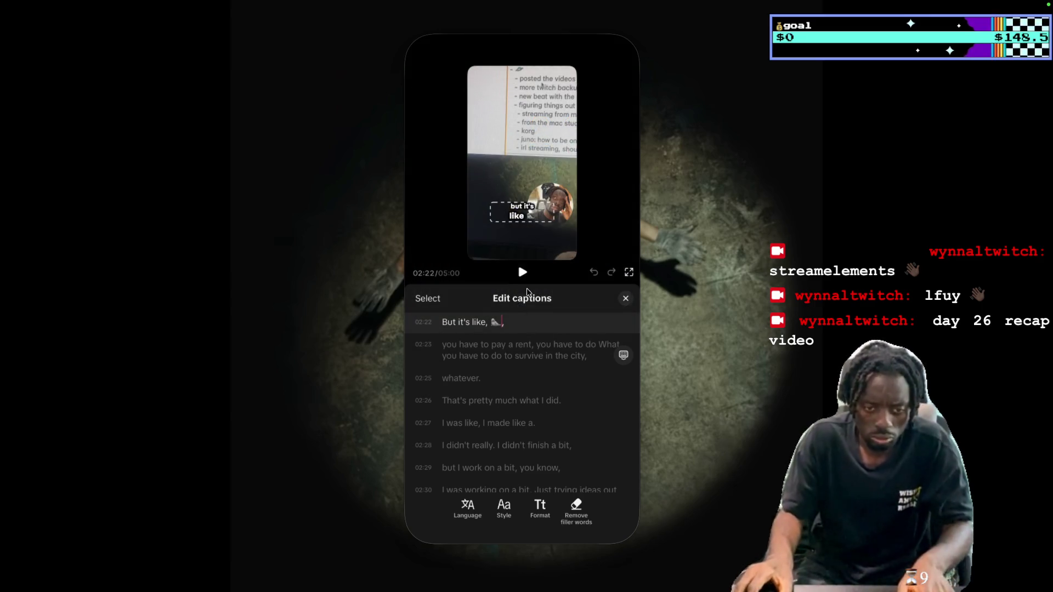
left_click(523, 272)
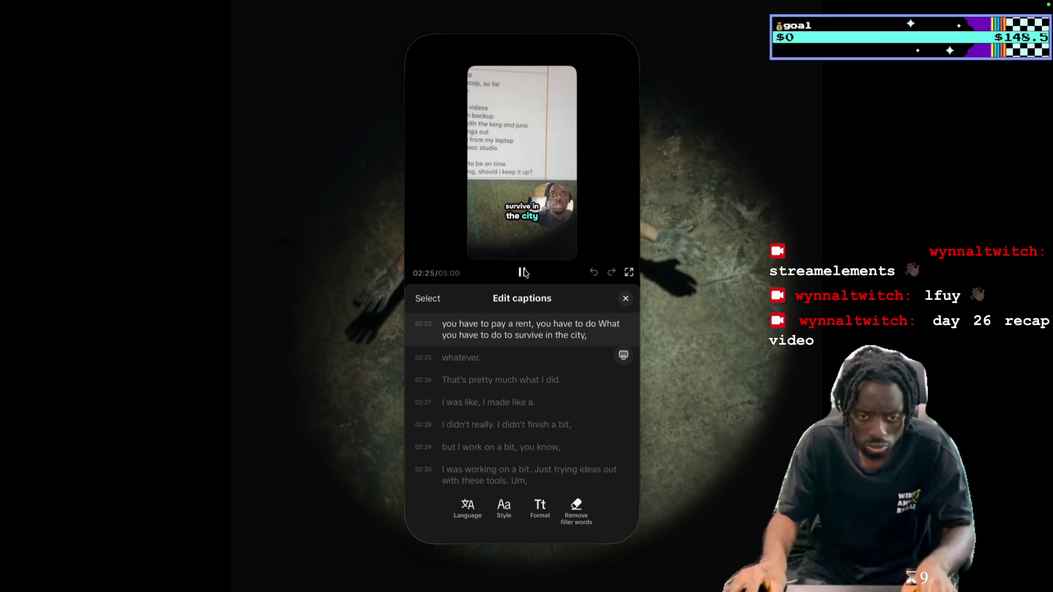
left_click(522, 272)
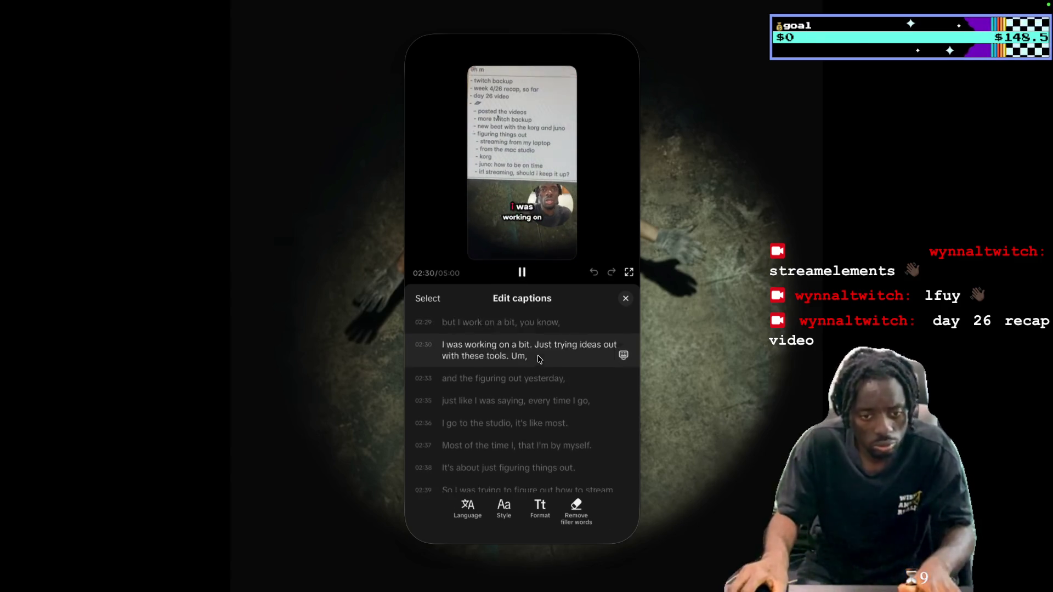
Edit the 02:28 caption to read 'I didn't finish the beat' and play it back
scroll(543, 362, "up", 3)
key("space")
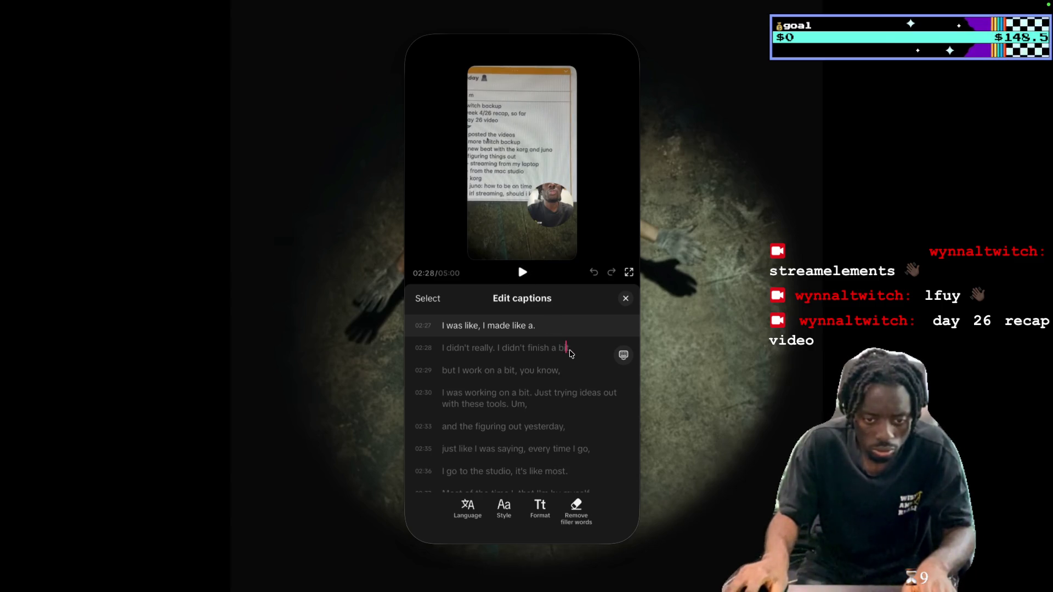
type("eat,")
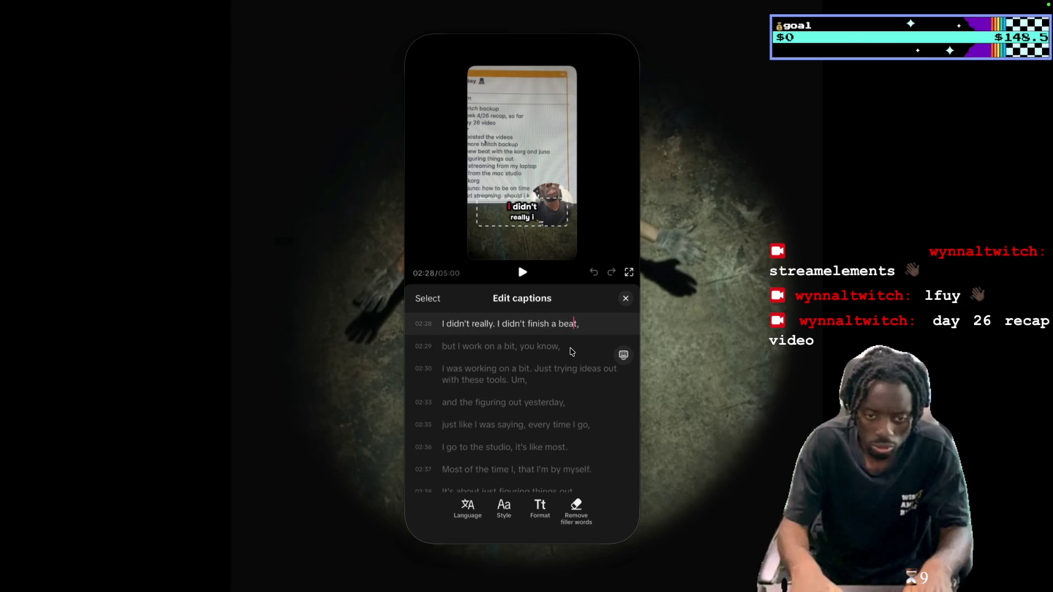
key("BackSpace")
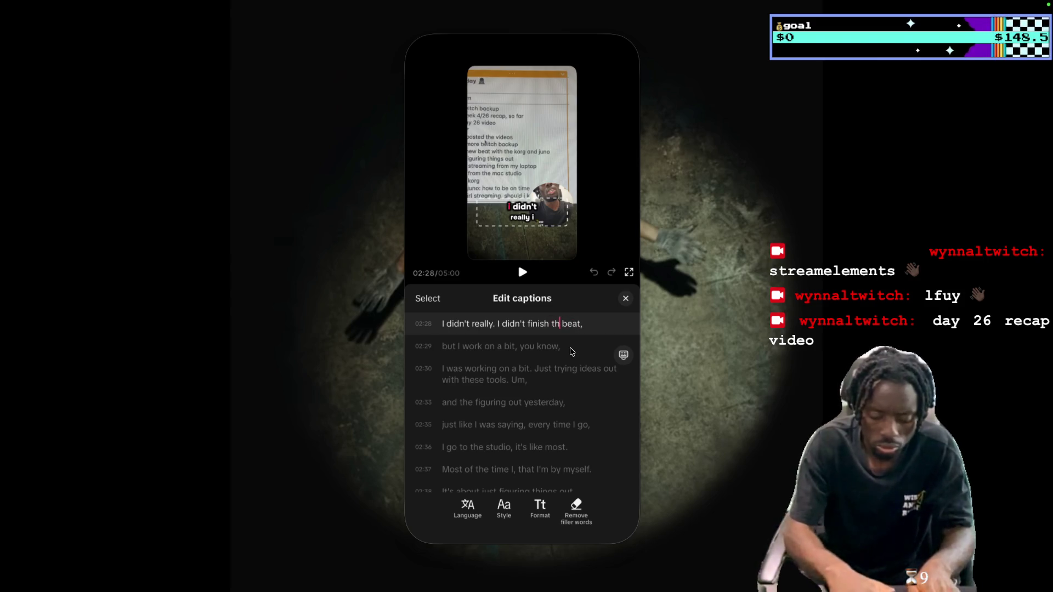
type("the")
left_click(522, 273)
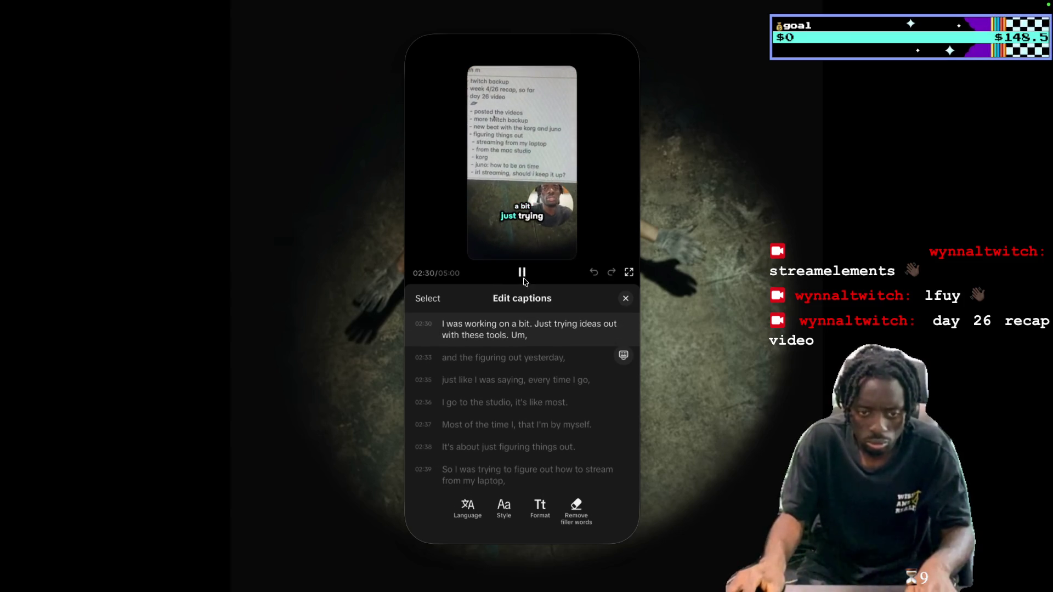
left_click(522, 273)
Replace 'bit' with 'beat' in the 02:29 and 02:30 captions and review playback
scroll(518, 346, "up", 1)
left_click(510, 336)
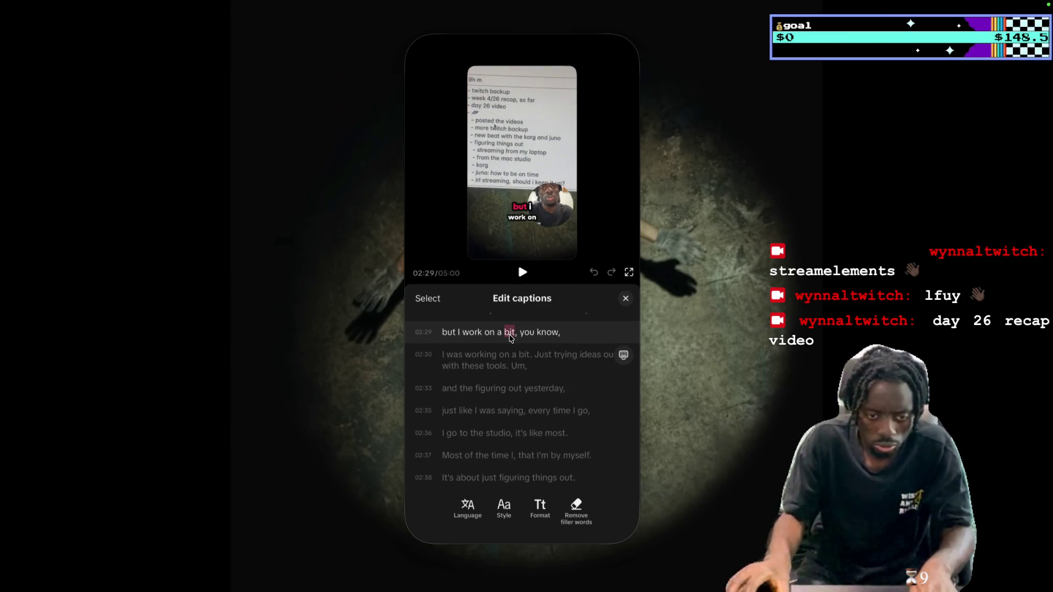
type("beat")
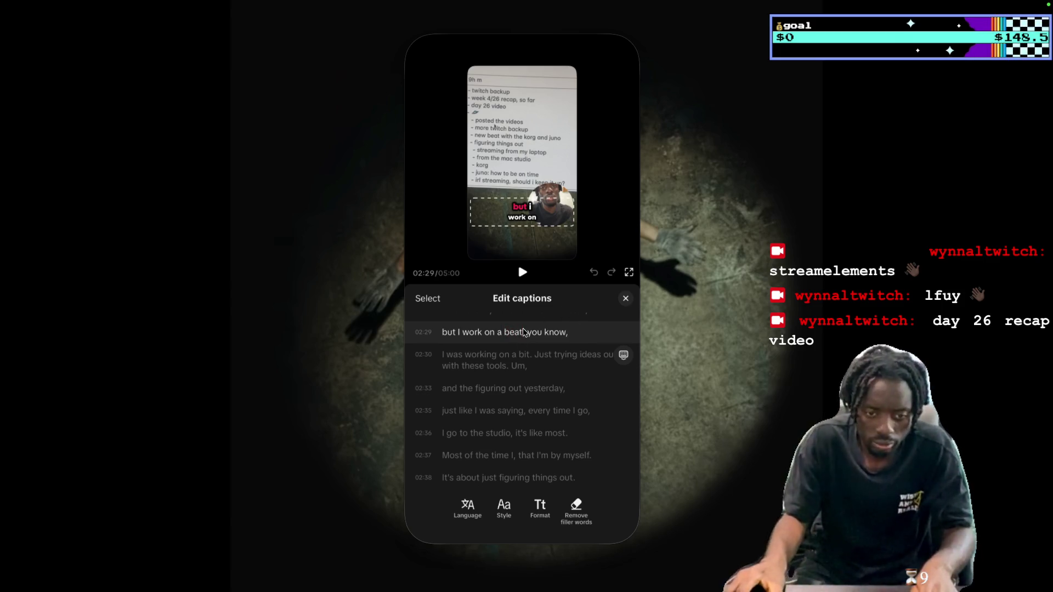
double_click(523, 355)
type("beat")
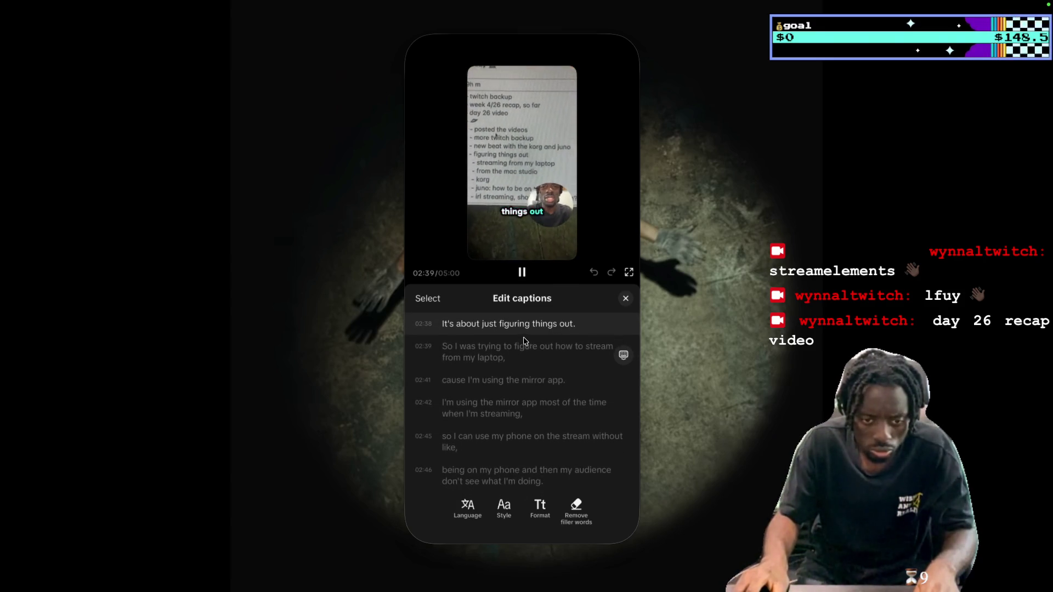
left_click(522, 272)
scroll(535, 365, "up", 1)
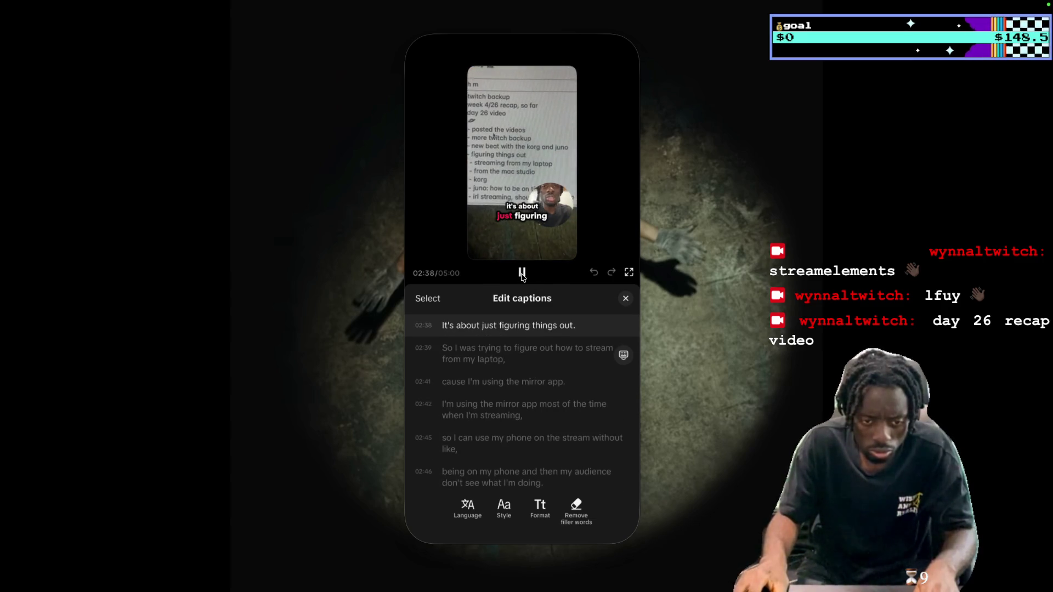
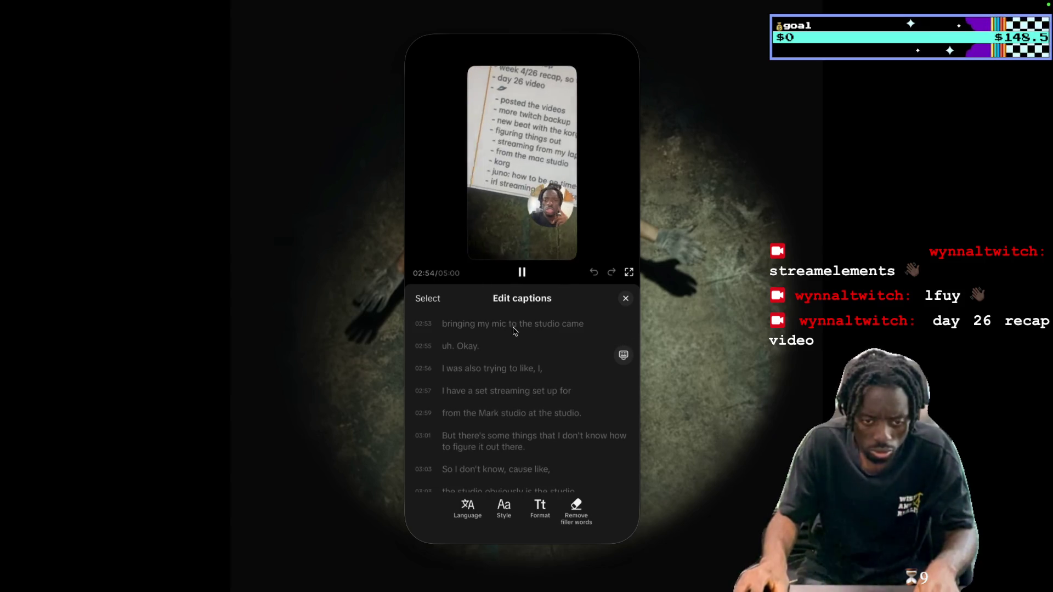
Change 'mic' to 'mac' in the 02:53 caption line
scroll(526, 342, "up", 2)
left_click(527, 342)
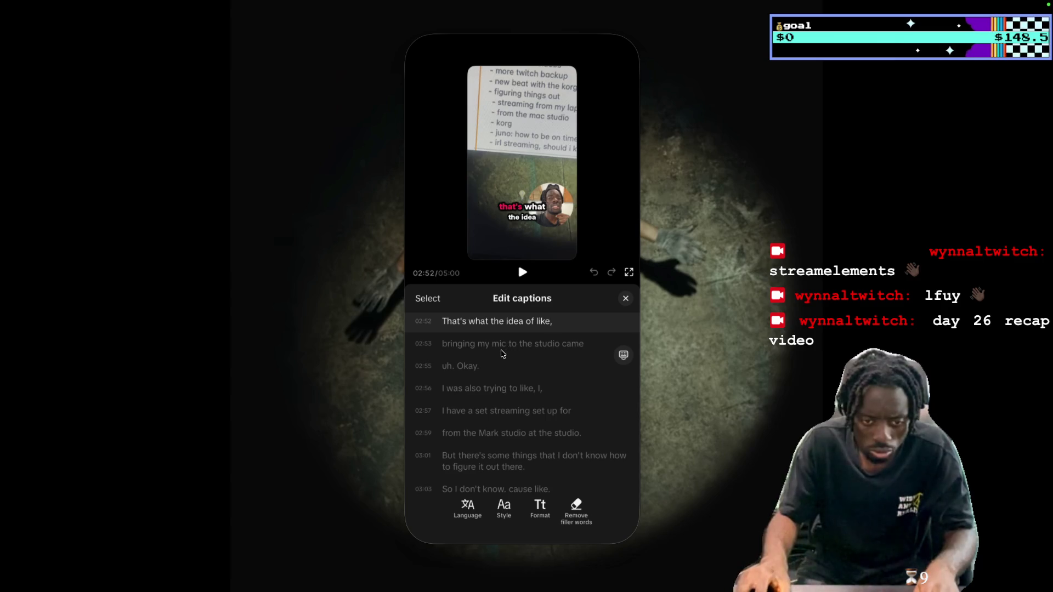
type("a")
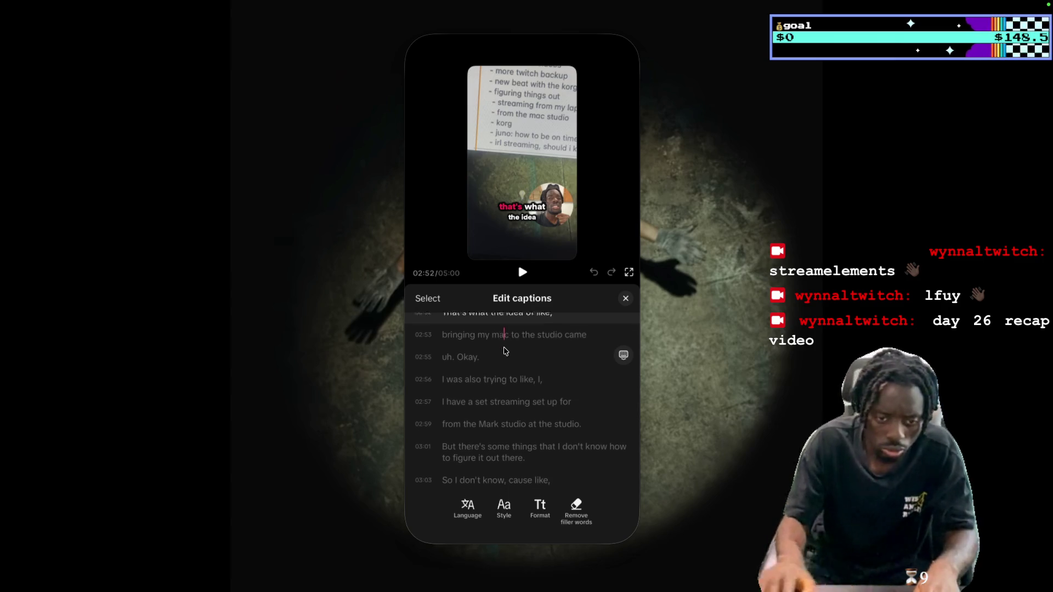
key("Return")
scroll(538, 342, "down", 1)
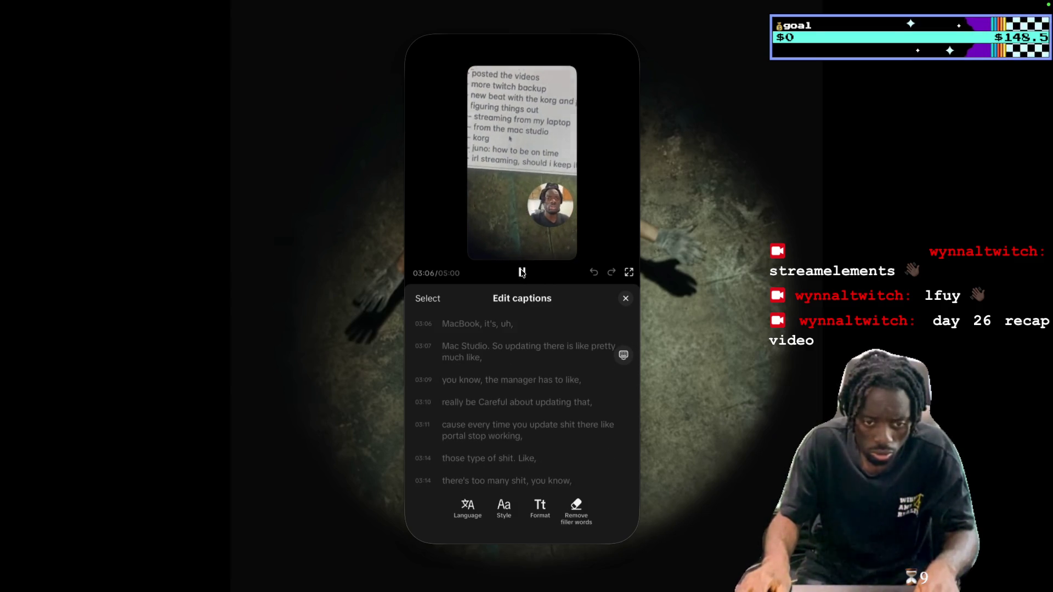
Replay the captions from the MacBook line, then leave Edits for the home screen
left_click(522, 273)
left_click(529, 351)
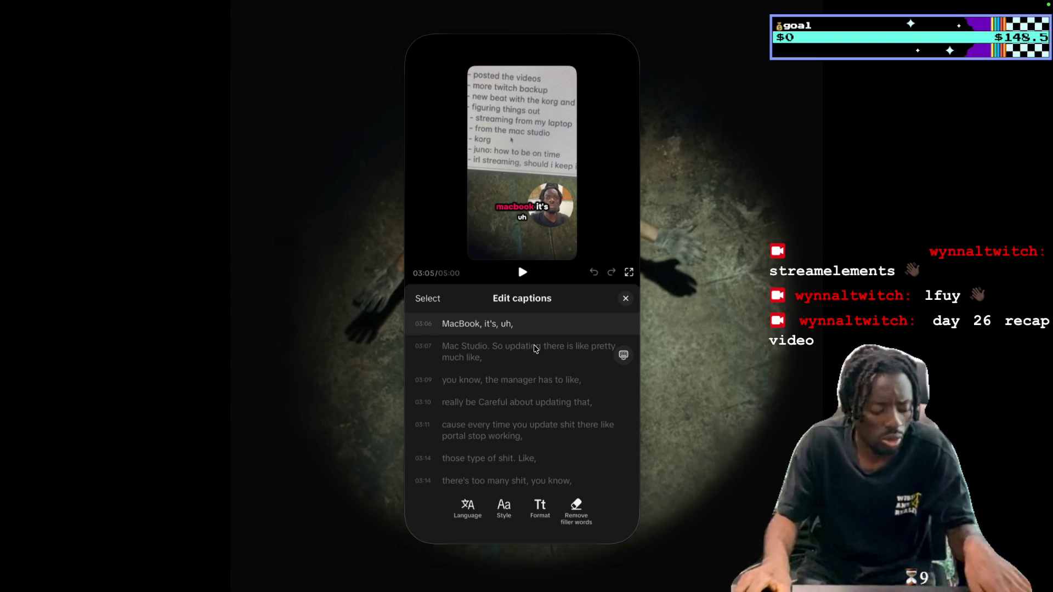
left_click(527, 540)
In Snapchat, turn on Dual Camera with the Vertical layout
left_click(514, 216)
left_click(513, 216)
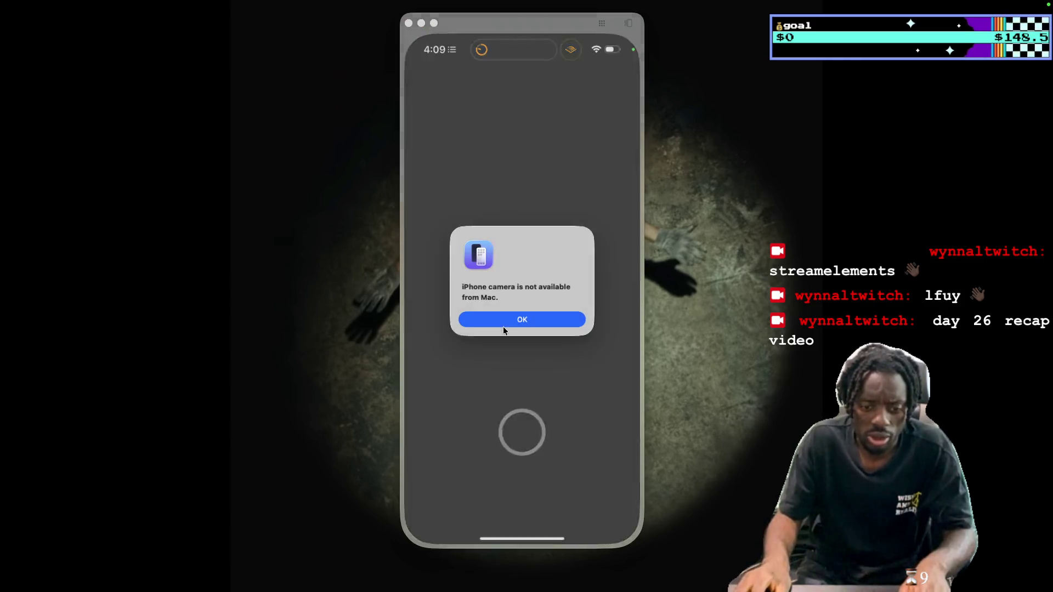
left_click(525, 311)
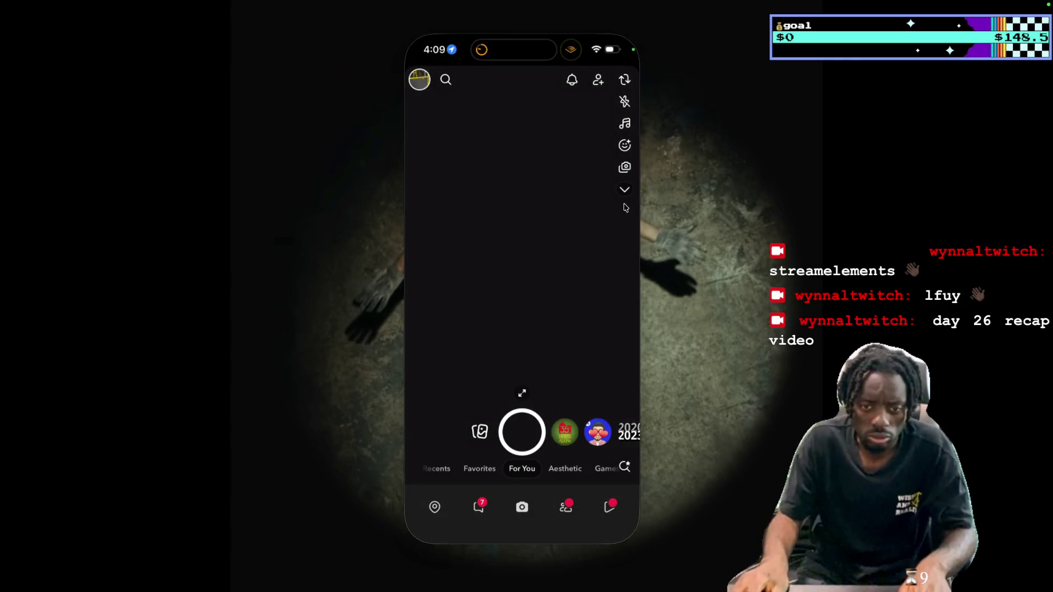
left_click(625, 190)
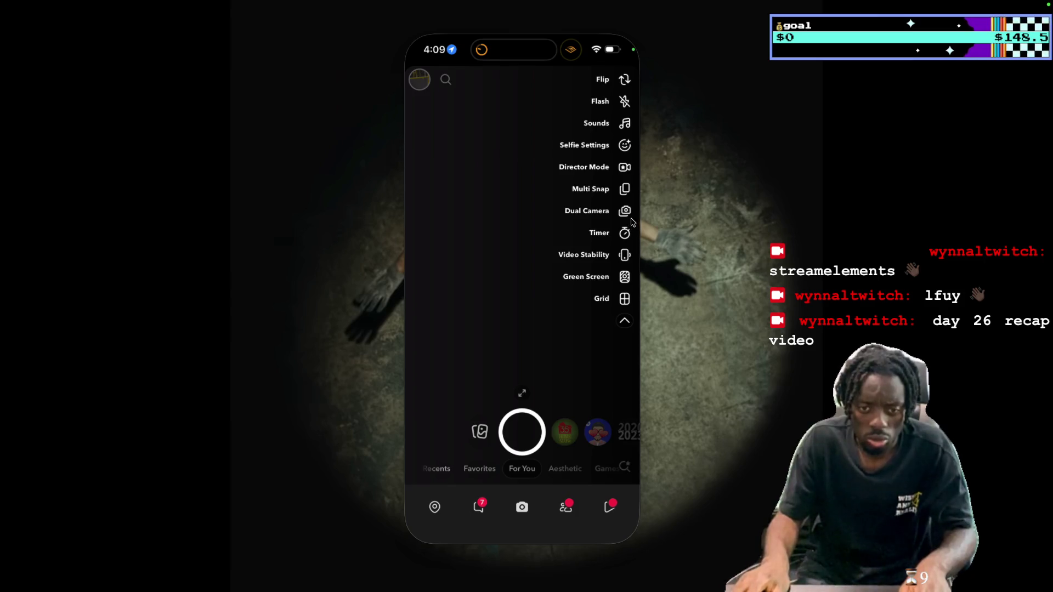
left_click(630, 218)
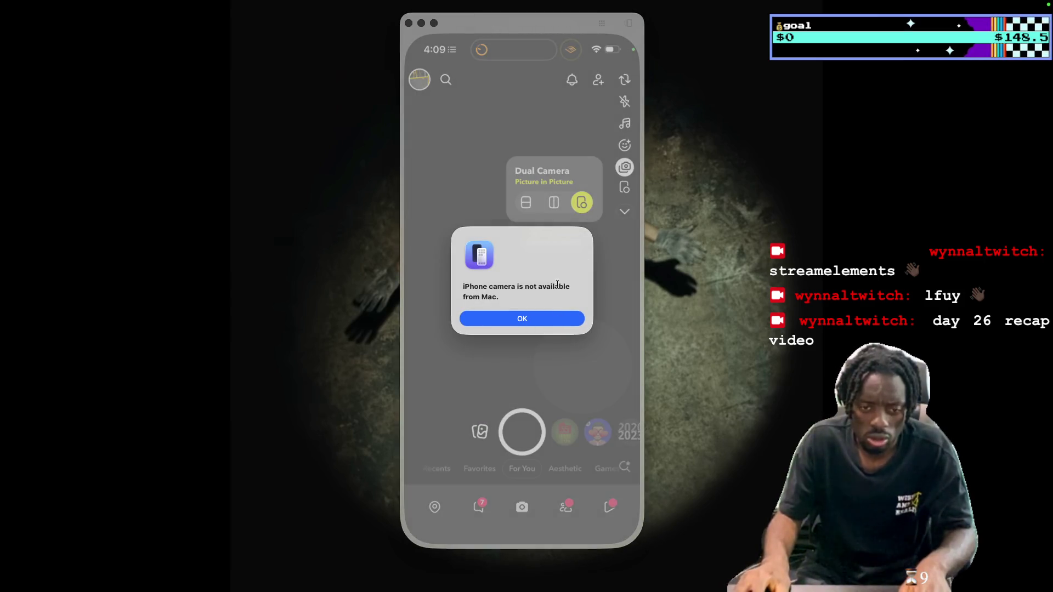
left_click(555, 322)
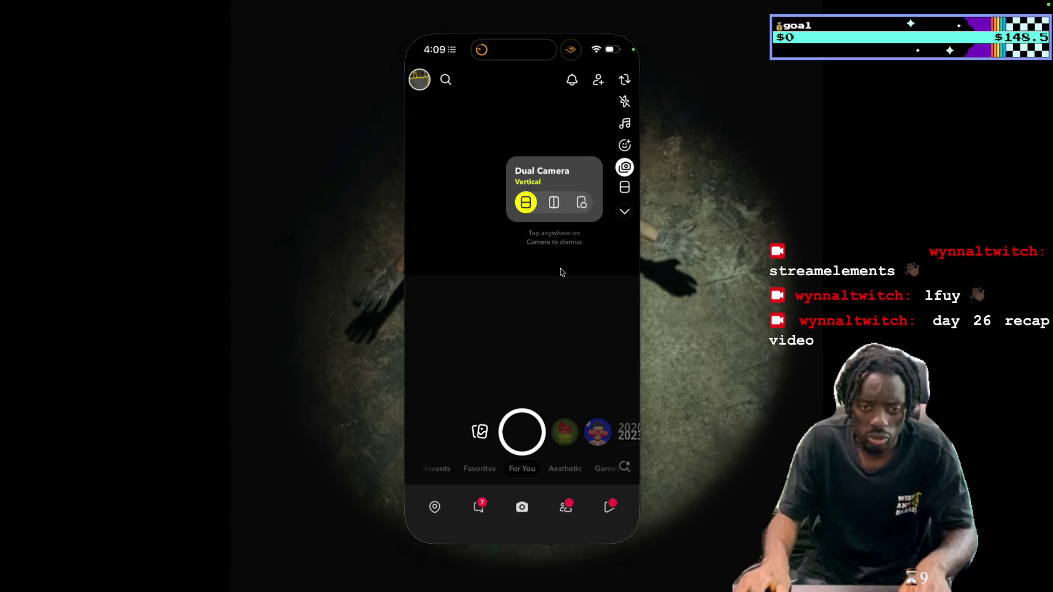
left_click(568, 312)
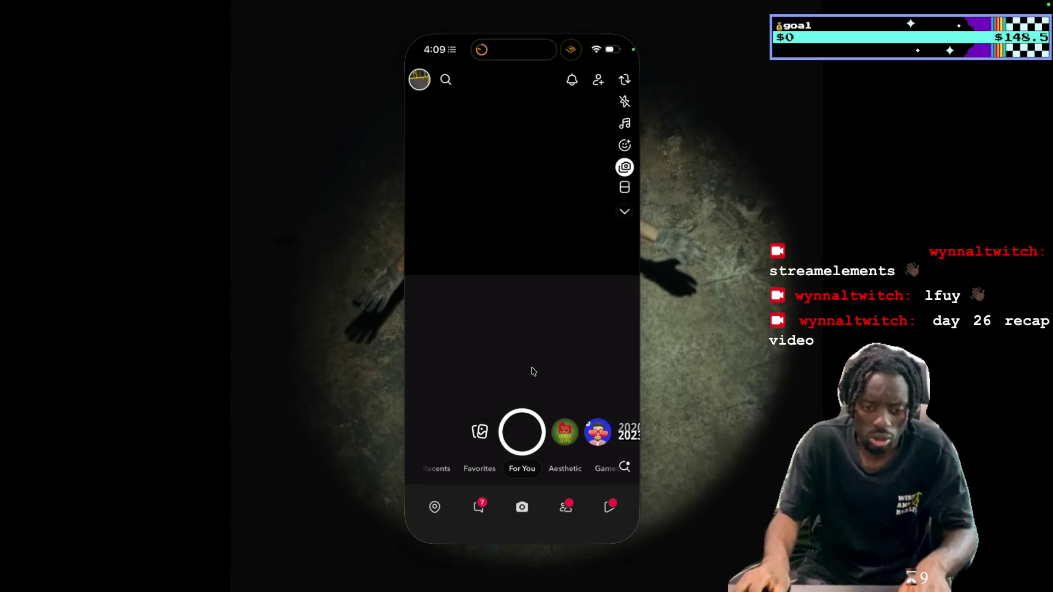
Leave Snapchat and reopen Edits from its home-screen folder
left_click(529, 542)
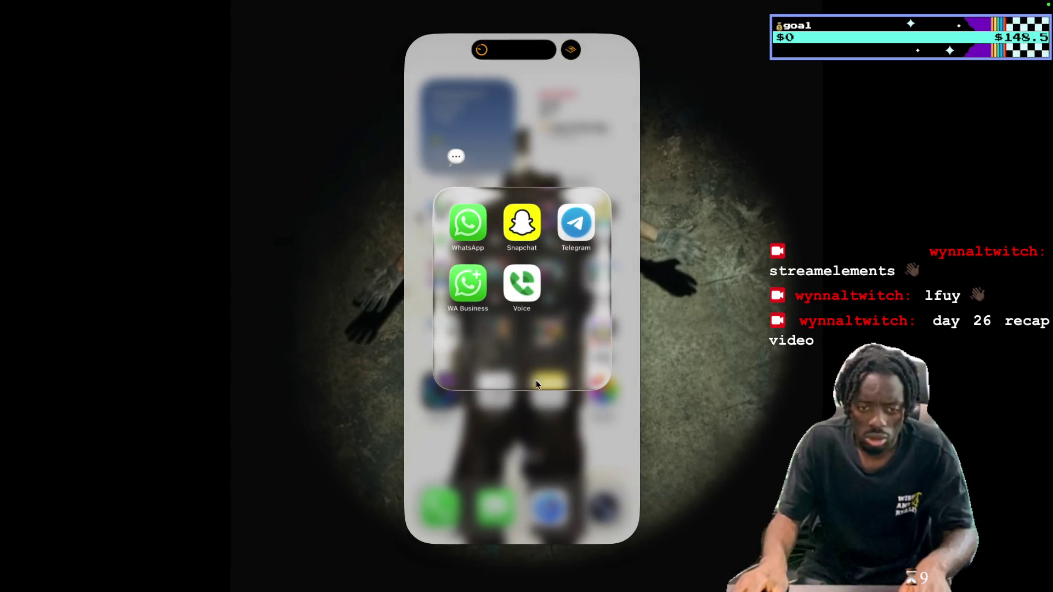
left_click(537, 383)
left_click(573, 214)
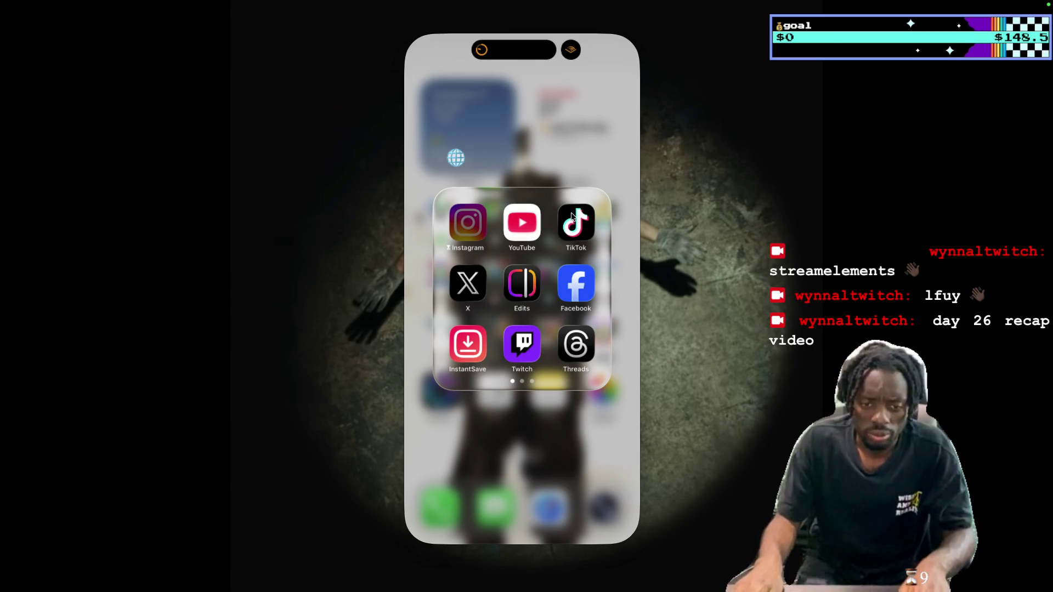
left_click(571, 216)
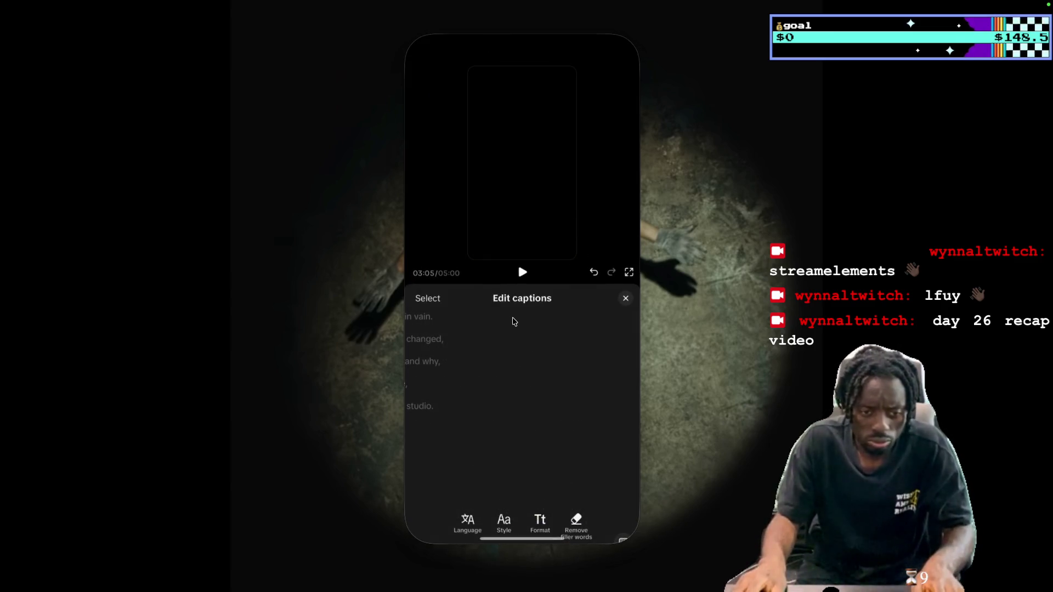
Reselect the caption clip on the timeline and reopen its Edit captions list
left_click(625, 300)
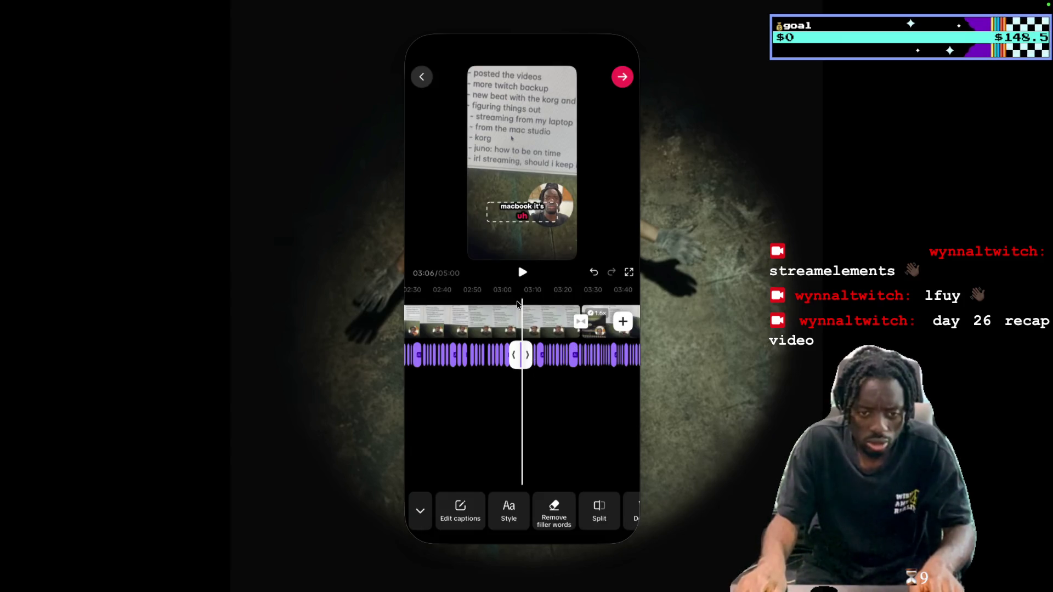
scroll(534, 335, "left", 3)
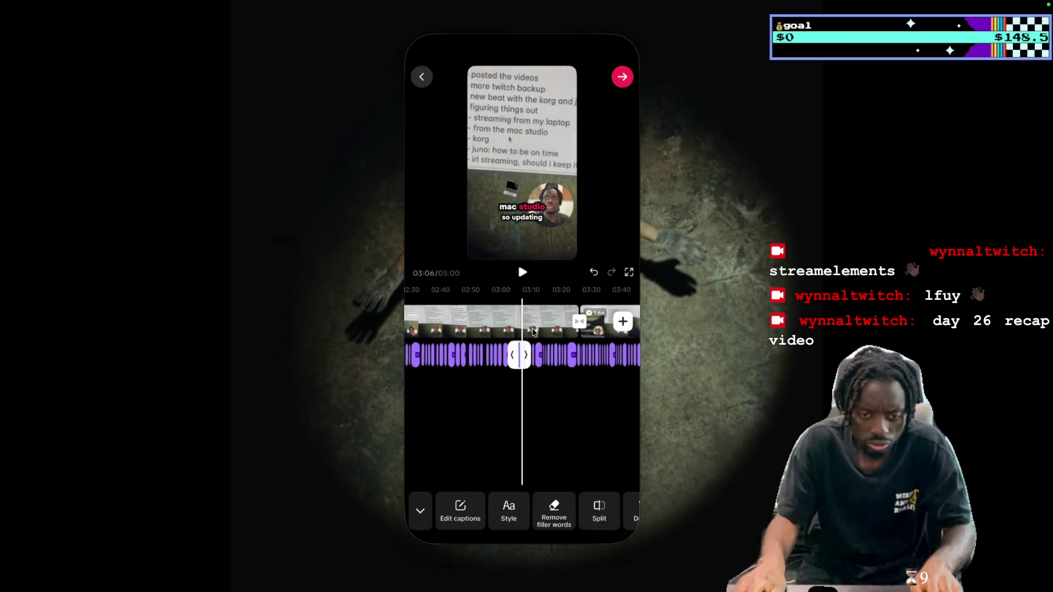
left_click(521, 375)
left_click(521, 362)
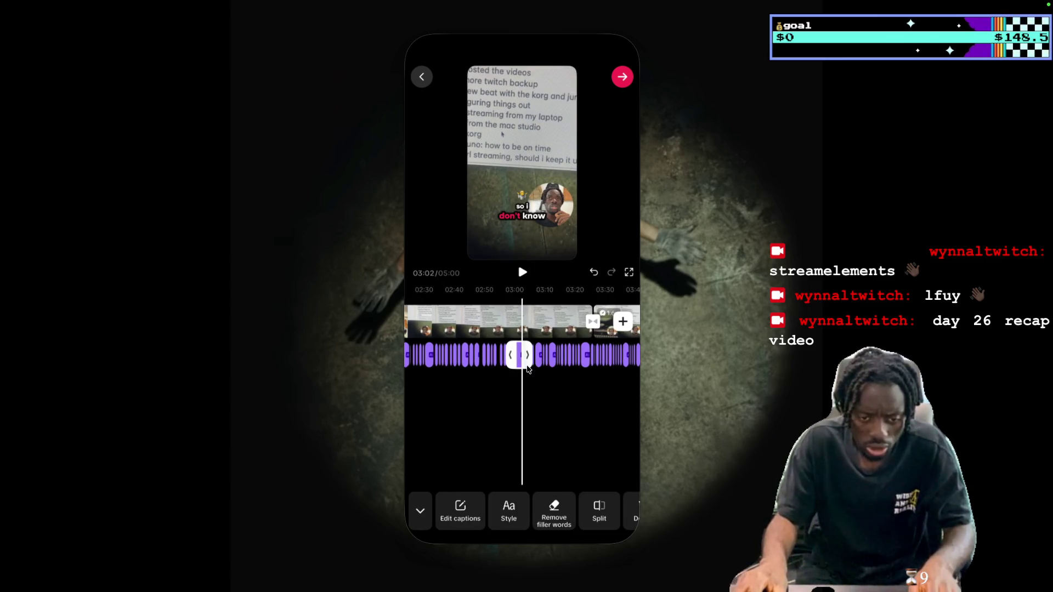
left_click(465, 513)
Play from 02:53 and edit the 02:57 line to 'I have a set- streaming setup for'
scroll(547, 333, "up", 2)
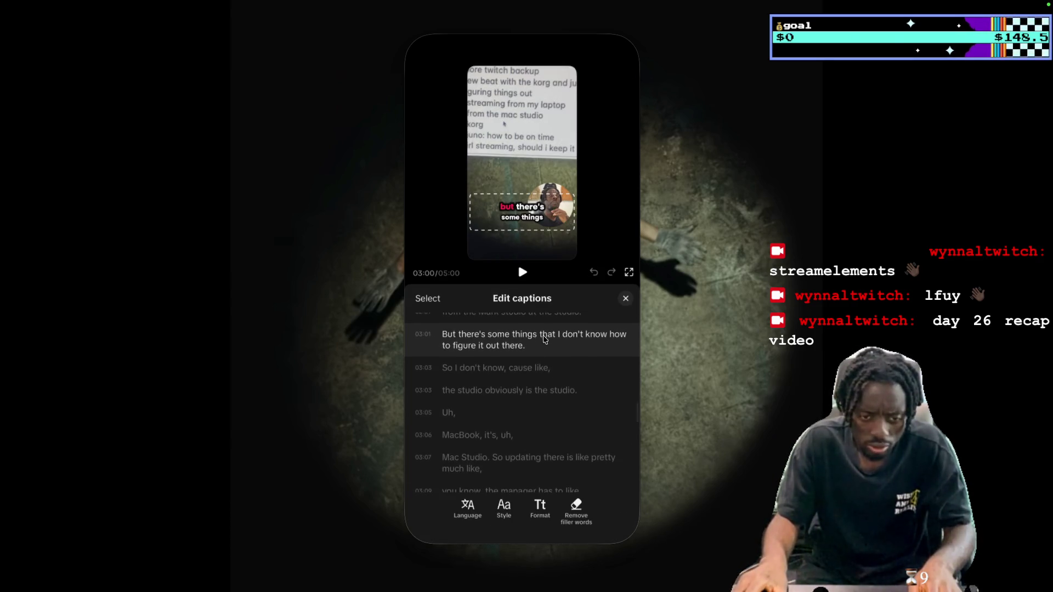
scroll(557, 369, "up", 1)
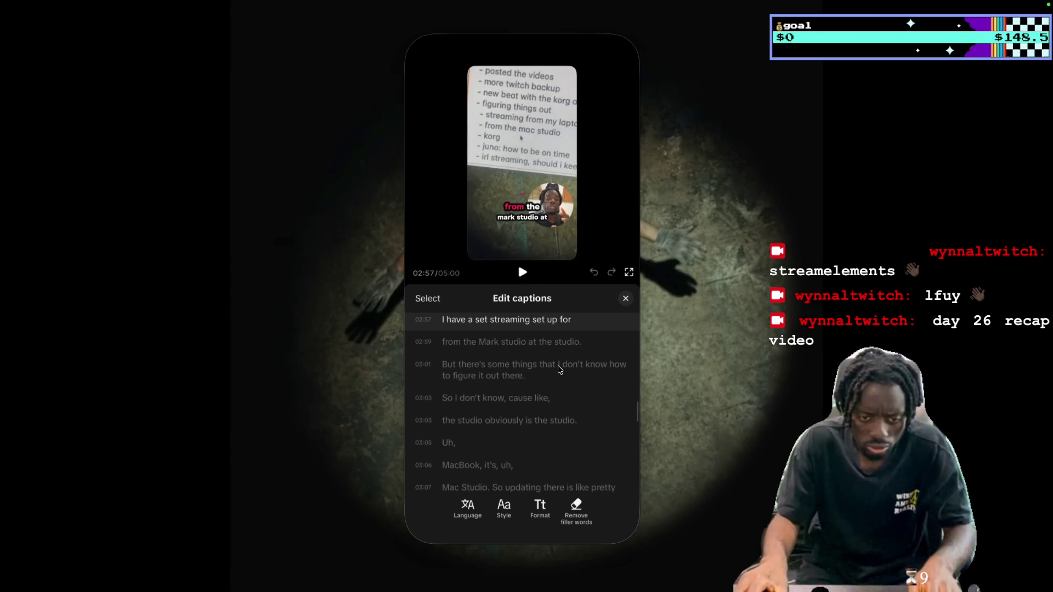
scroll(558, 369, "up", 1)
scroll(558, 369, "up", 1)
scroll(558, 370, "up", 1)
left_click(522, 273)
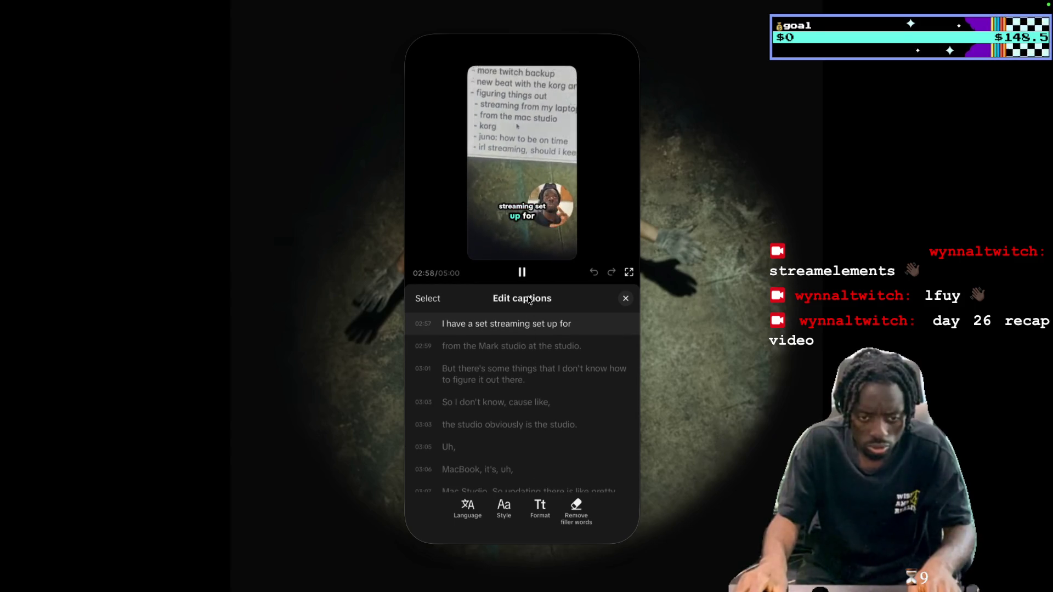
key("space")
scroll(528, 360, "up", 1)
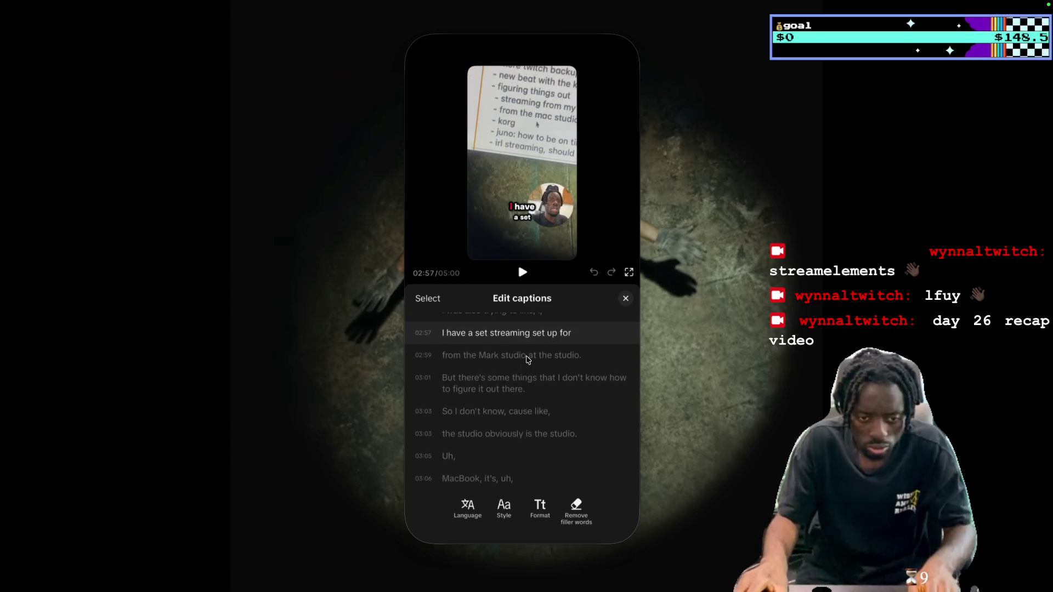
scroll(528, 360, "up", 1)
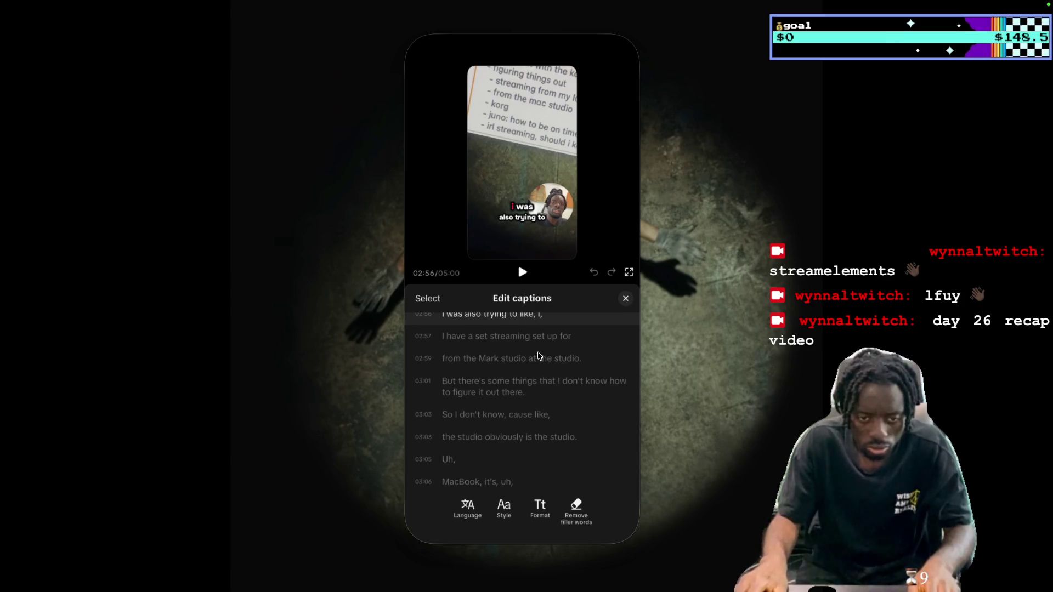
left_click(523, 273)
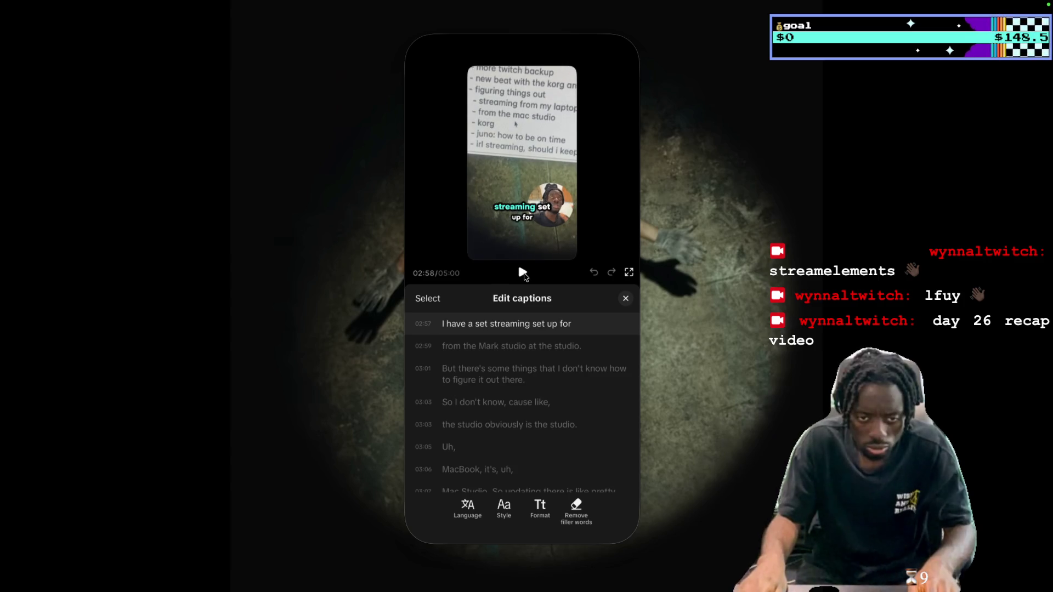
left_click(488, 325)
type("-")
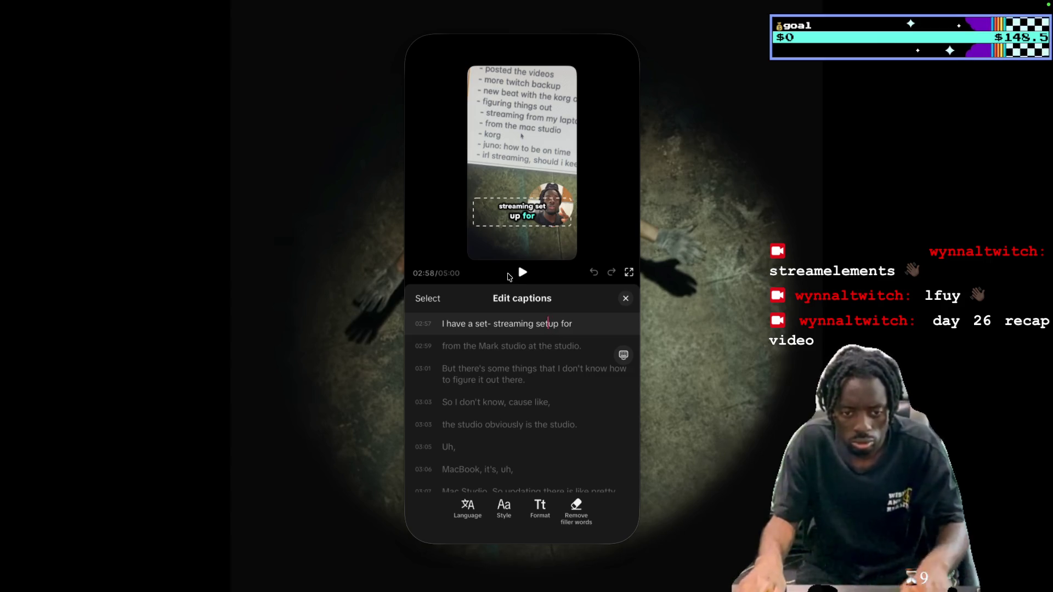
left_click(521, 273)
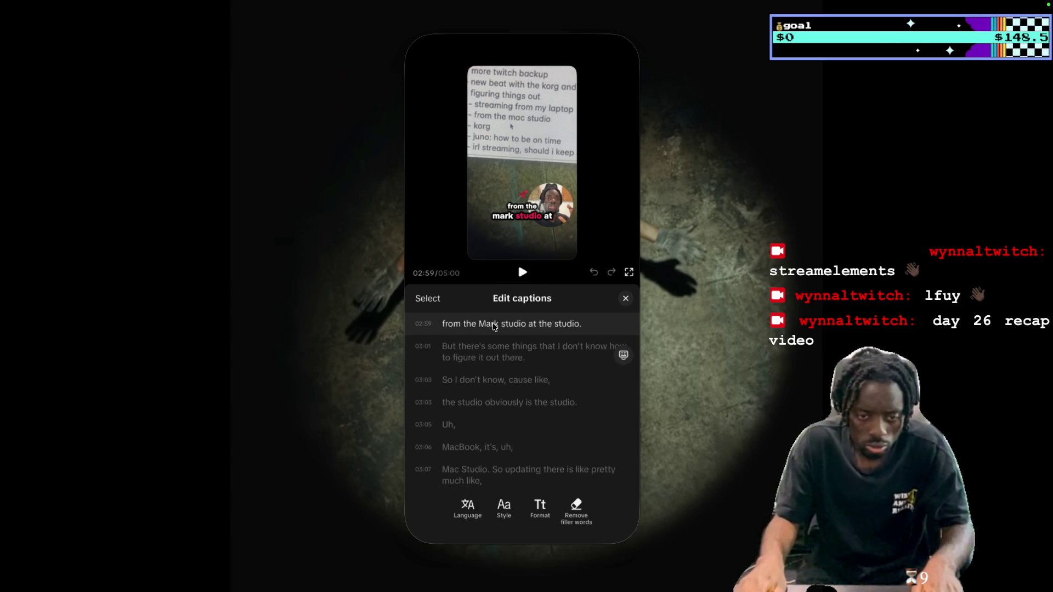
Change 'Mark' to 'Mac' in the 02:59 caption and play past it
key("BackSpace")
type("c")
key("Right")
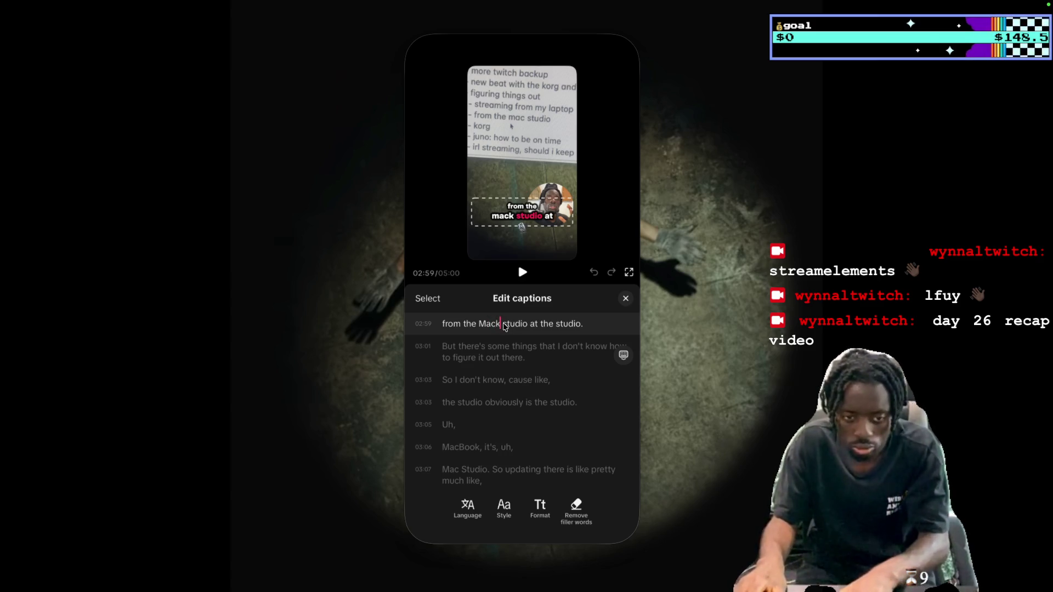
key("BackSpace")
left_click(522, 272)
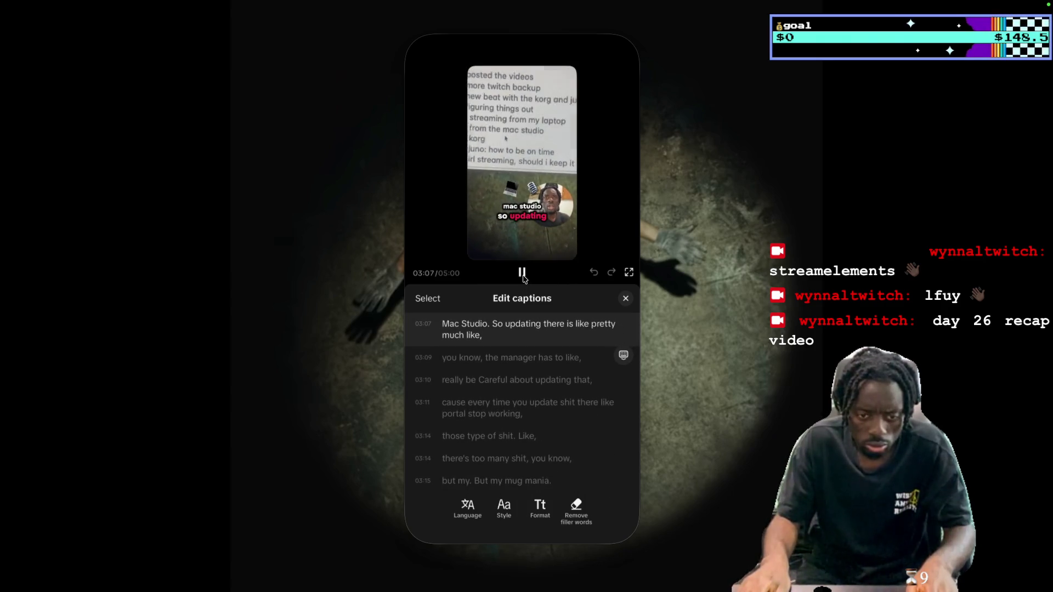
Add a hyphen after 'MacBook' in the 03:06 caption
left_click(523, 273)
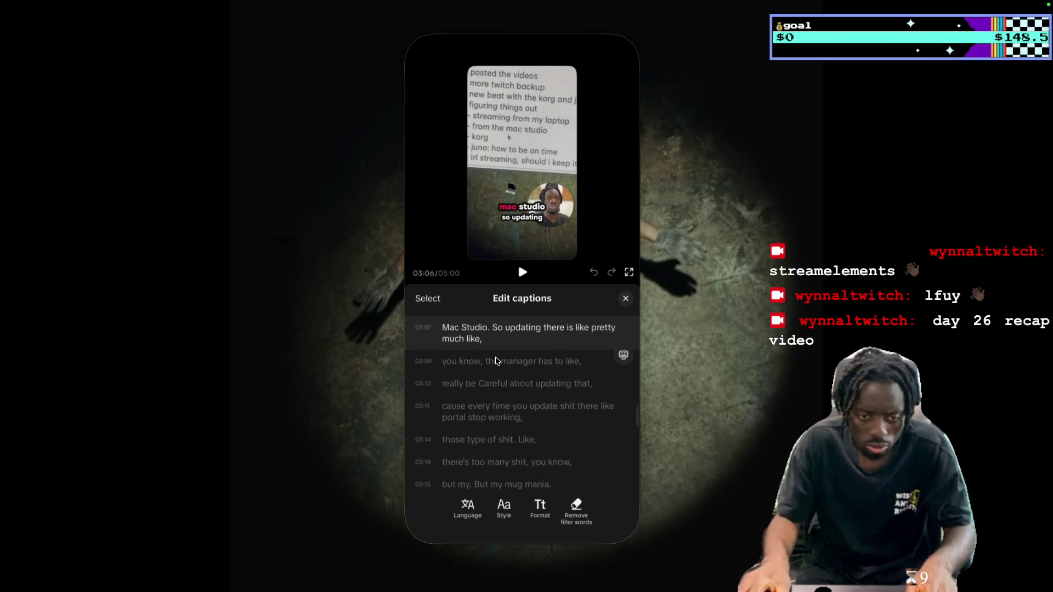
scroll(497, 362, "up", 2)
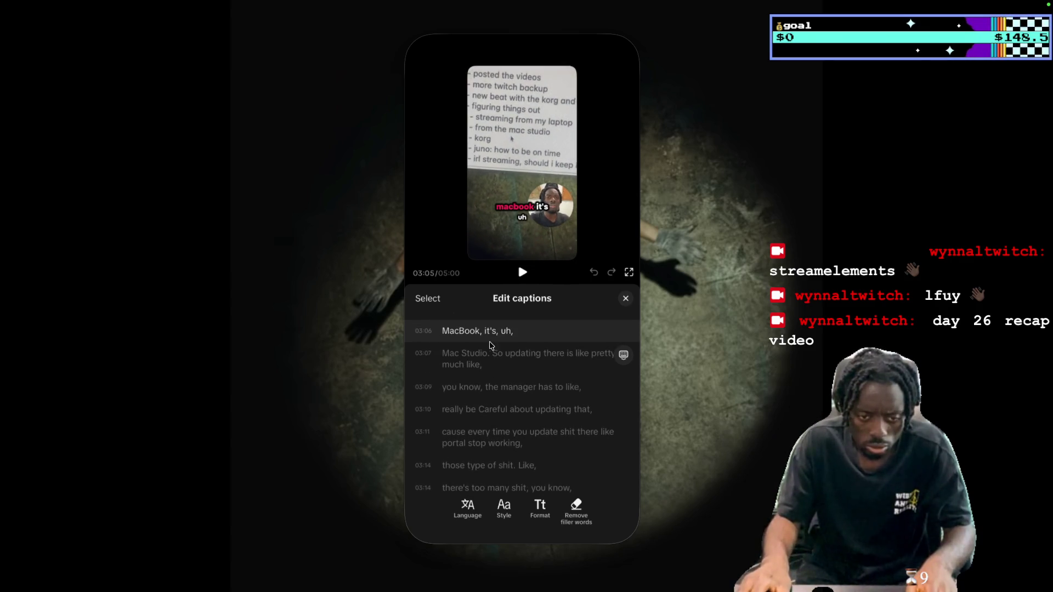
type("-")
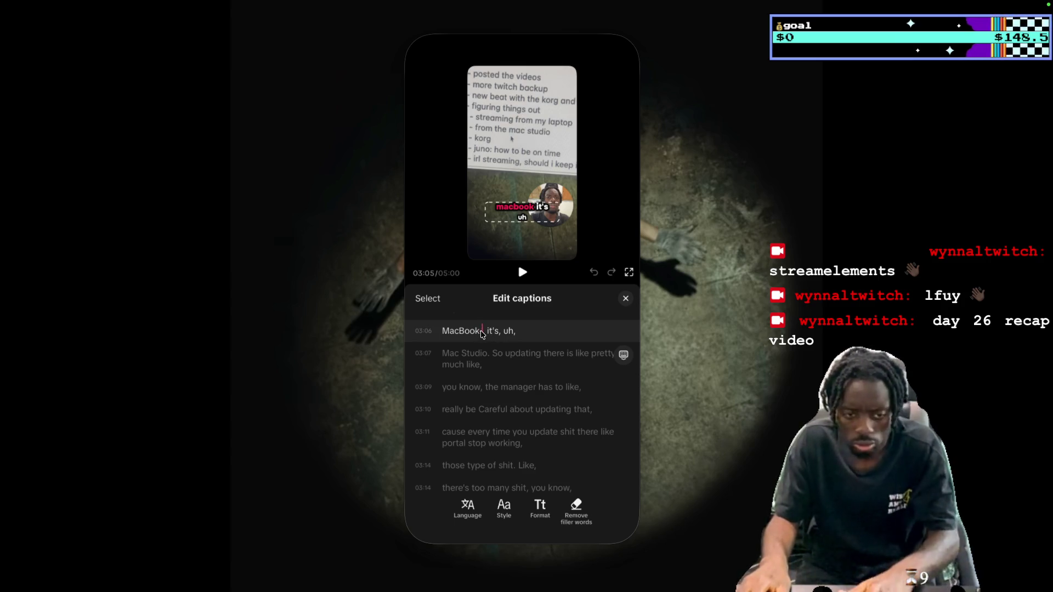
scroll(505, 375, "down", 1)
left_click(505, 374)
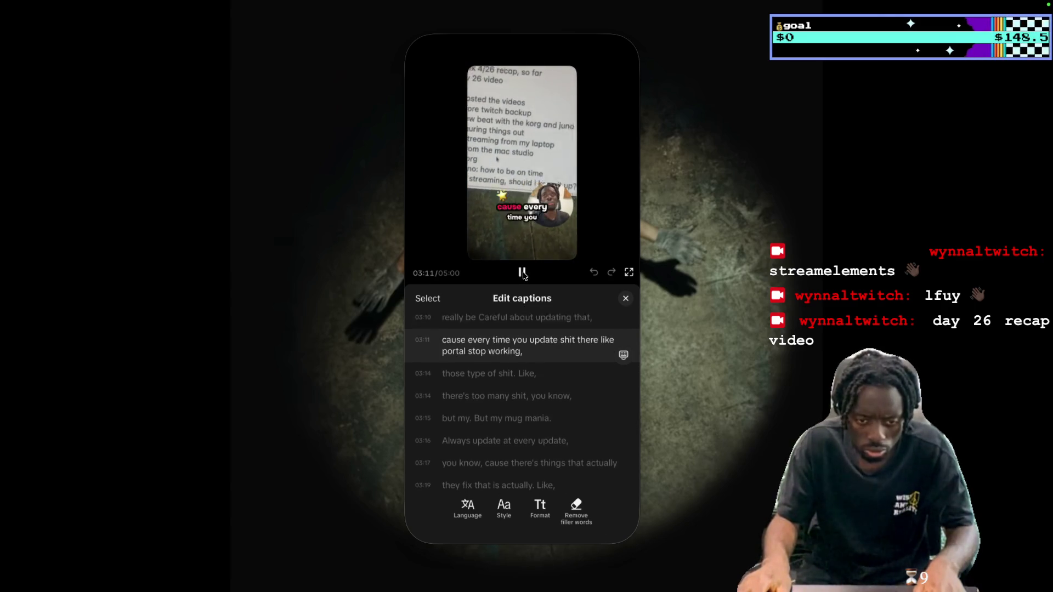
Replace the swear word in the 03:11 caption with 💩 and correct it to 'protools stops'
left_click(523, 273)
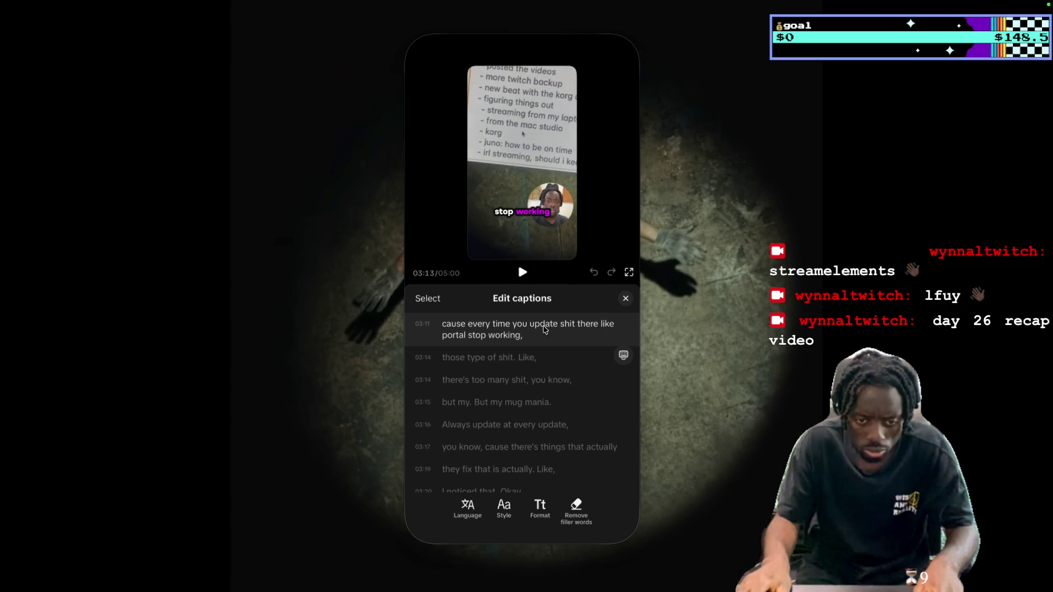
double_click(567, 325)
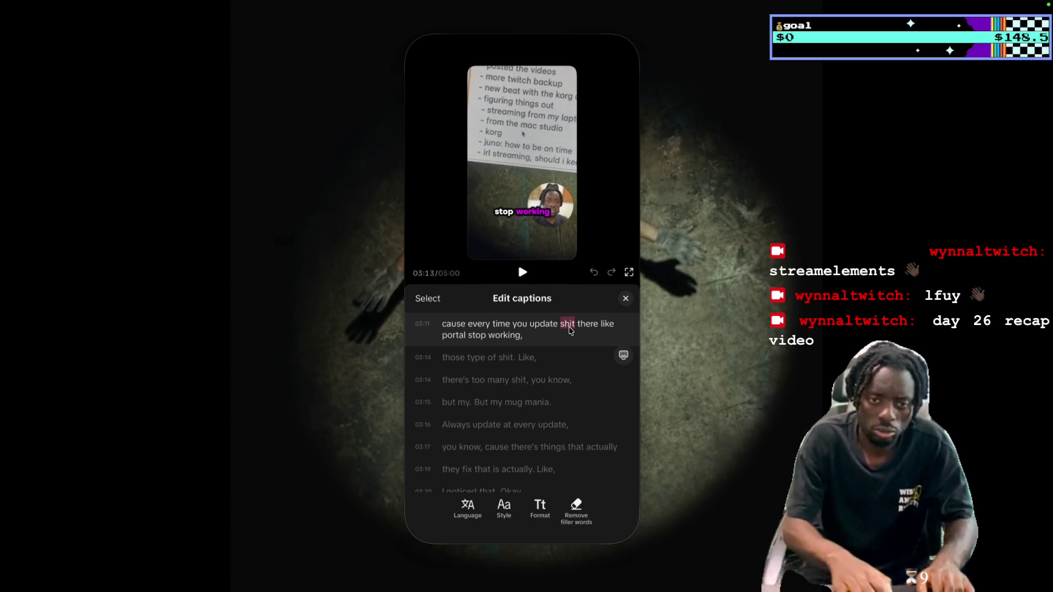
key("ctrl+super+space")
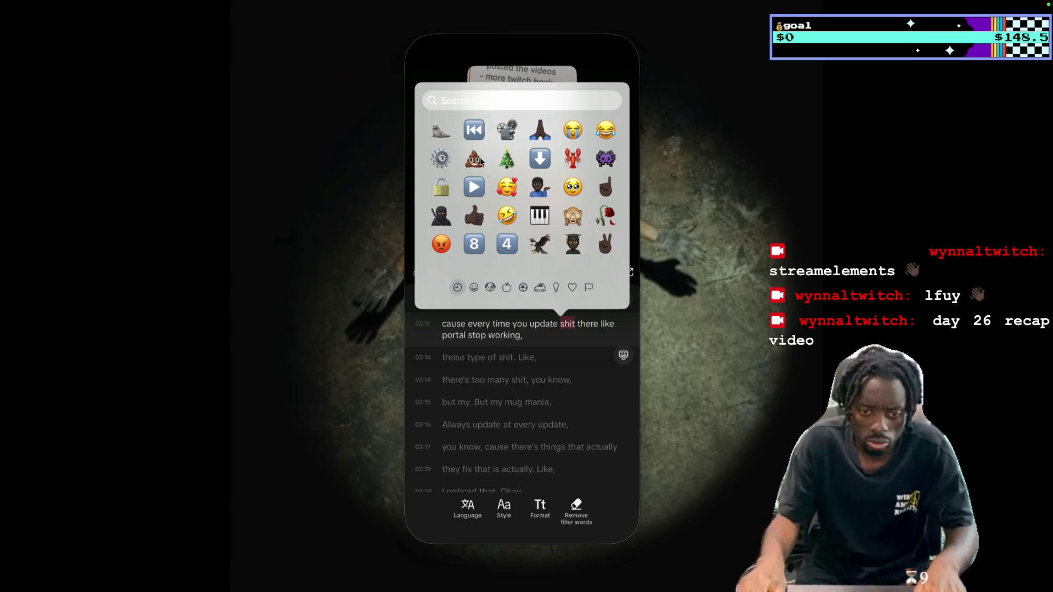
left_click(474, 159)
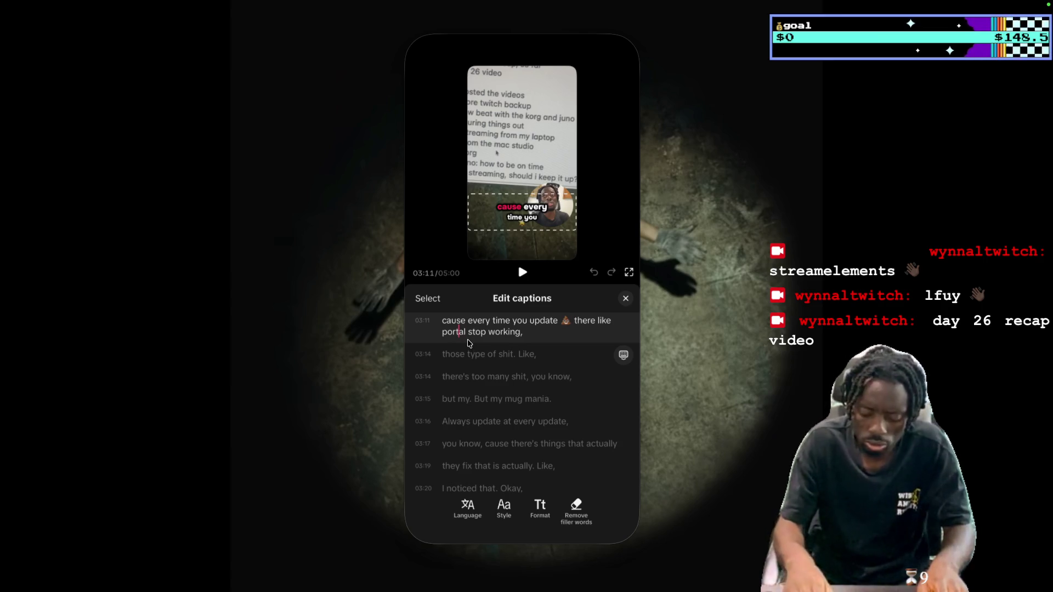
type("ools")
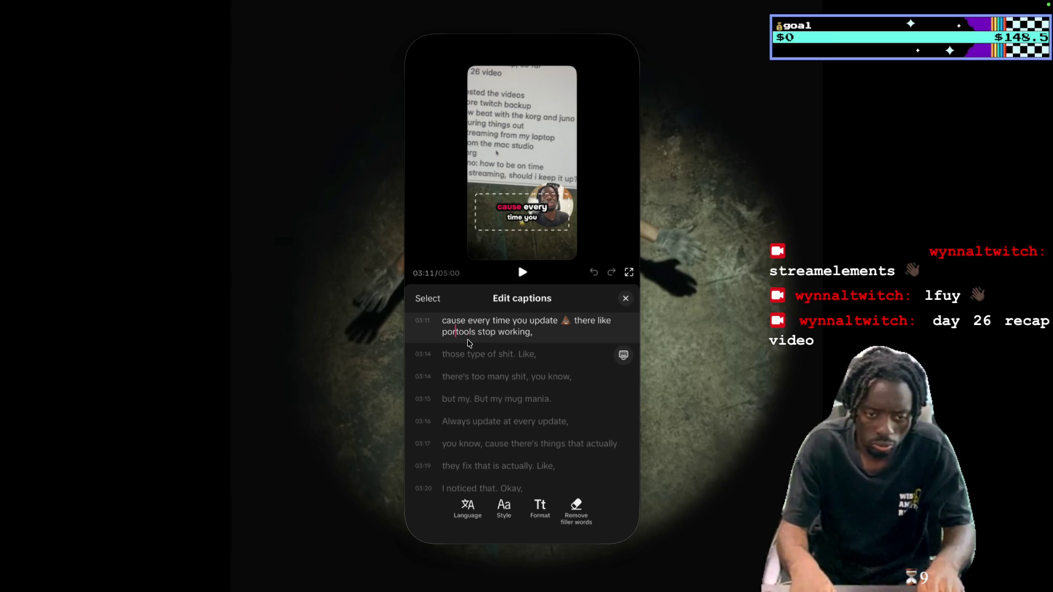
type("e")
type("ro")
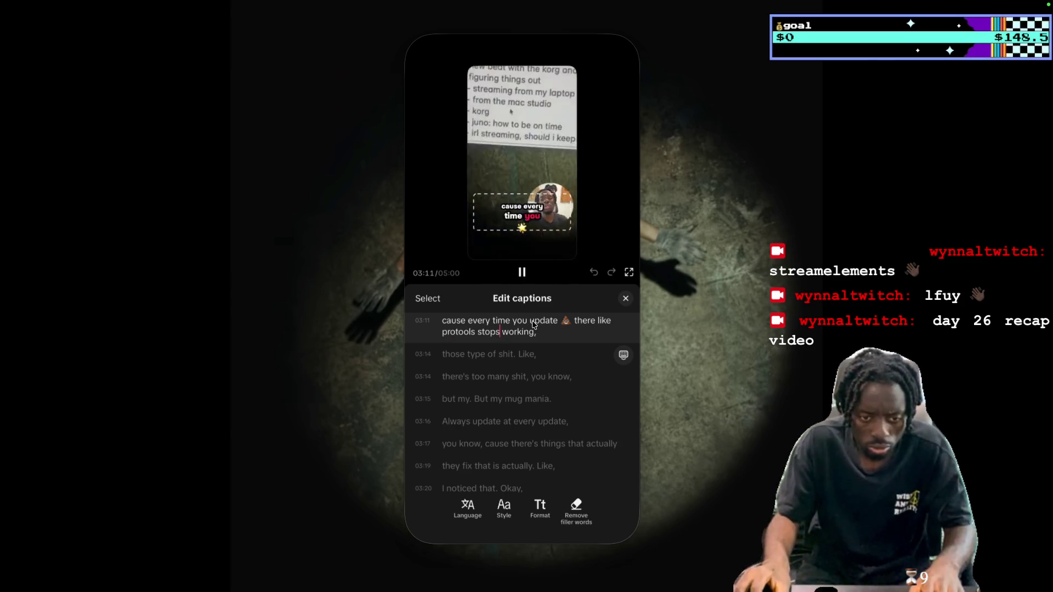
Replace the swear words in both 03:14 captions with the 💩 emoji
left_click(522, 276)
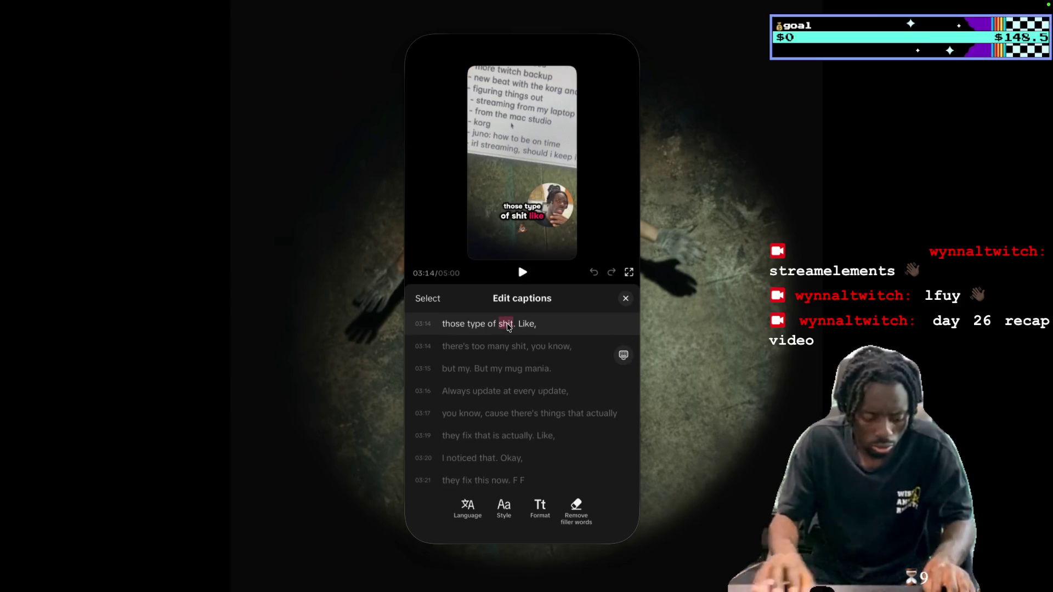
key("ctrl+super+space")
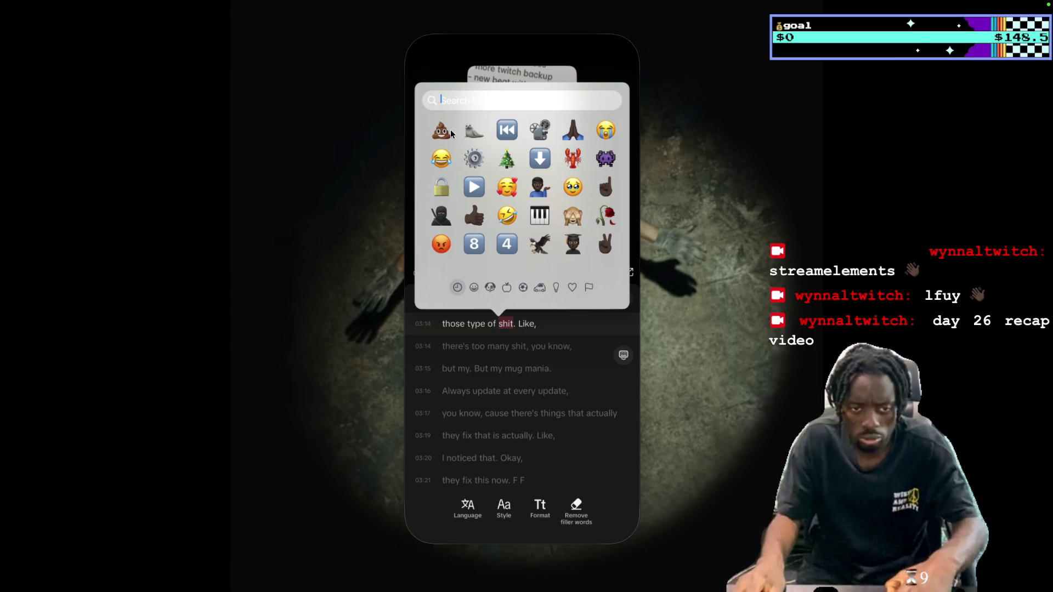
left_click(442, 130)
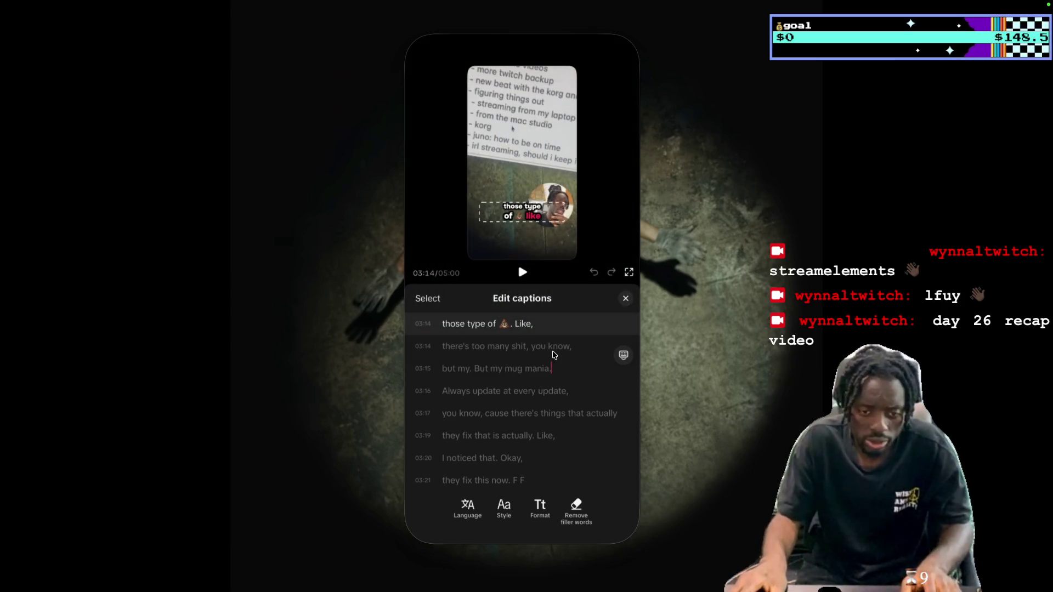
scroll(552, 354, "down", 1)
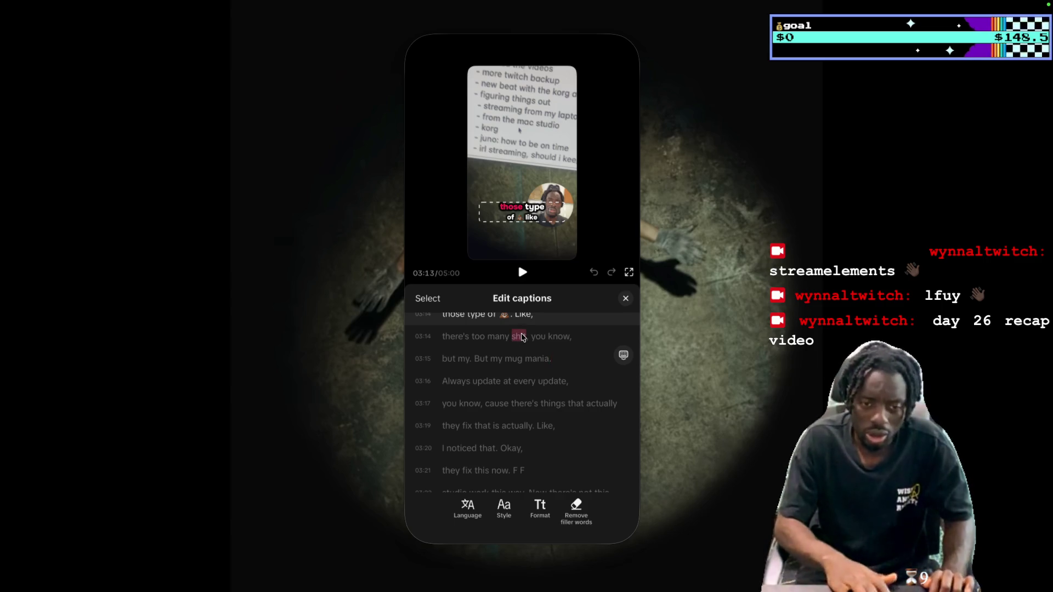
key("ctrl+super+space")
left_click(441, 130)
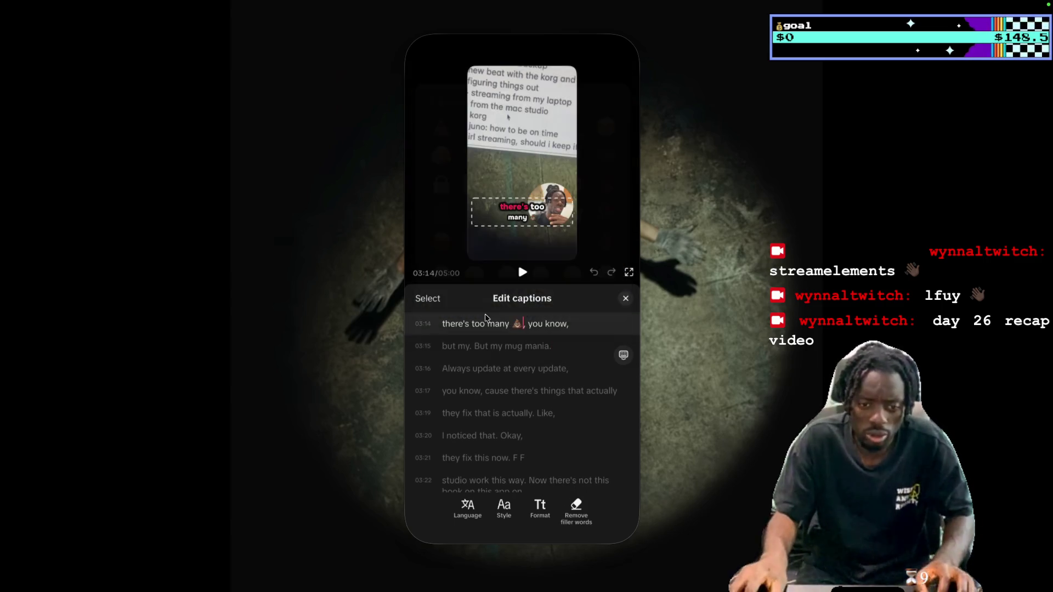
Retype 'mug mania' as 'mac mini' in the 03:15 caption, reading 'But my mac mini.'
left_click(522, 274)
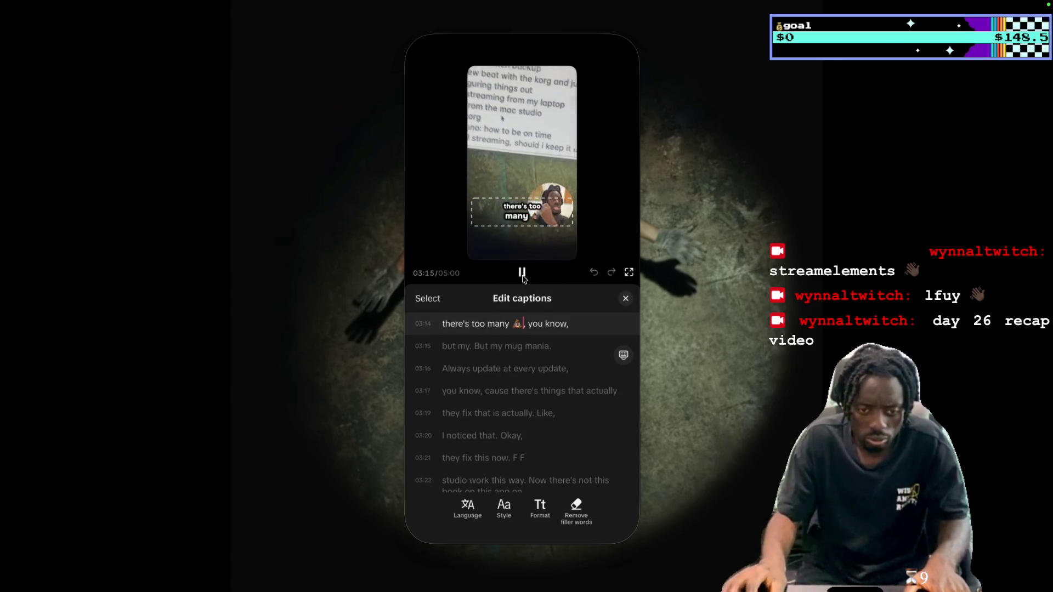
left_click(521, 274)
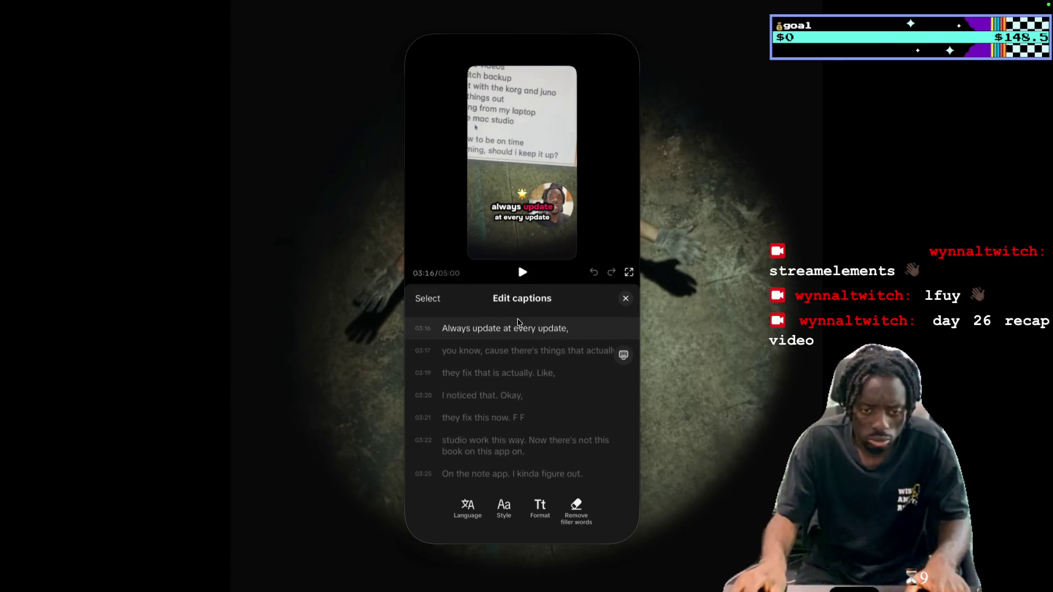
left_click(515, 323)
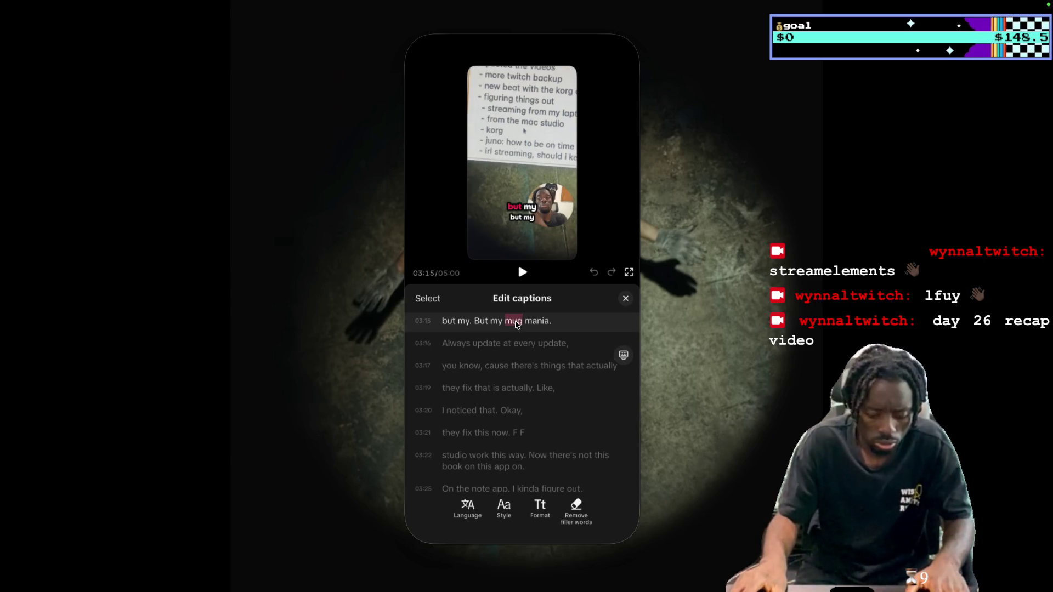
double_click(517, 324)
type("ma")
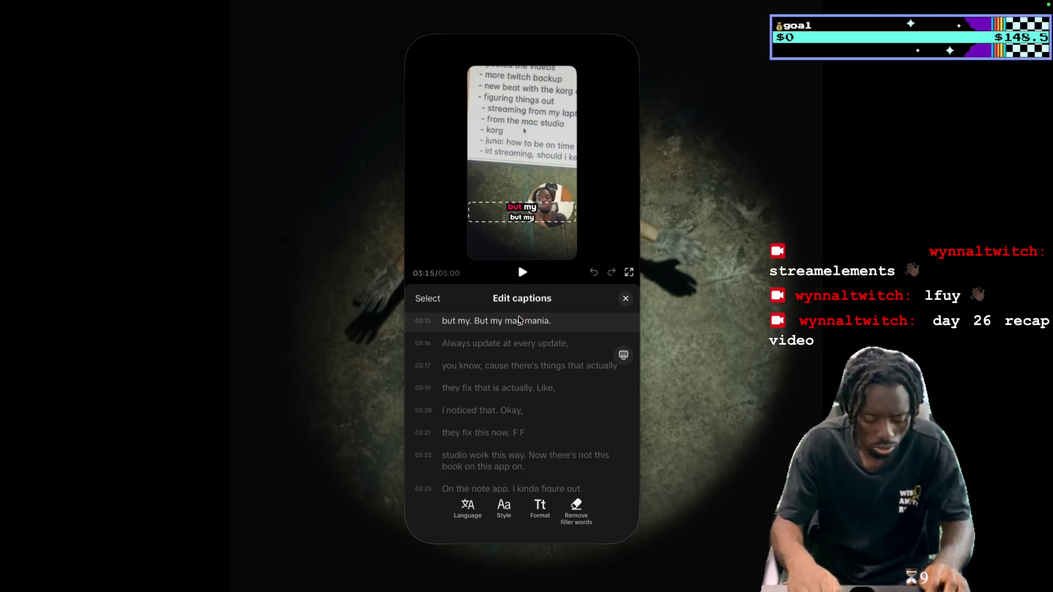
key("BackSpace")
type("i")
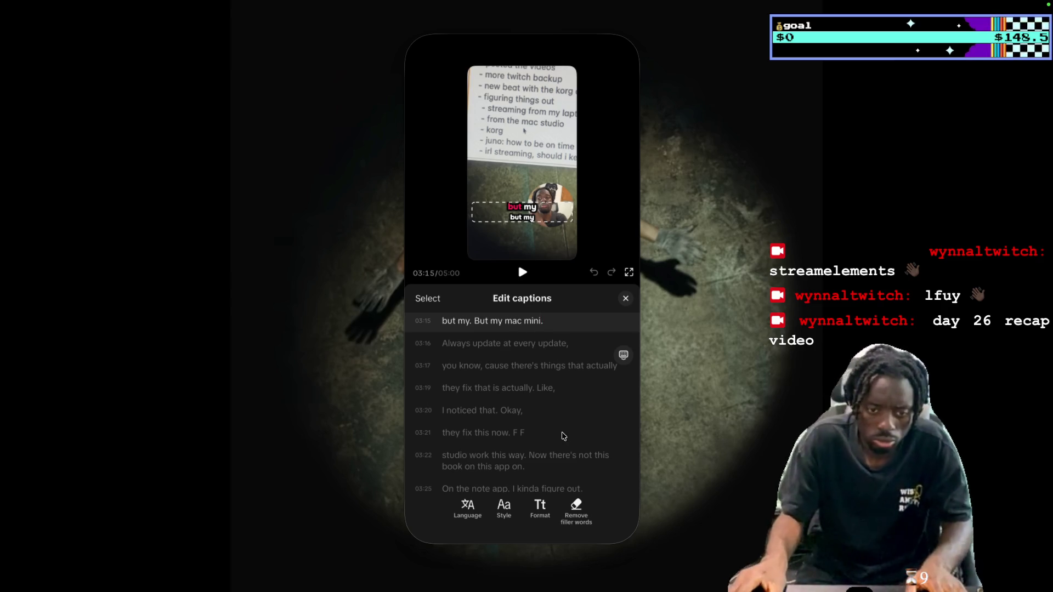
left_click(521, 273)
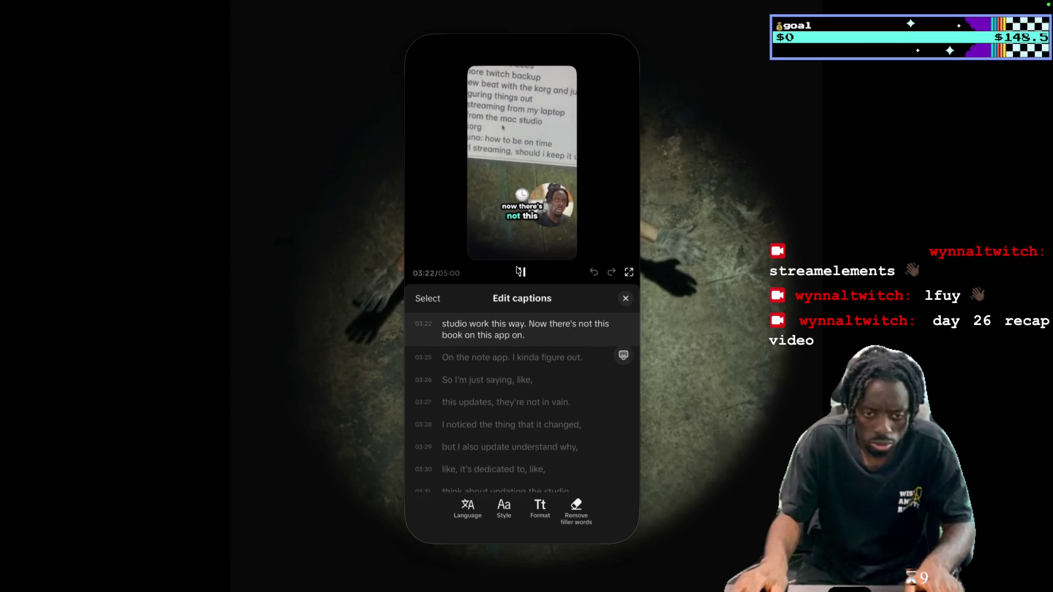
Change 'F F' to 'FL' and 'work' to 'works' in the following captions
left_click(520, 272)
scroll(532, 357, "up", 1)
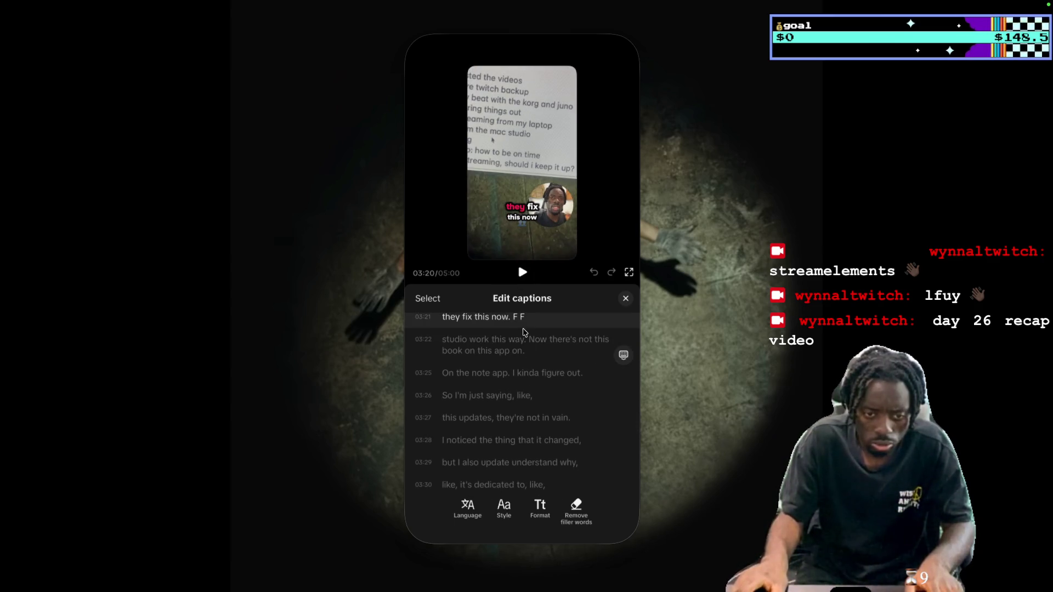
key("BackSpace")
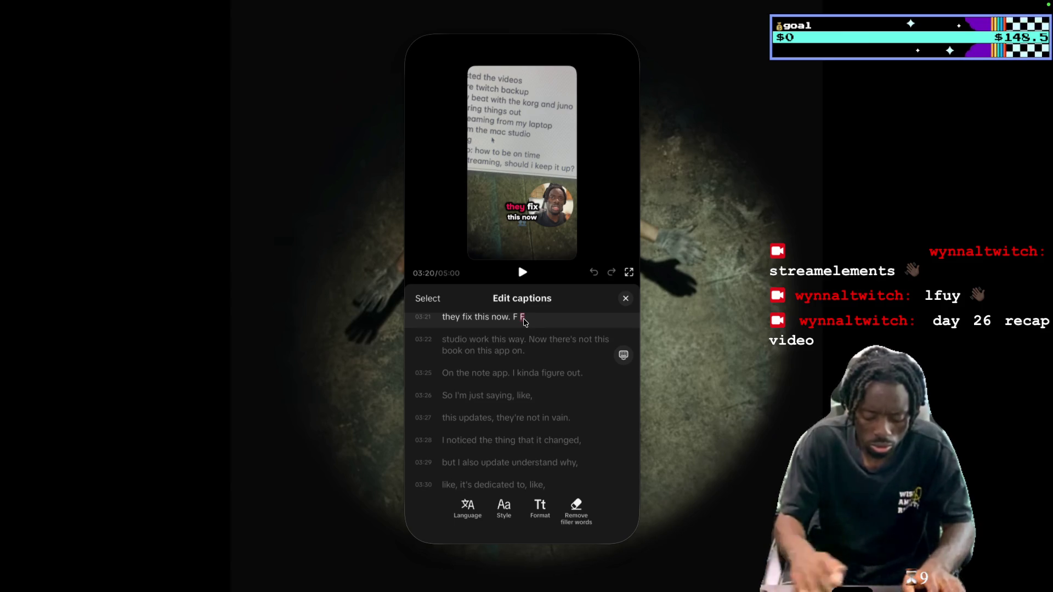
type("L")
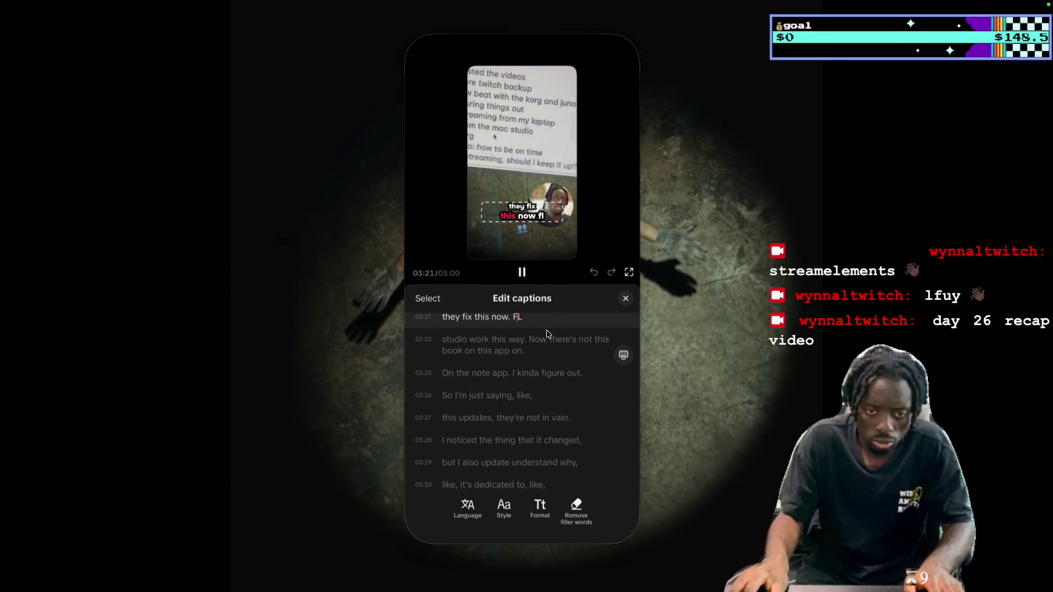
key("space")
type("s")
left_click(522, 273)
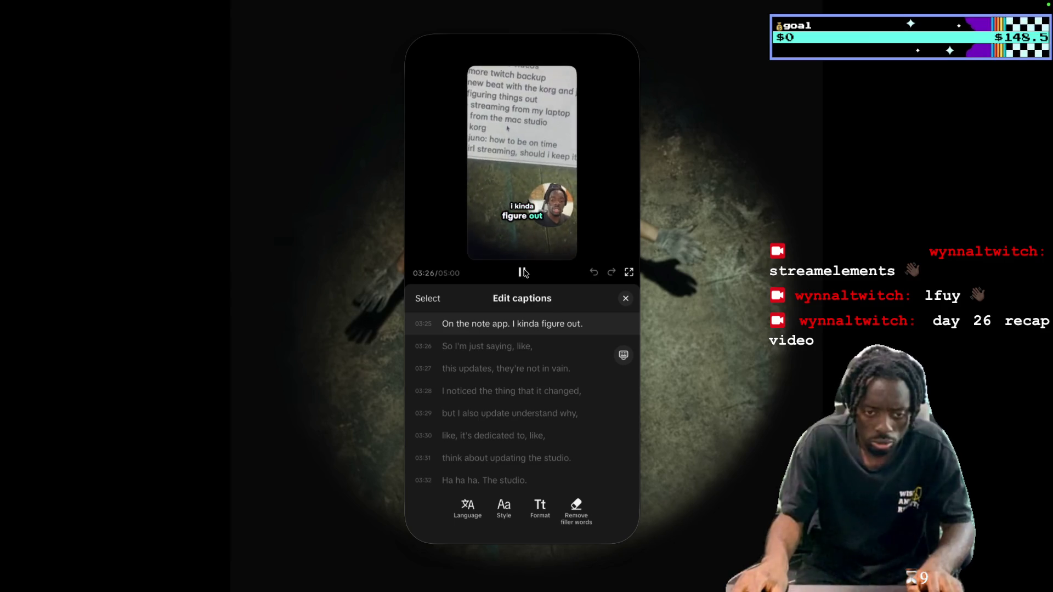
Change 'this' to 'these' in the 03:27 caption
left_click(522, 272)
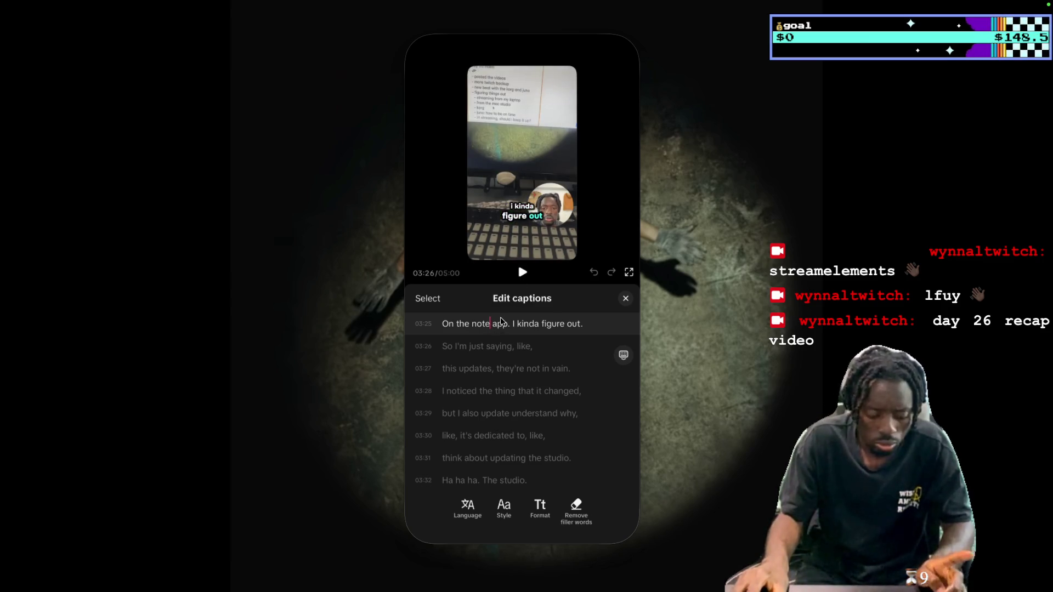
key("space")
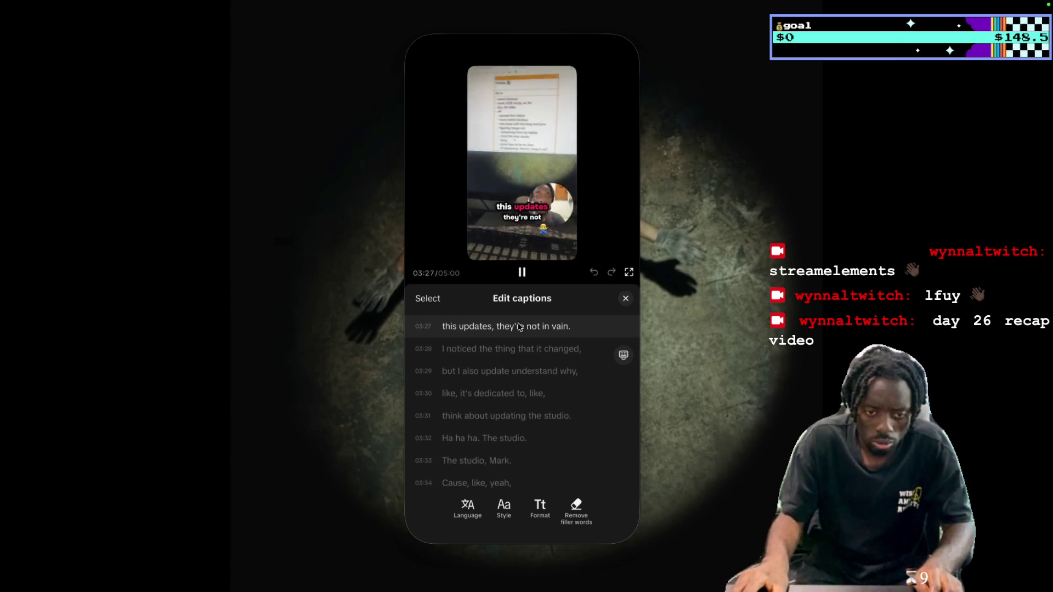
key("space")
scroll(519, 367, "up", 1)
left_click(461, 328)
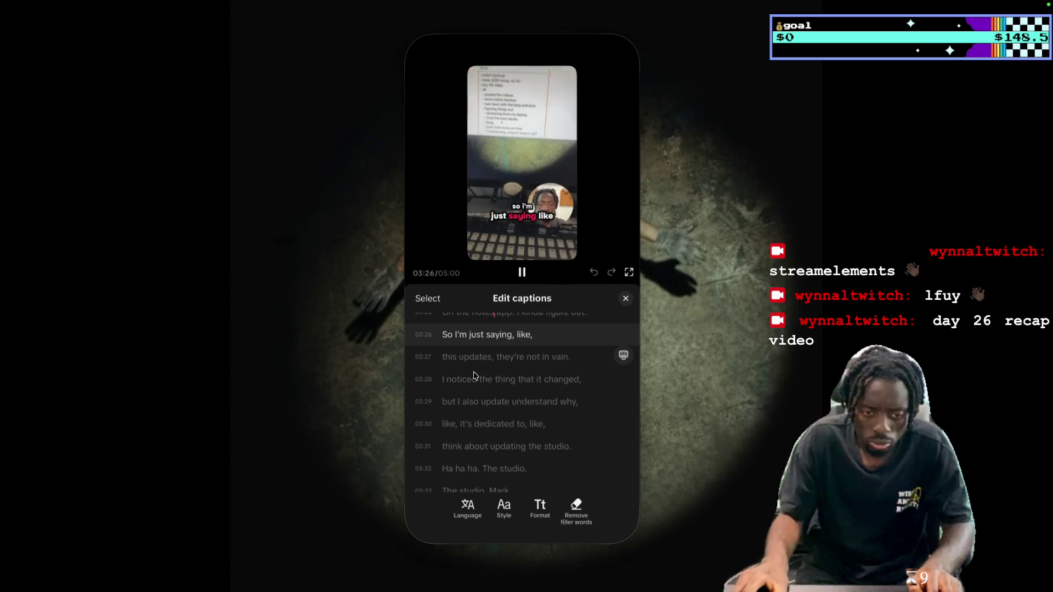
key("space")
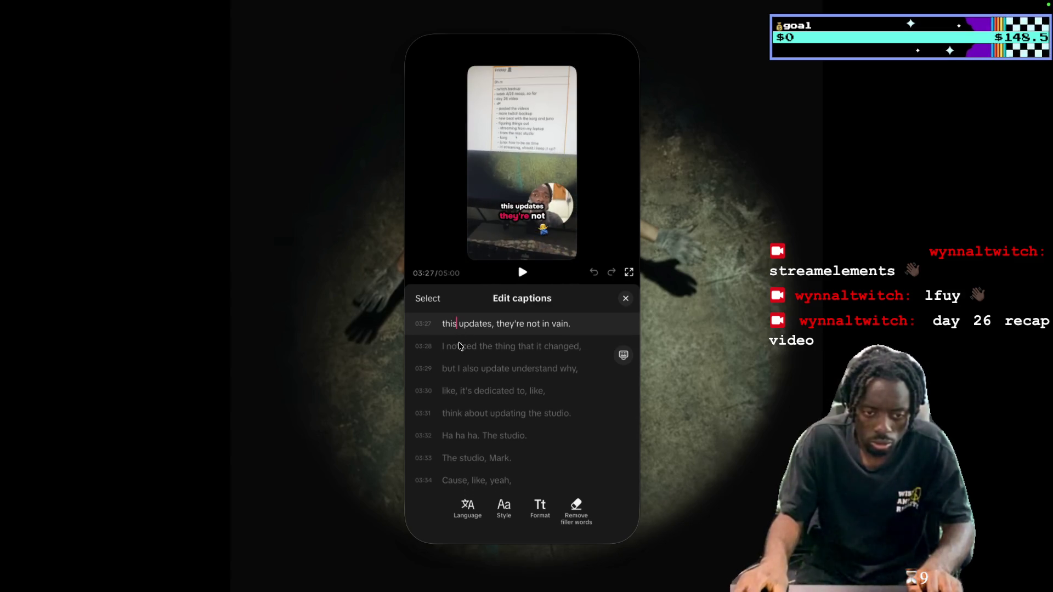
key("Left")
key("BackSpace")
type("es")
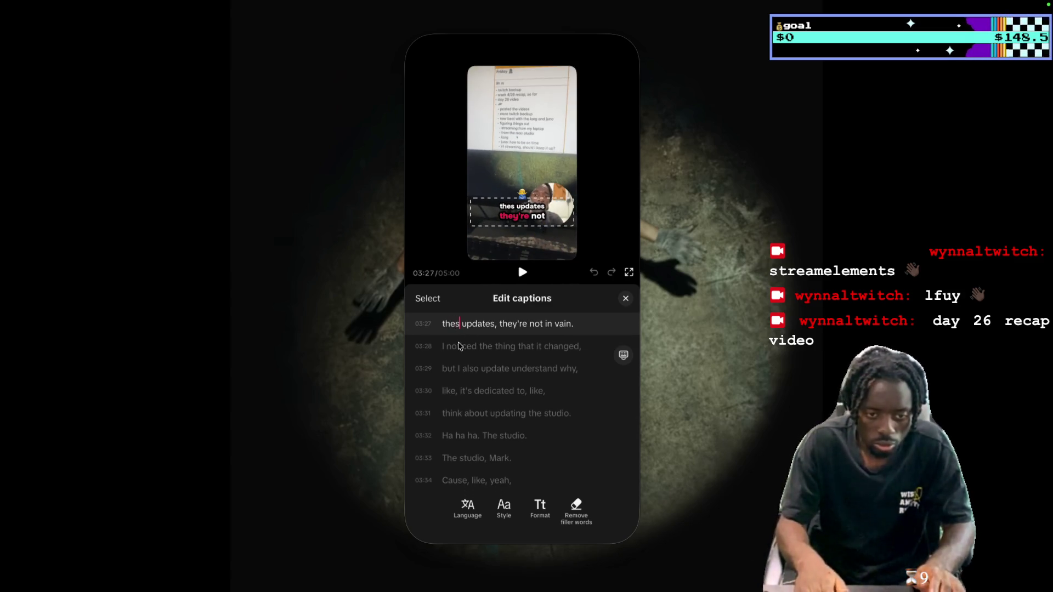
type("e")
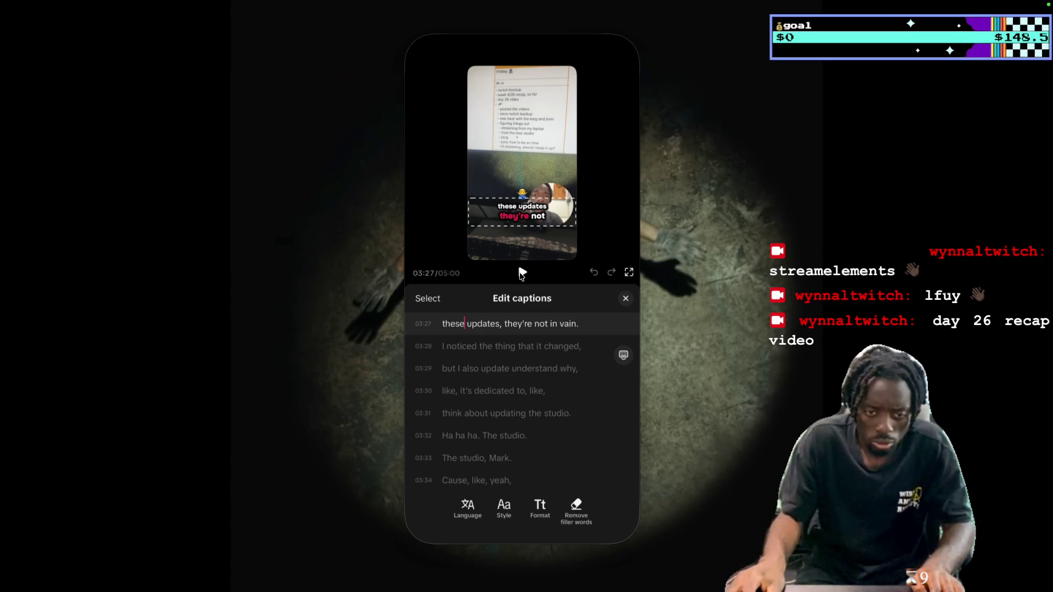
left_click(521, 274)
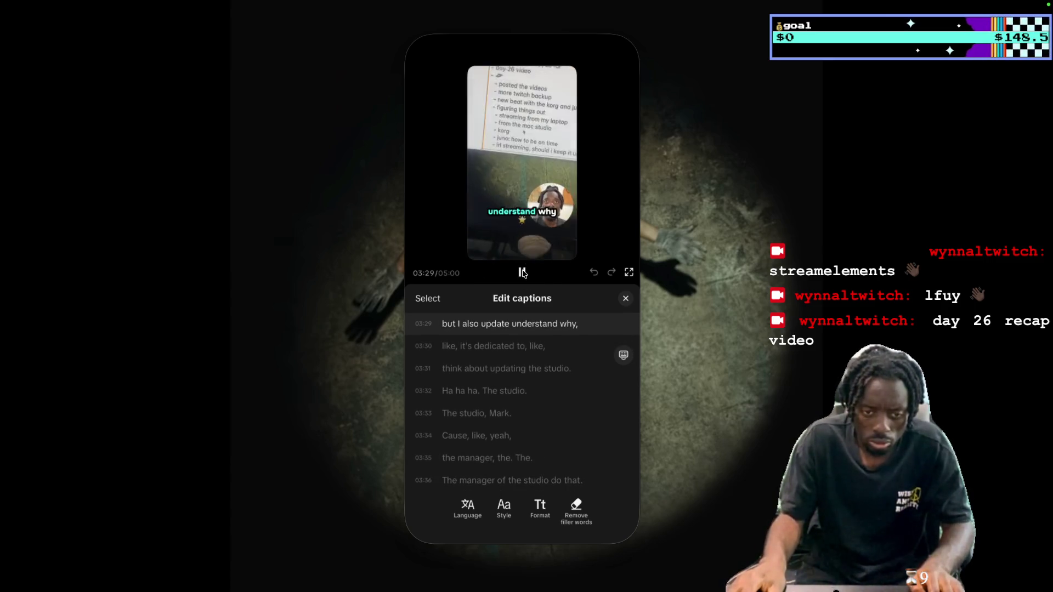
Change the ending of 'changed' to 's,' in the 03:28 caption
left_click(525, 267)
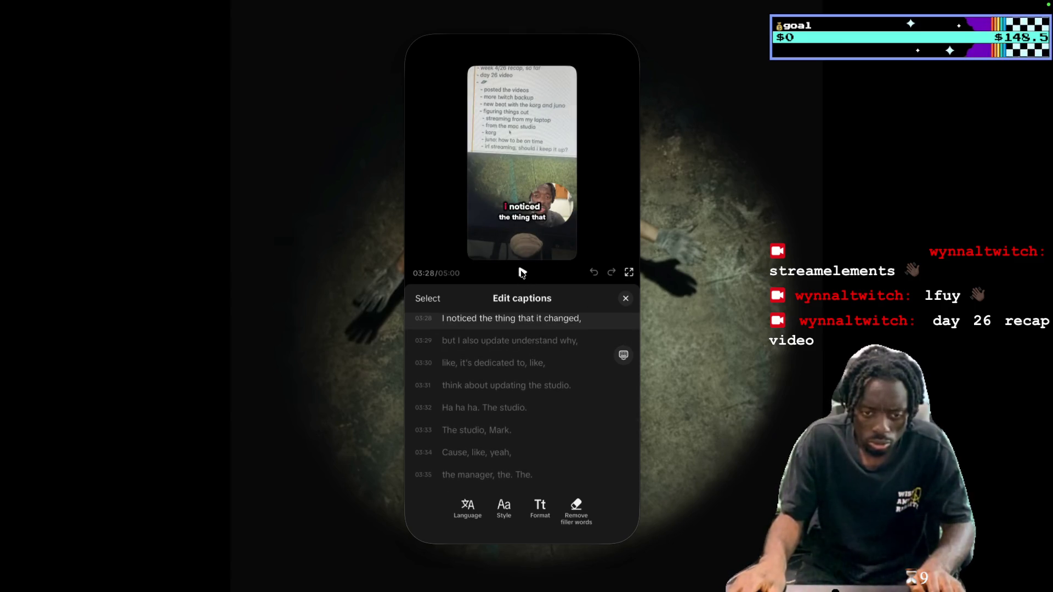
left_click(521, 273)
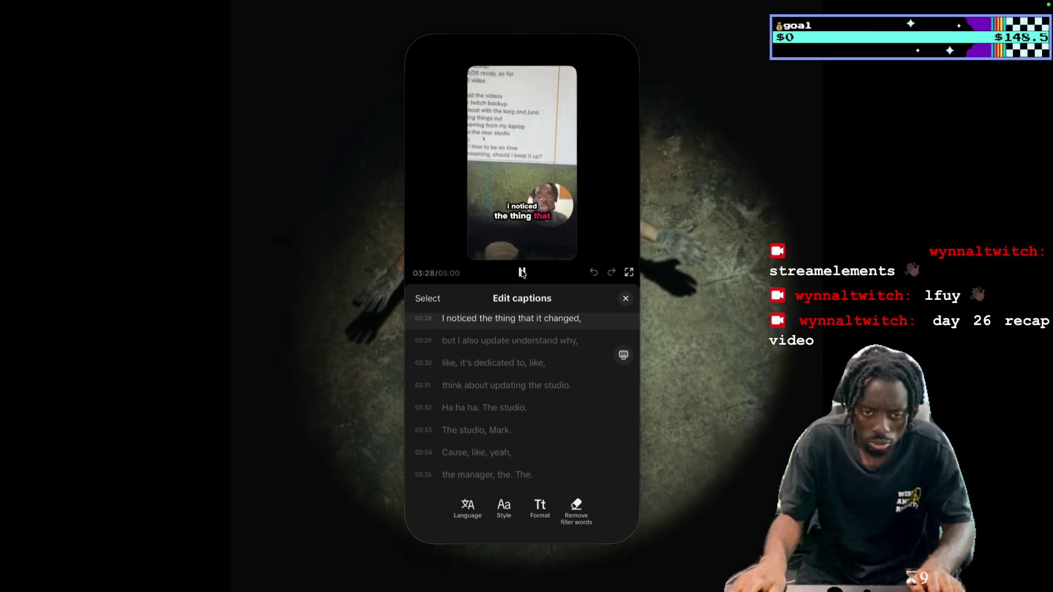
left_click(521, 272)
scroll(547, 349, "up", 1)
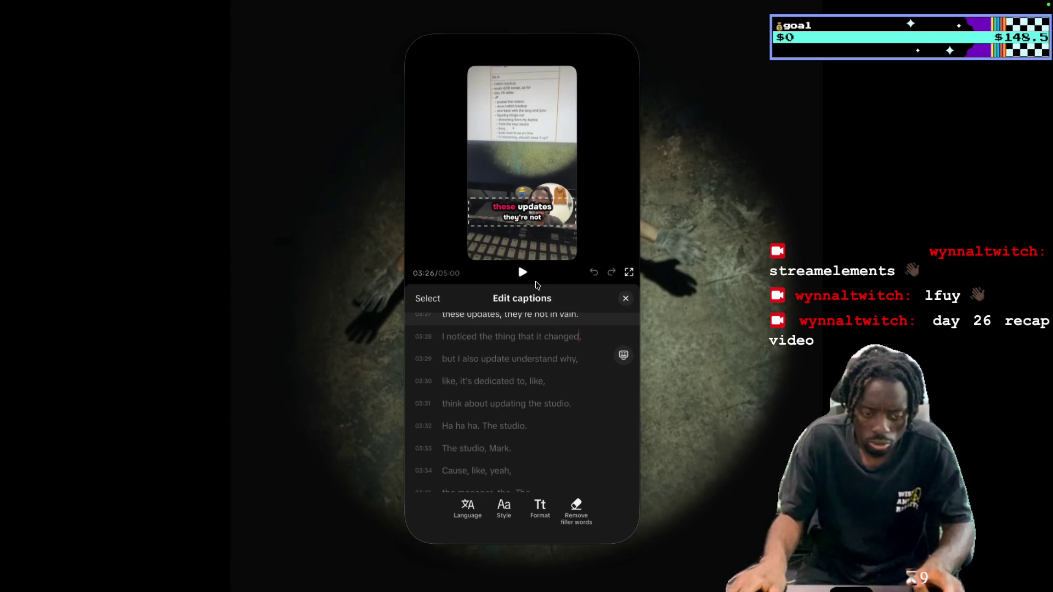
key("BackSpace")
key("BackSpace")
type("s,")
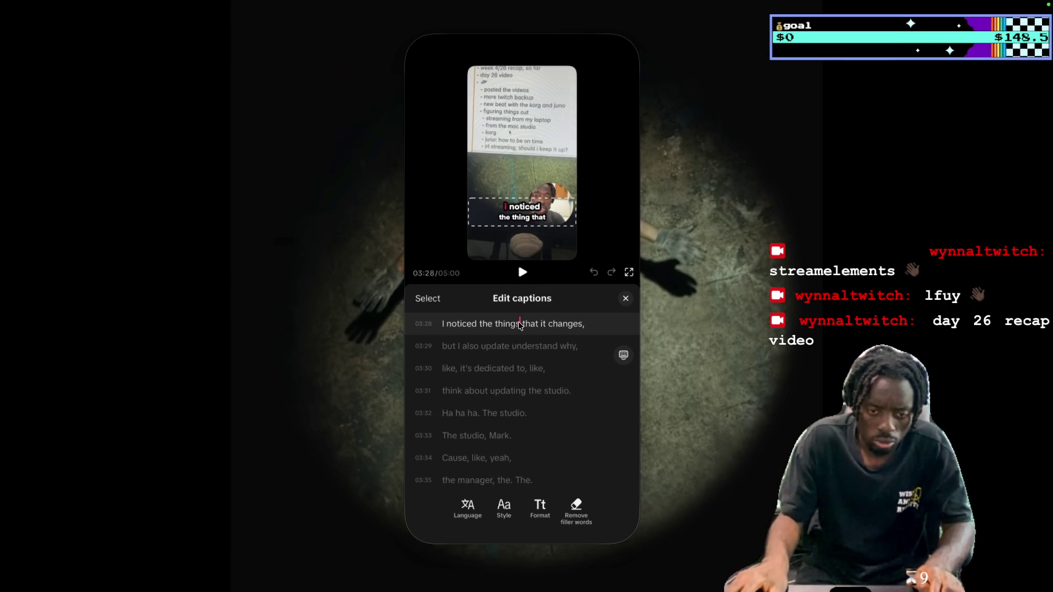
left_click(525, 273)
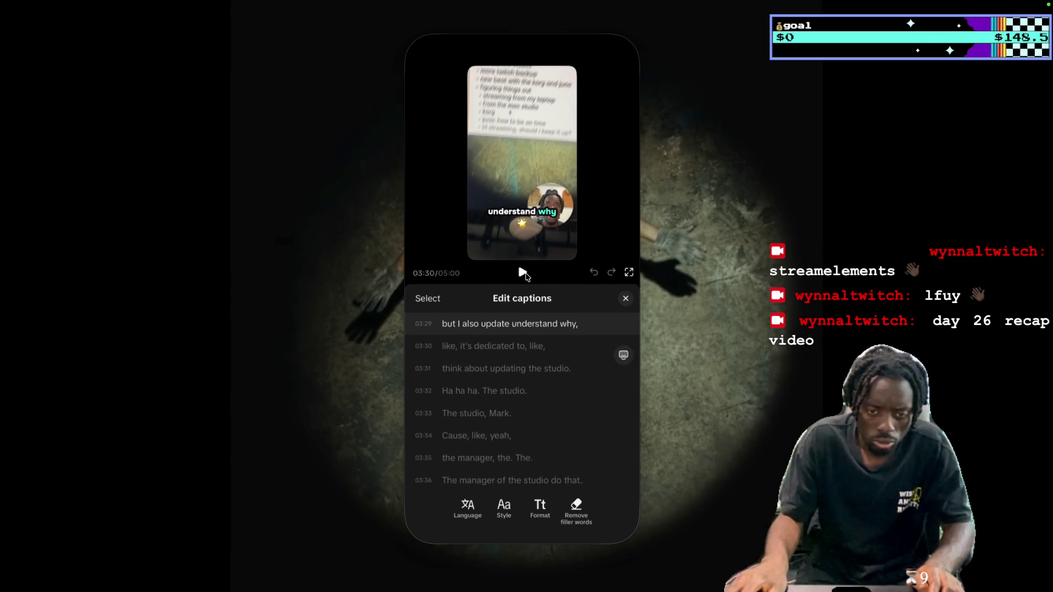
Respell 'dedicated' as 'delicated' in the 03:30 caption
left_click(524, 273)
left_click(523, 273)
scroll(529, 329, "up", 1)
left_click(529, 329)
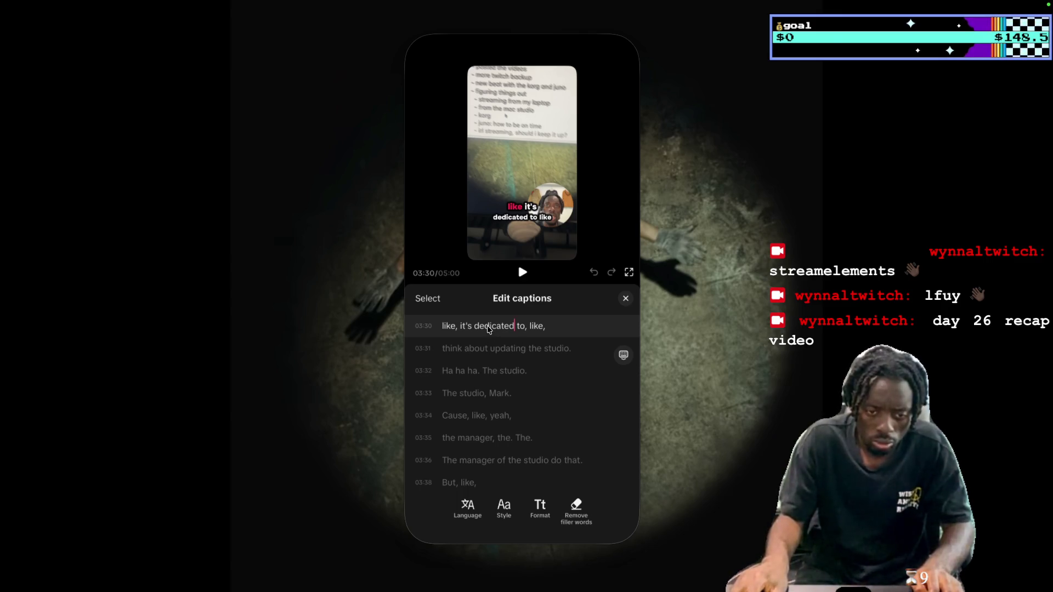
key("BackSpace")
type("l")
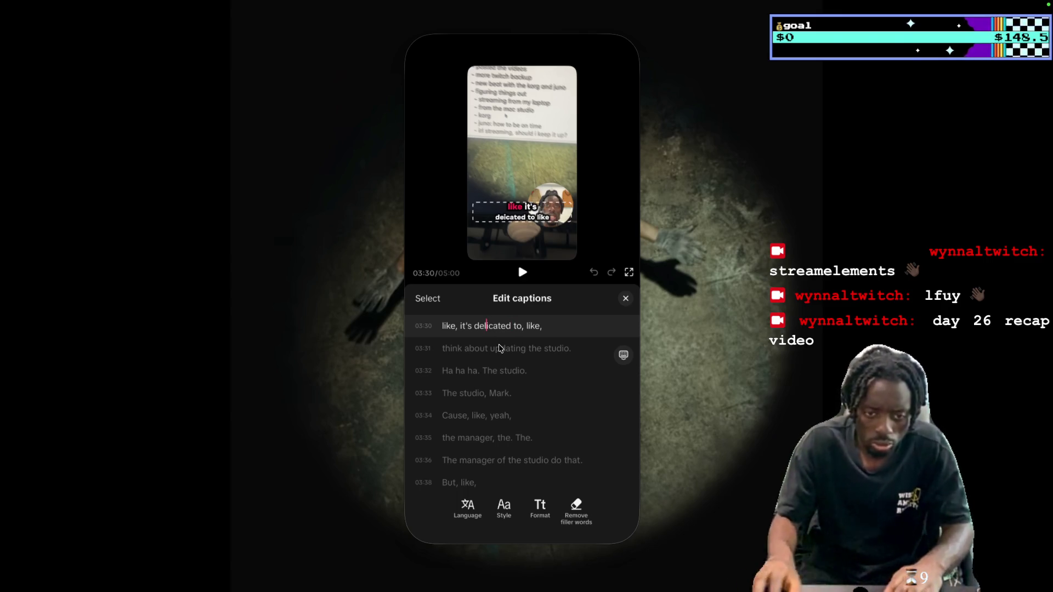
left_click(523, 275)
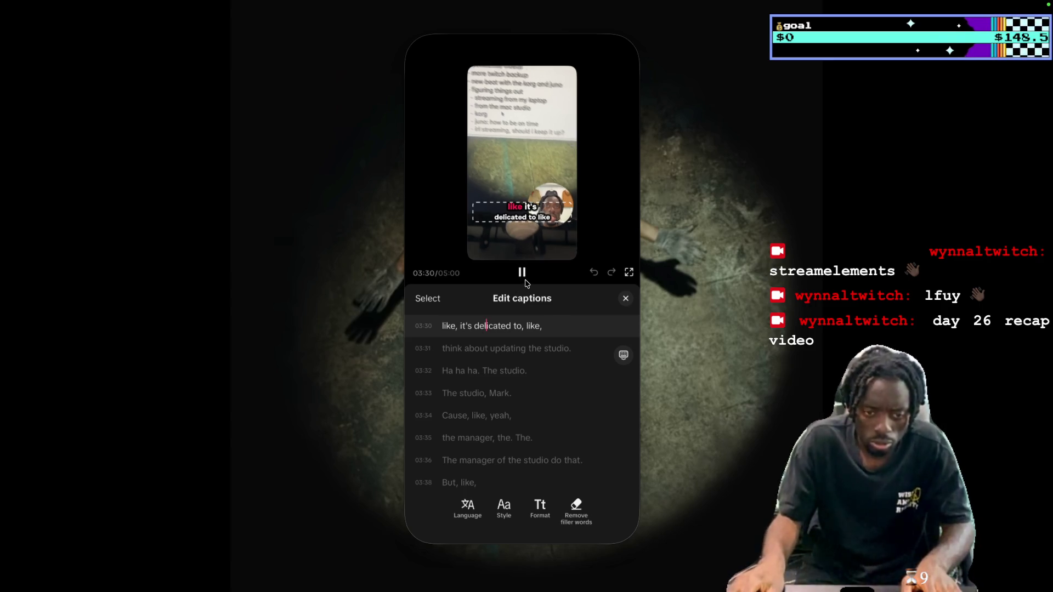
Change 'Mark' to 'Mac' so the 03:33 caption reads 'The studio, Mac.'
left_click(524, 277)
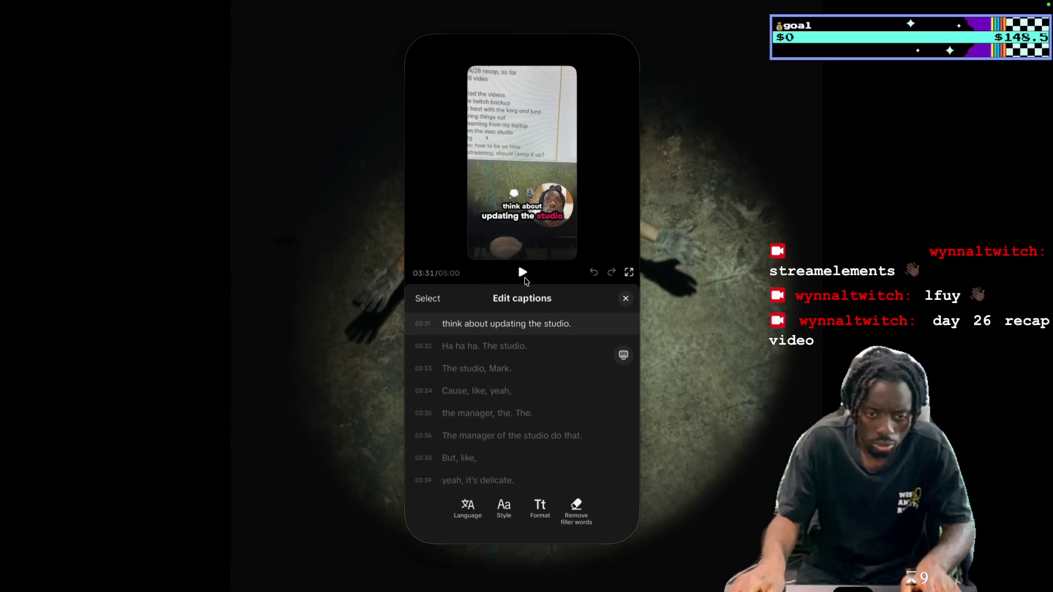
left_click(523, 273)
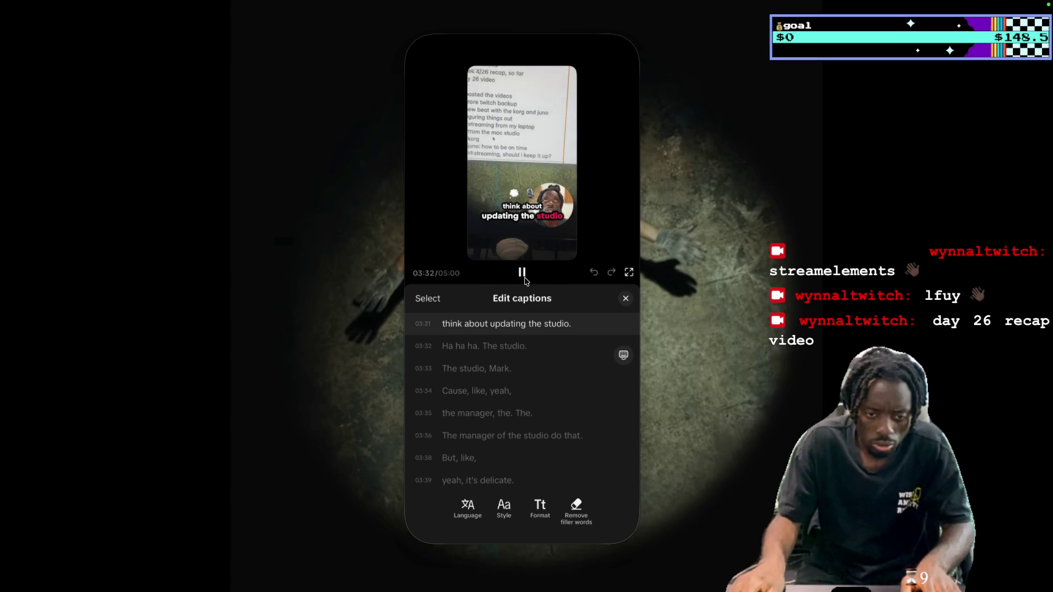
left_click(524, 277)
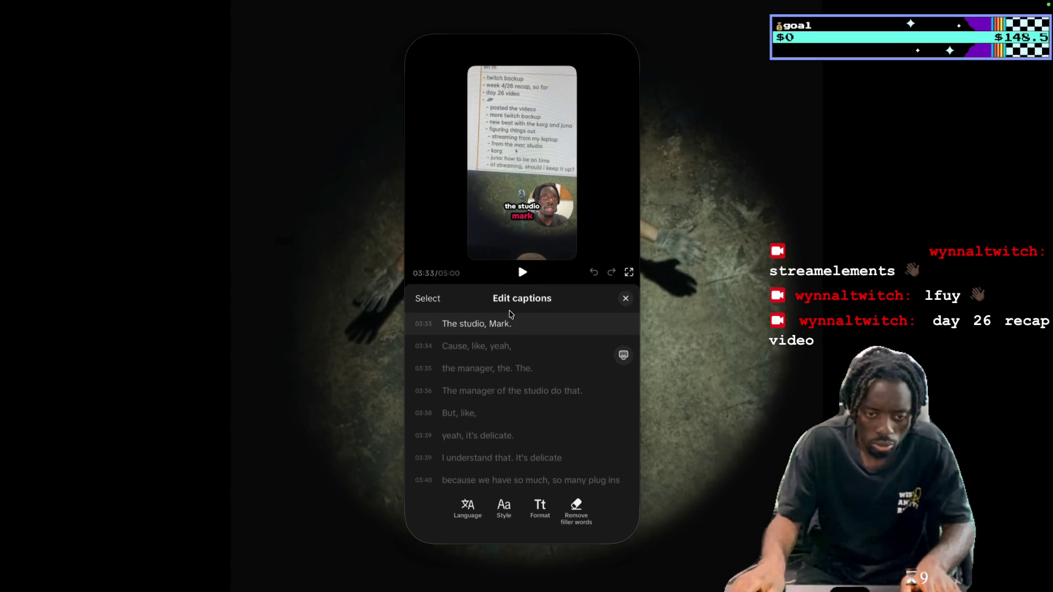
key("BackSpace")
key("BackSpace")
type("c")
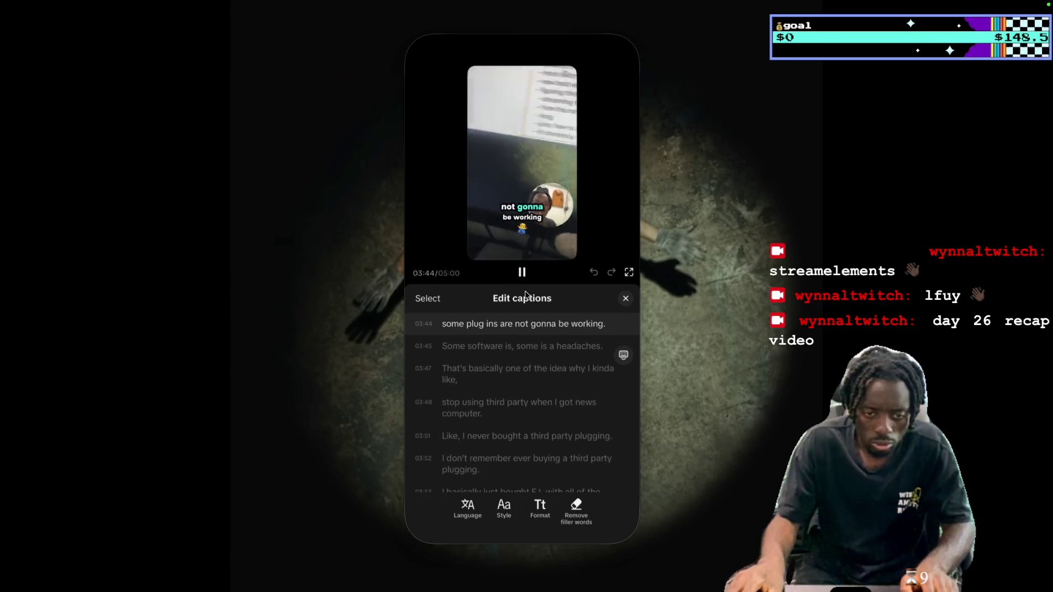
Change 'headaches' to 'headache' in the 03:45 caption
left_click(521, 272)
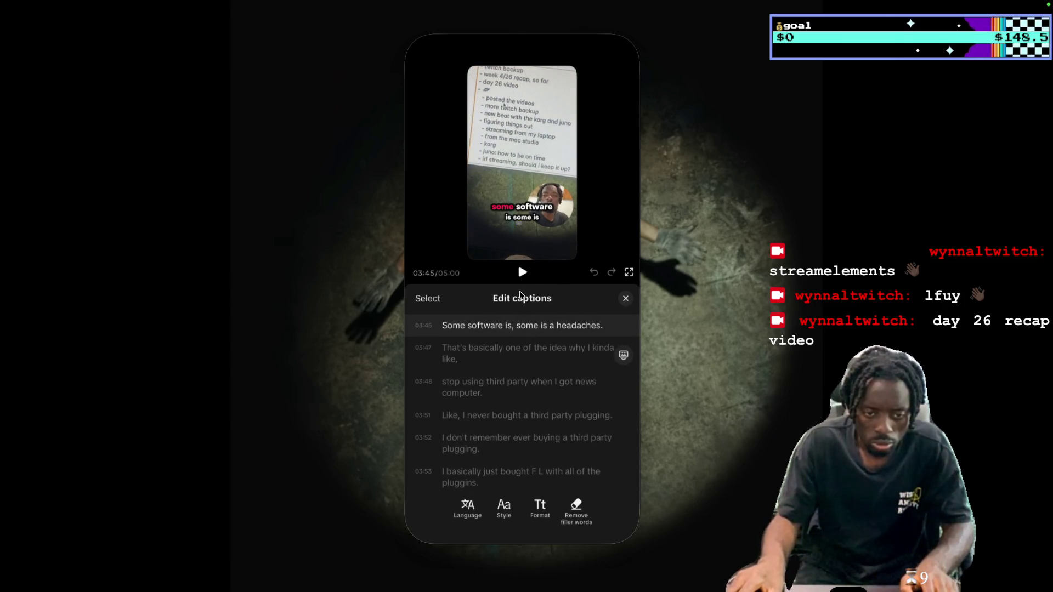
left_click(521, 272)
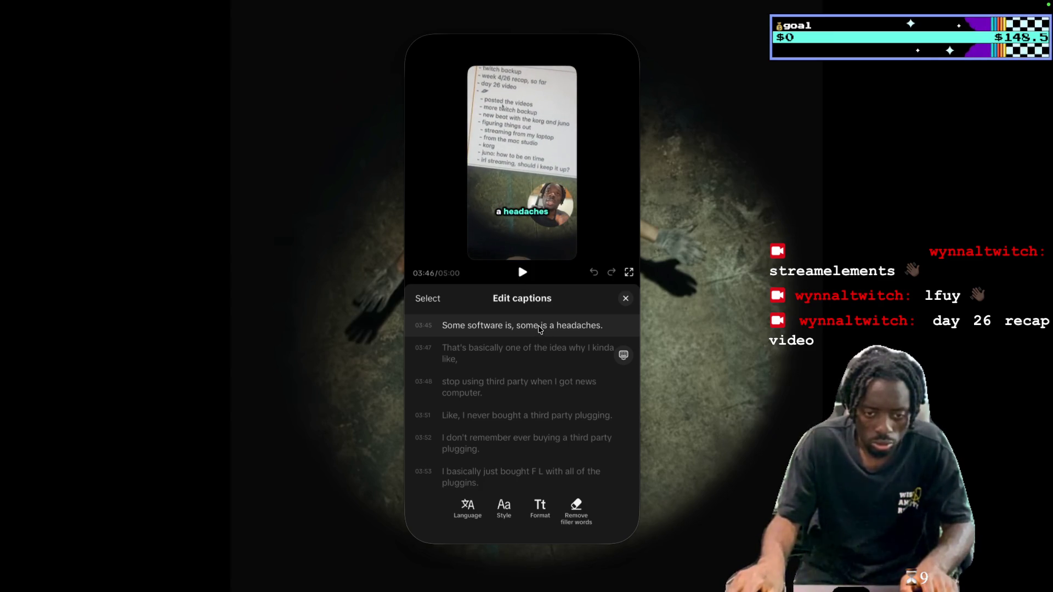
left_click(599, 326)
key("BackSpace")
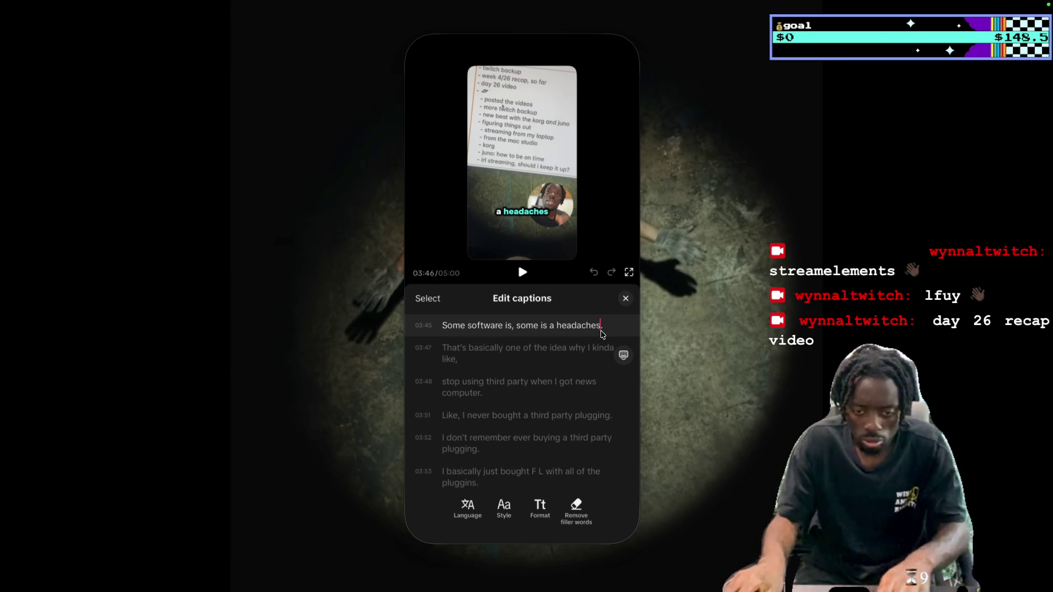
left_click(522, 272)
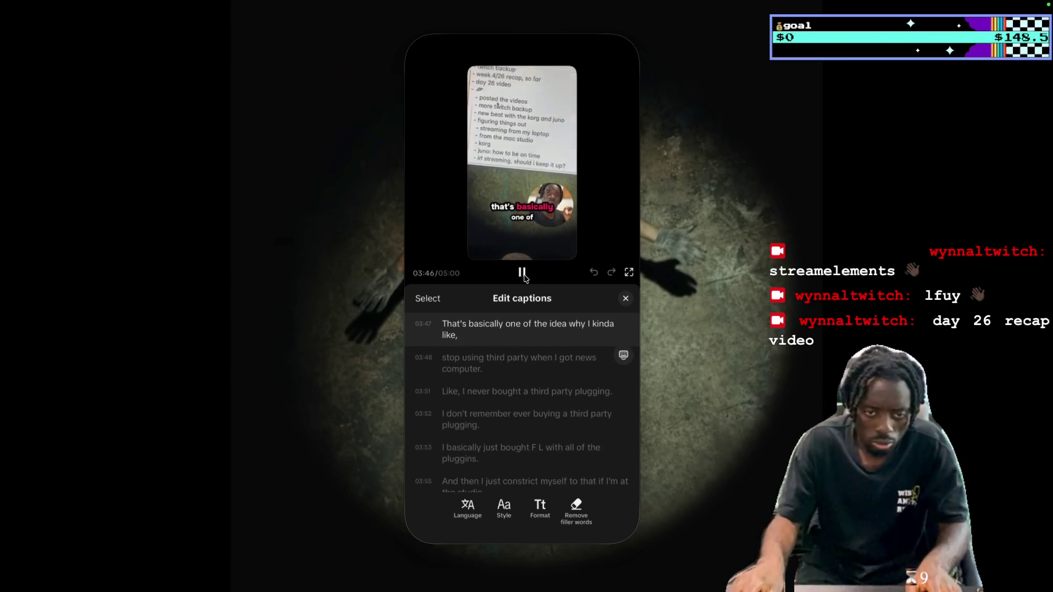
left_click(522, 272)
Add a closing parenthesis to the 03:47 caption
left_click(535, 335)
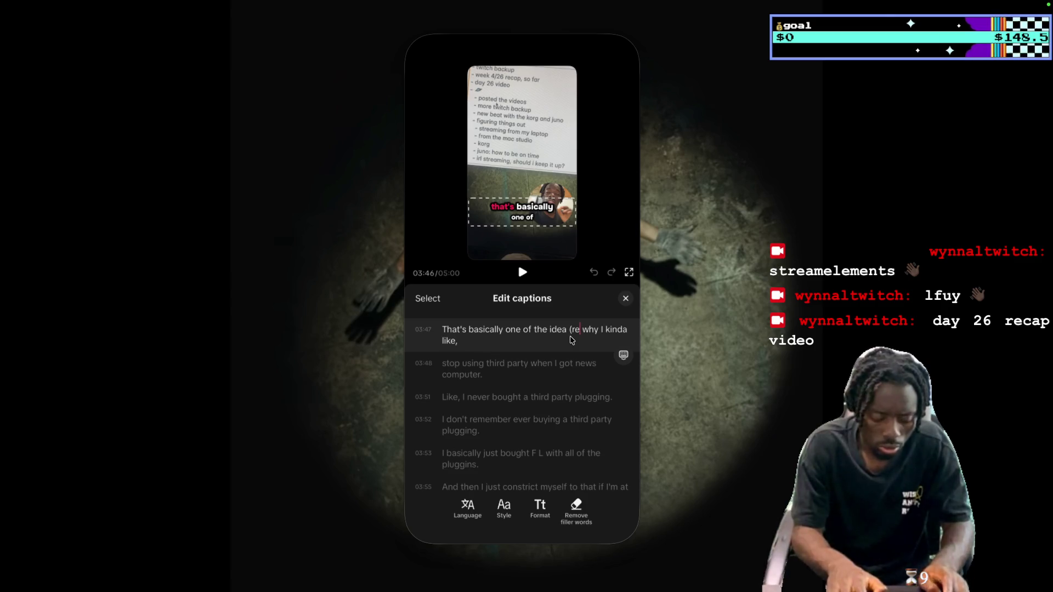
type(")")
left_click(523, 273)
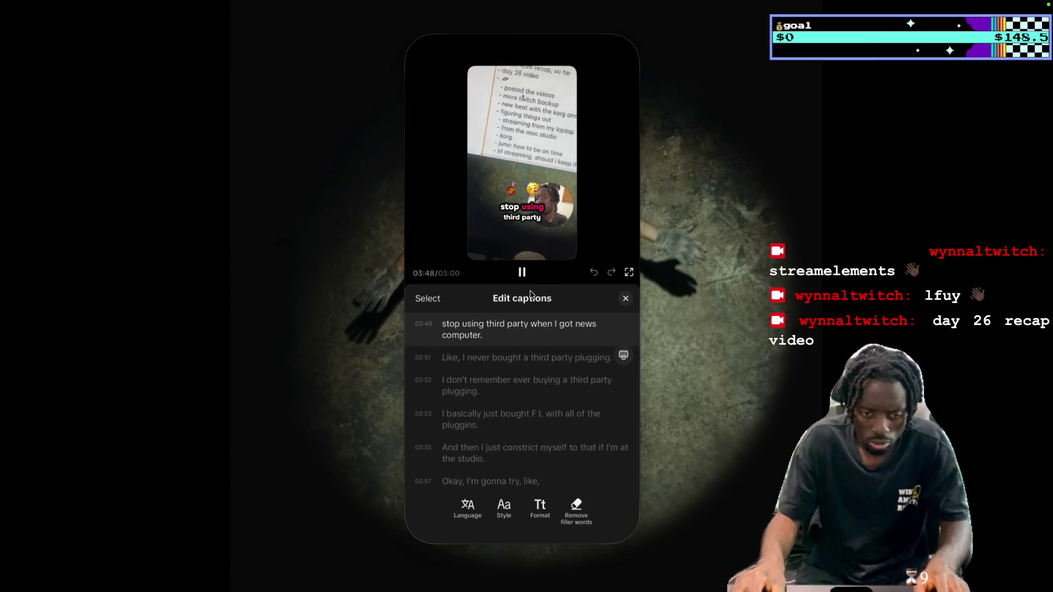
left_click(524, 274)
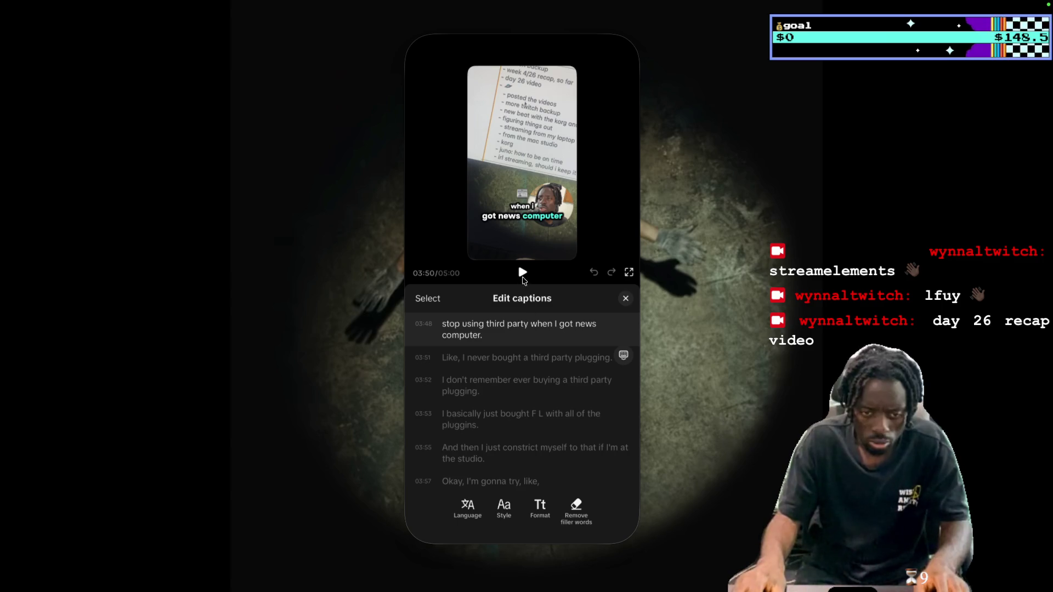
key("space")
Change 'news' to 'new' so the 03:48 caption reads 'got a new computer'
scroll(579, 351, "up", 1)
left_click(585, 343)
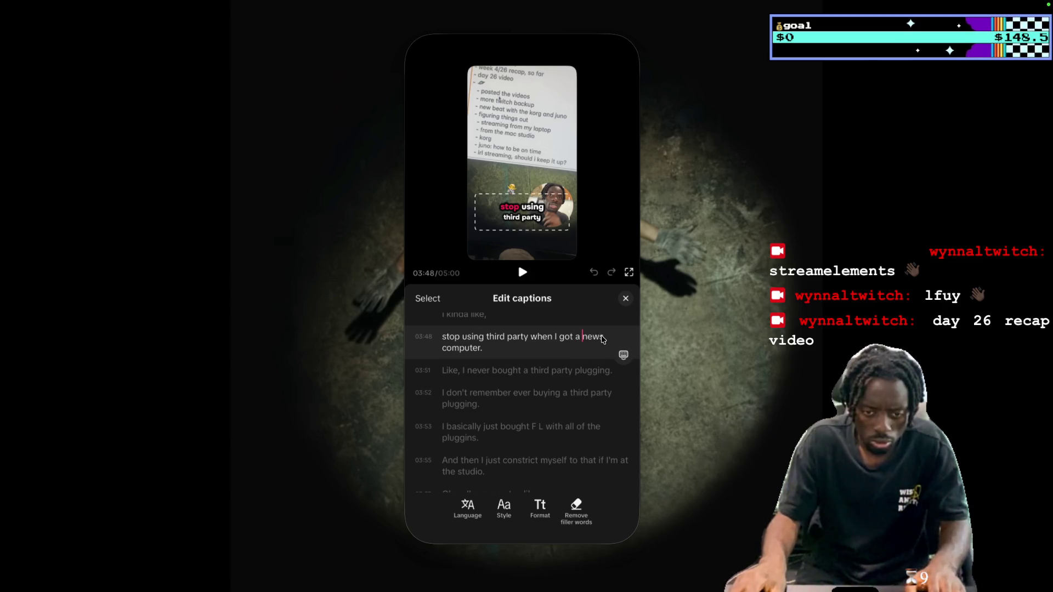
key("BackSpace")
scroll(518, 340, "down", 2)
left_click(520, 279)
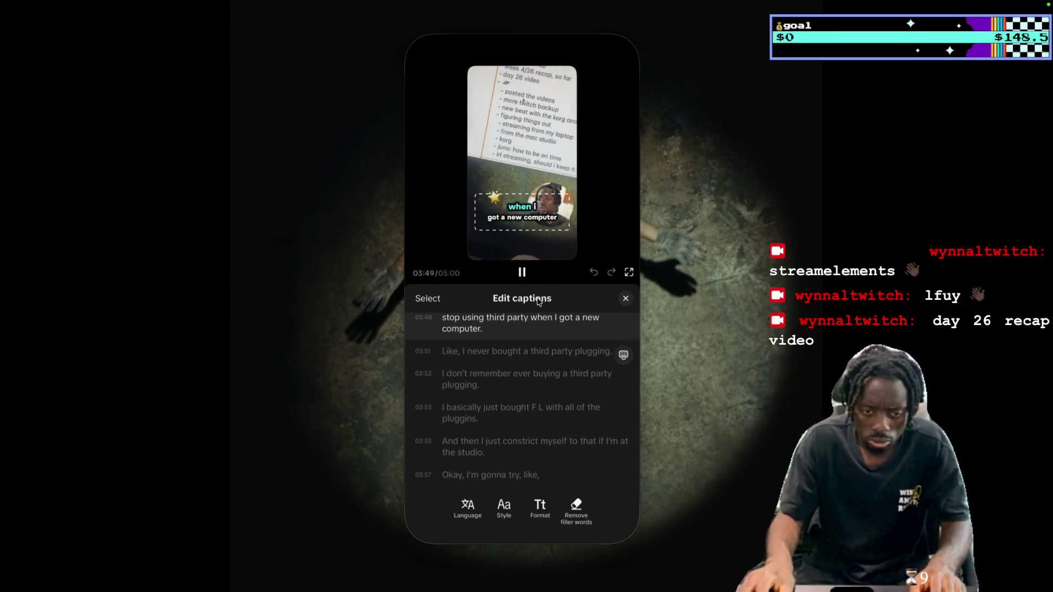
left_click(522, 273)
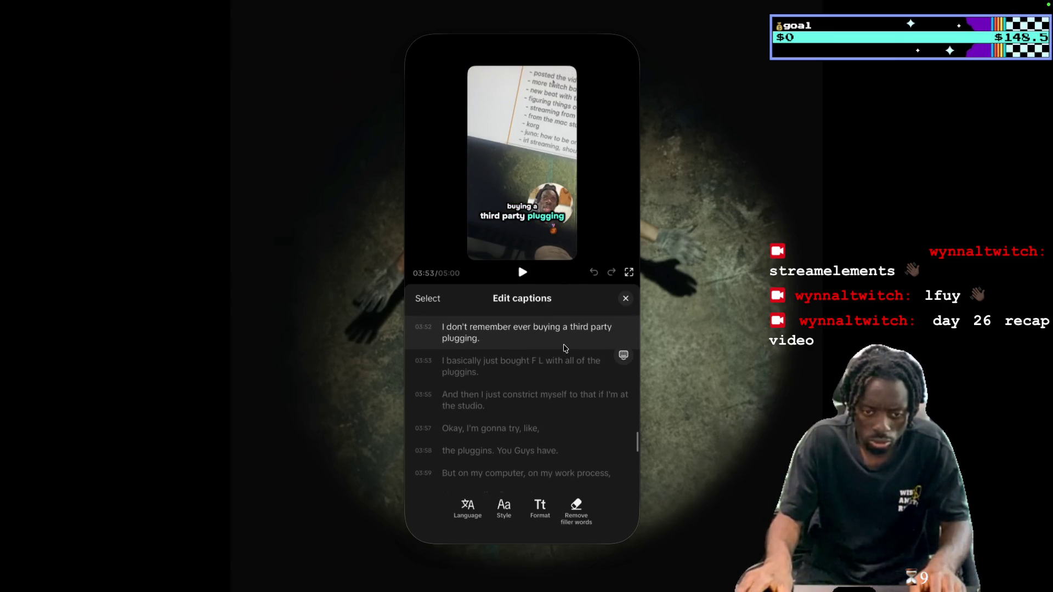
Remove the trailing 'g' from 'plugging' in the 03:51 caption
key("Left")
key("Left")
key("Left")
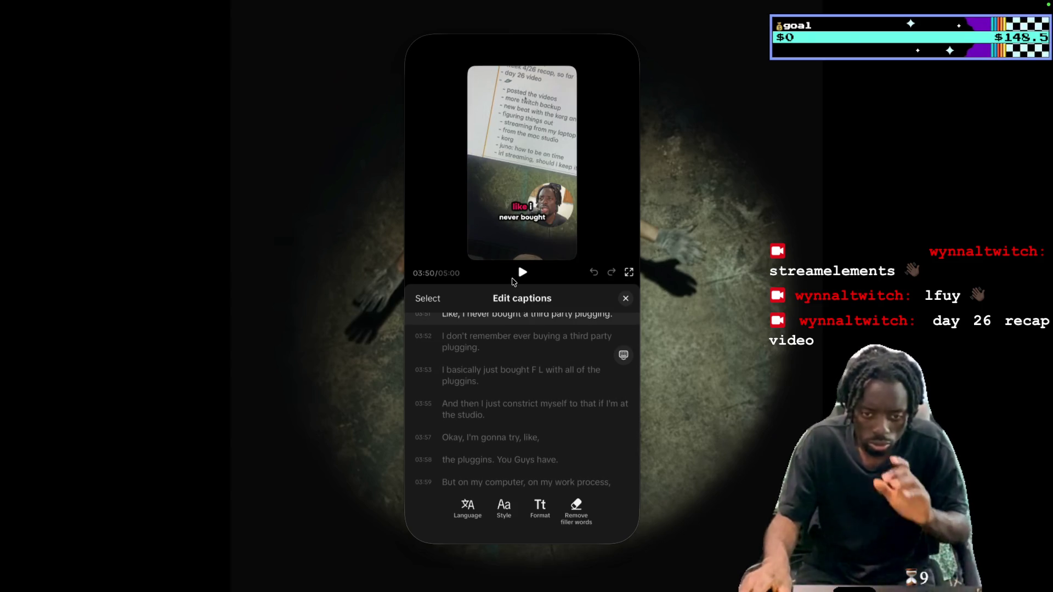
scroll(618, 356, "up", 1)
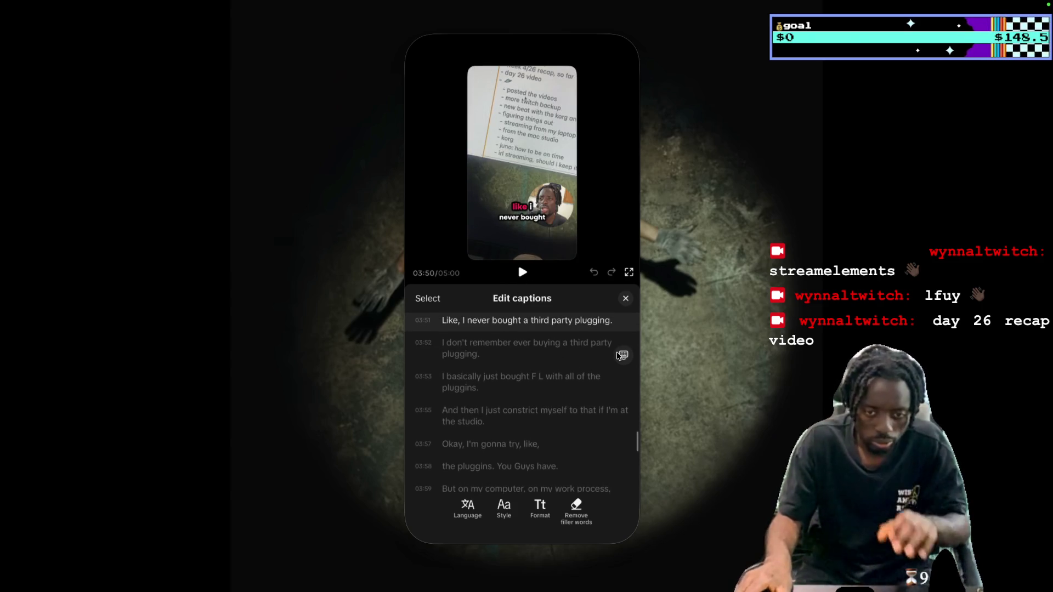
left_click(608, 321)
key("BackSpace")
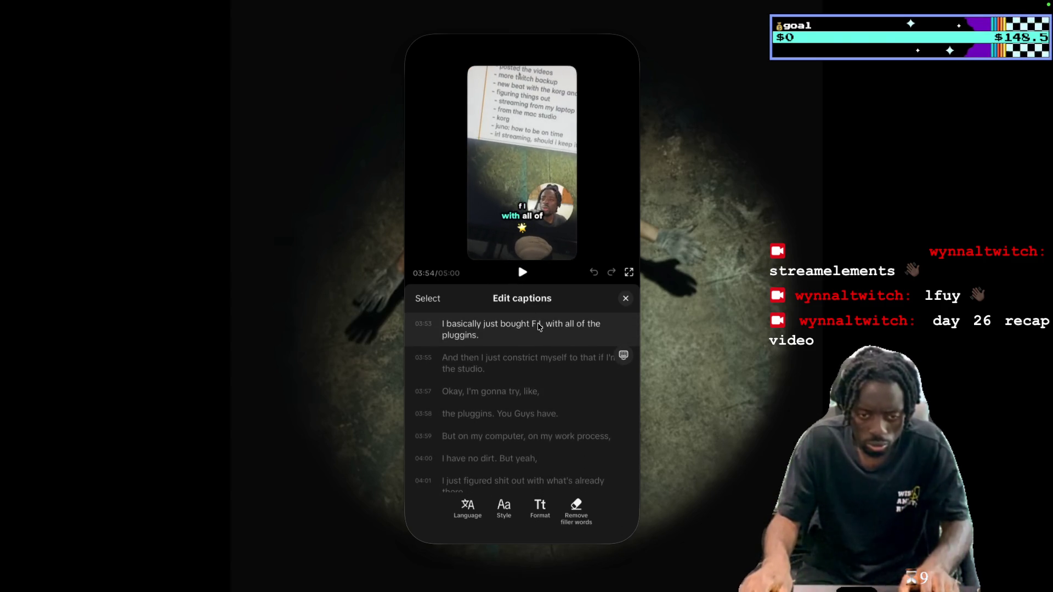
left_click(522, 273)
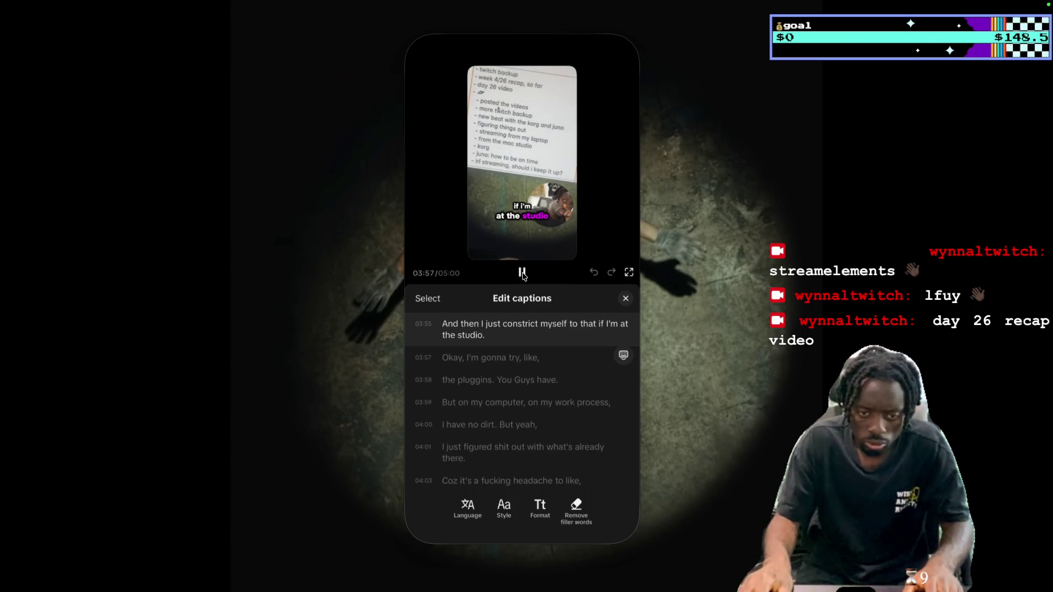
left_click(524, 274)
Type 'third' into the 'no third party' line and delete 'yeah' from the 04:00 caption
left_click(522, 311)
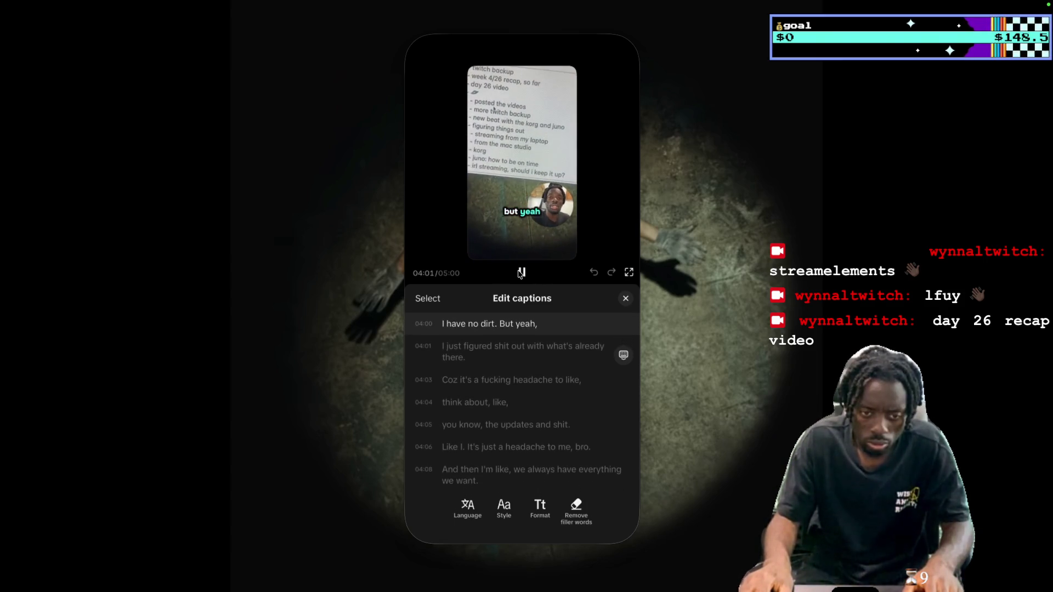
scroll(495, 336, "up", 1)
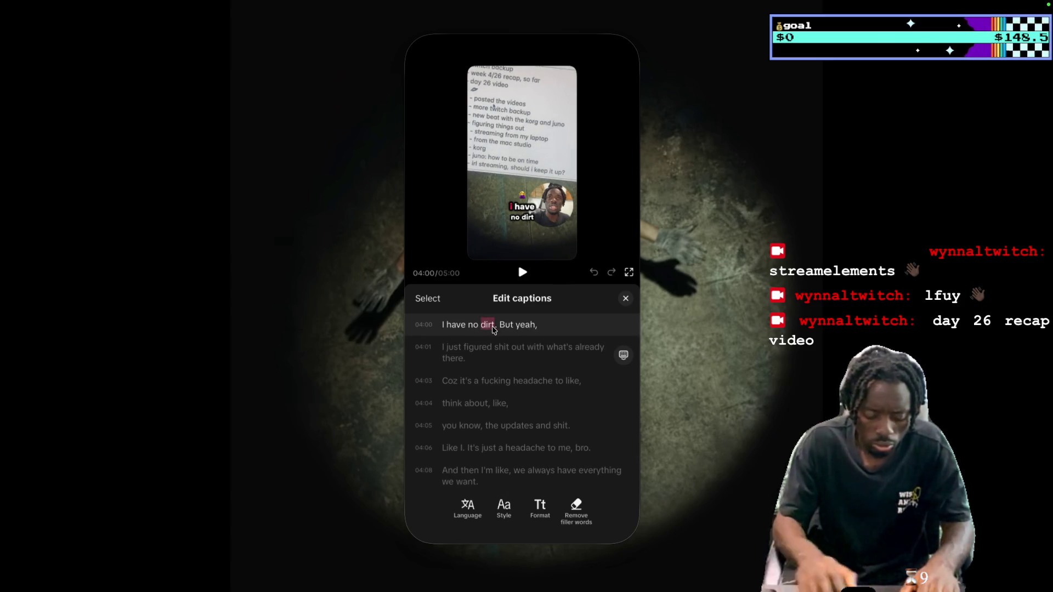
type("third")
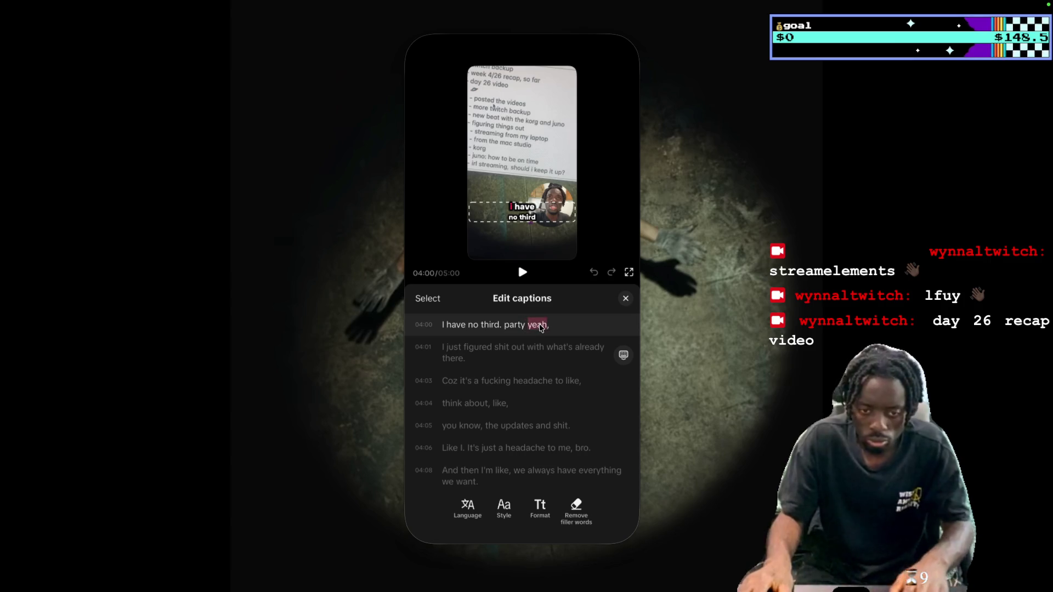
key("BackSpace")
left_click(522, 274)
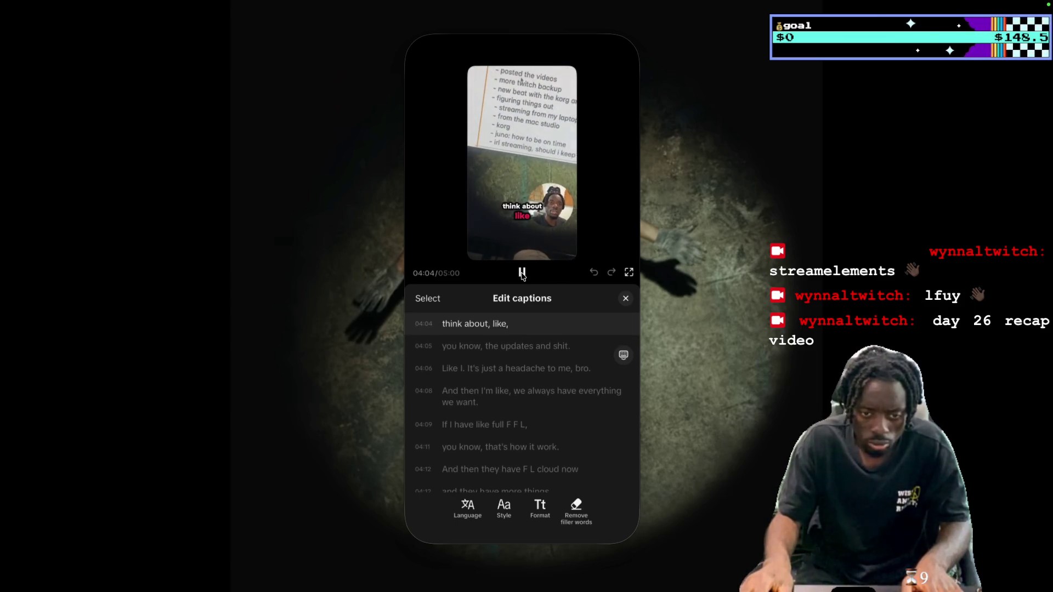
Play and pause through the 04:05–04:10 captions to locate the 04:09 line
left_click(523, 273)
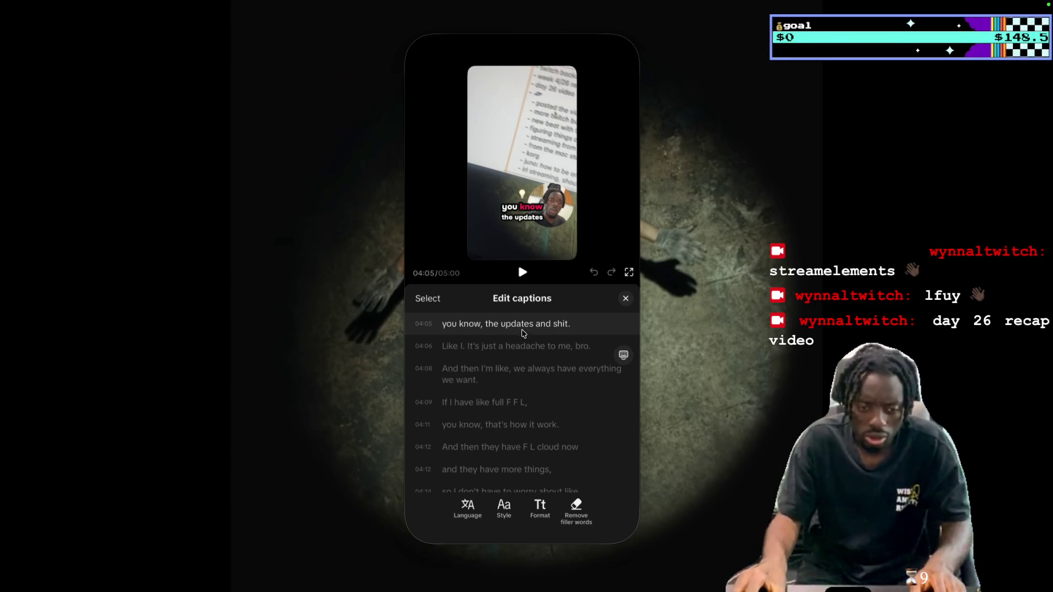
scroll(522, 329, "up", 2)
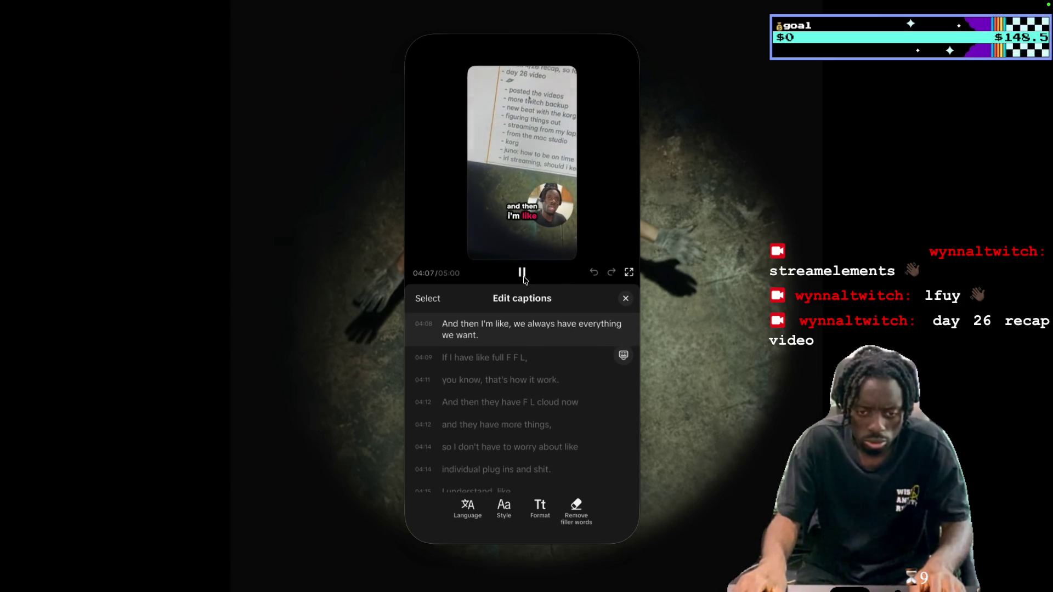
left_click(522, 273)
scroll(547, 370, "up", 1)
scroll(547, 371, "up", 1)
left_click(529, 317)
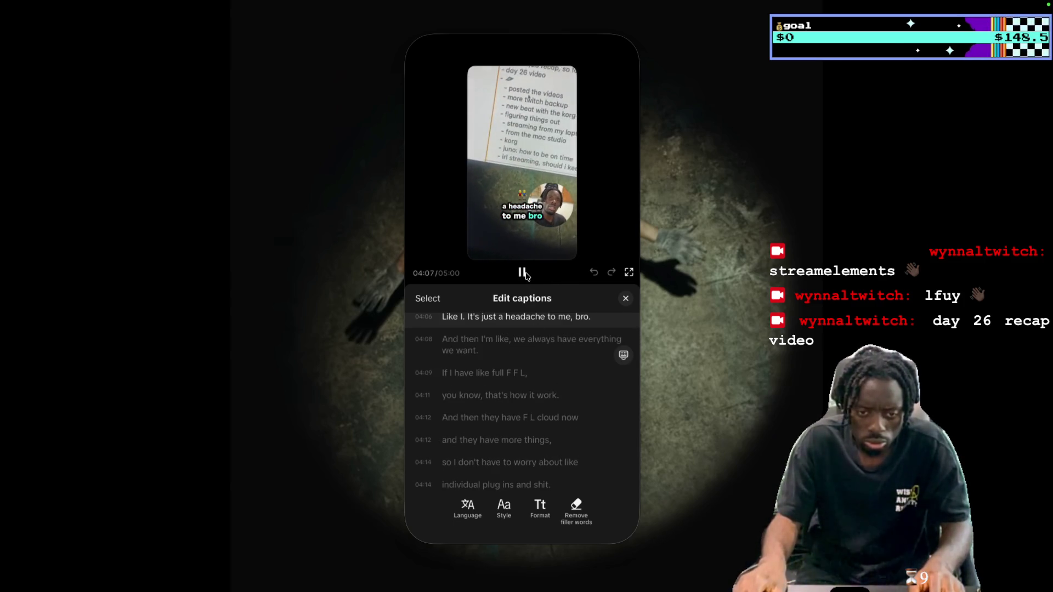
left_click(522, 273)
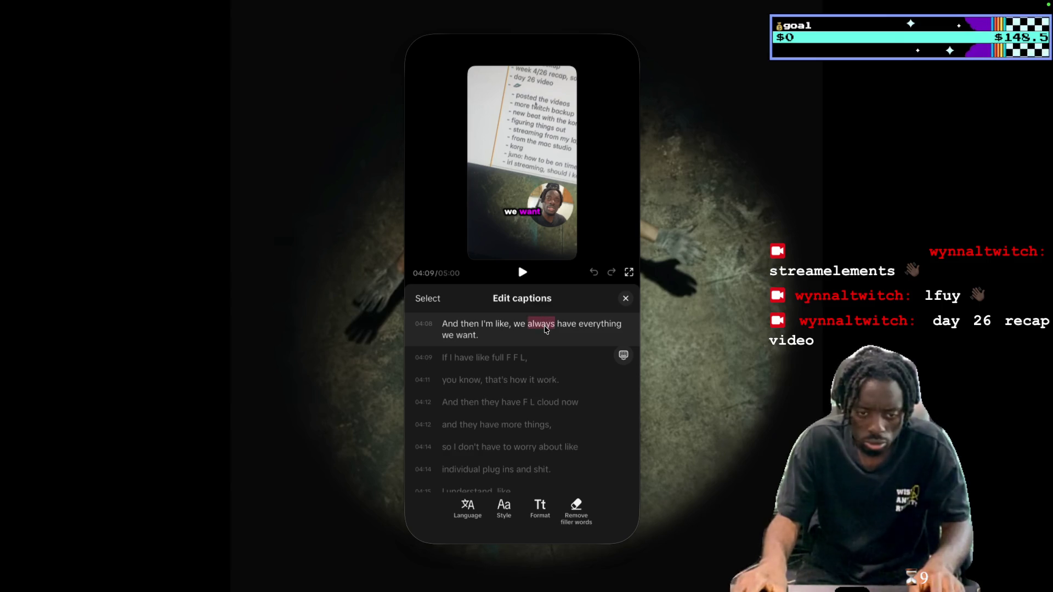
Correct the 04:09 caption to 'If I have like full FL,' and replay it
type("alread")
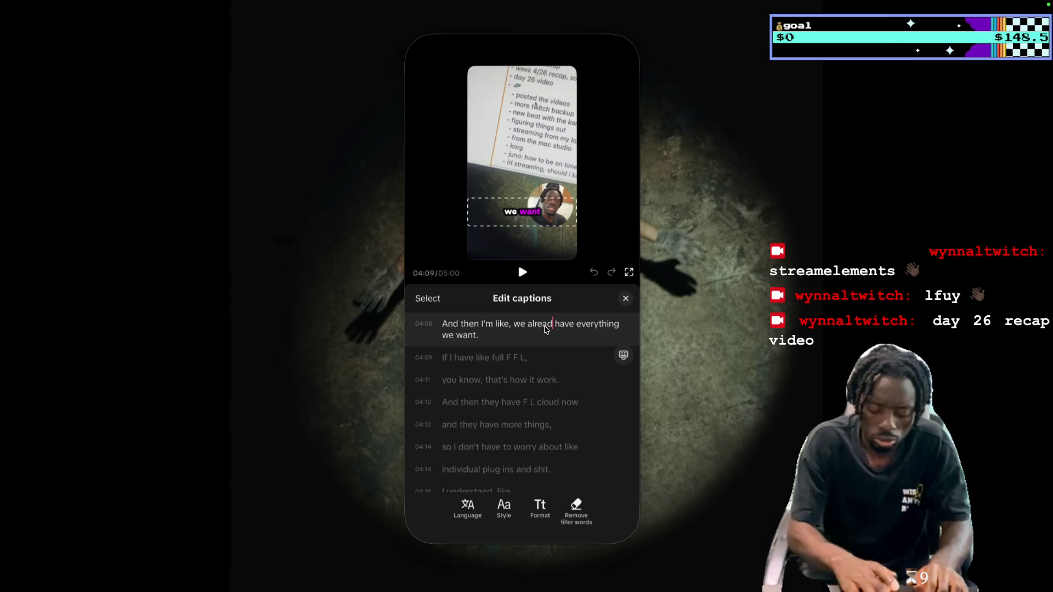
type("y")
left_click(523, 276)
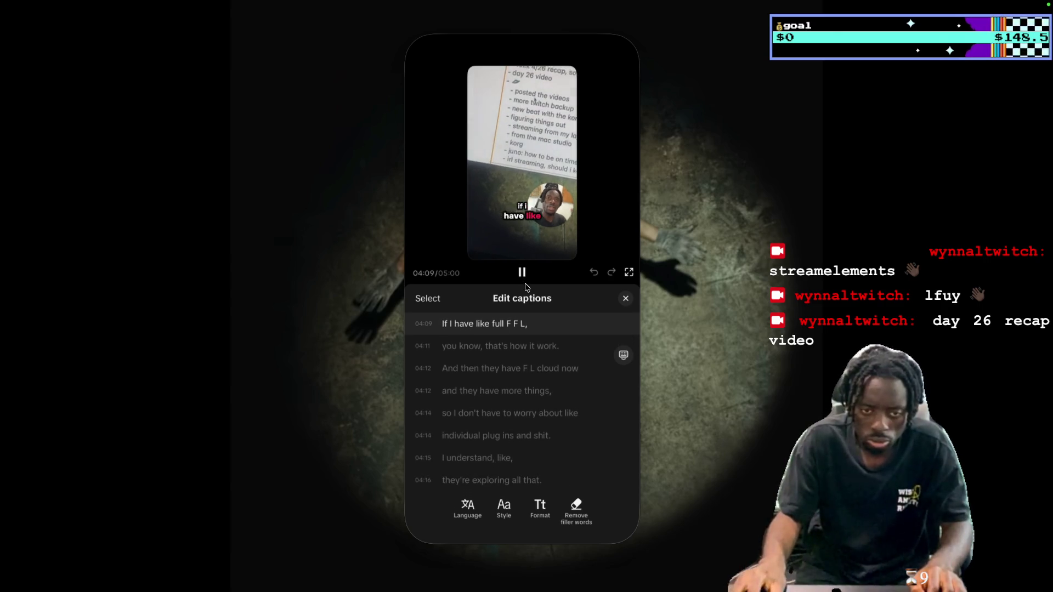
left_click(539, 336)
scroll(538, 339, "up", 1)
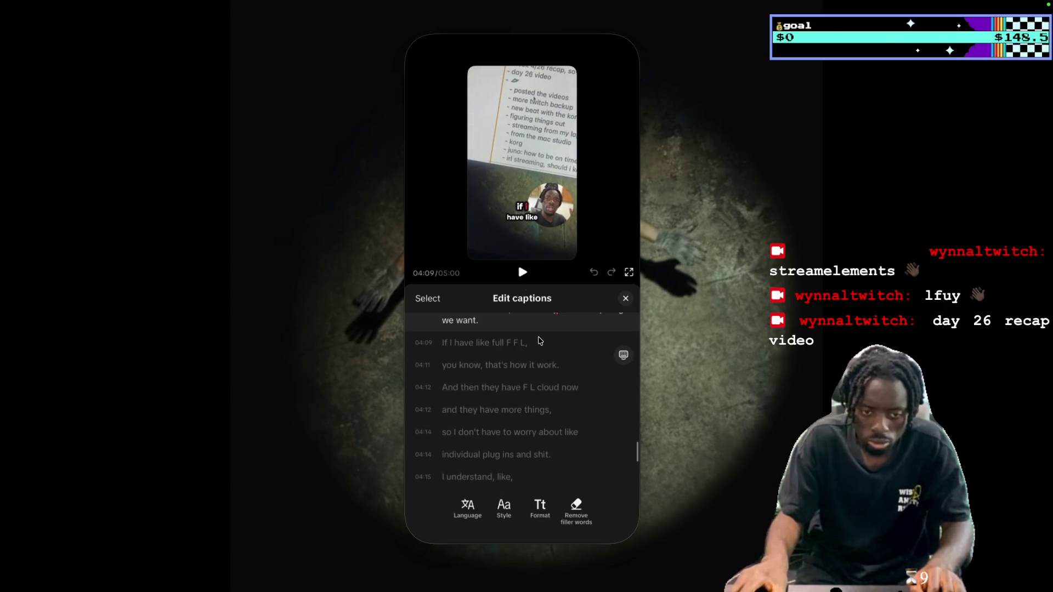
key("space")
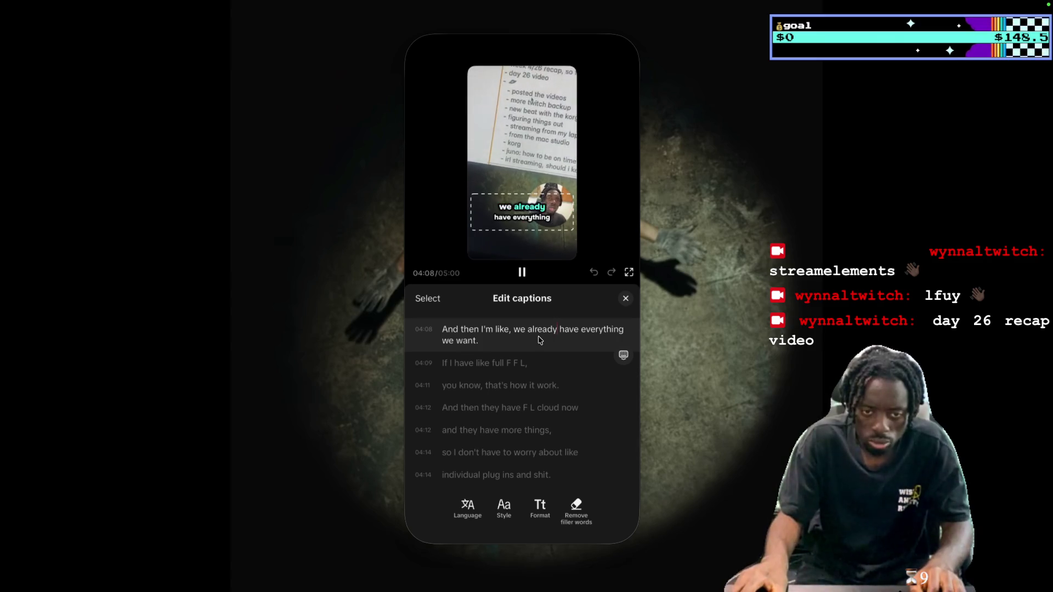
left_click(522, 272)
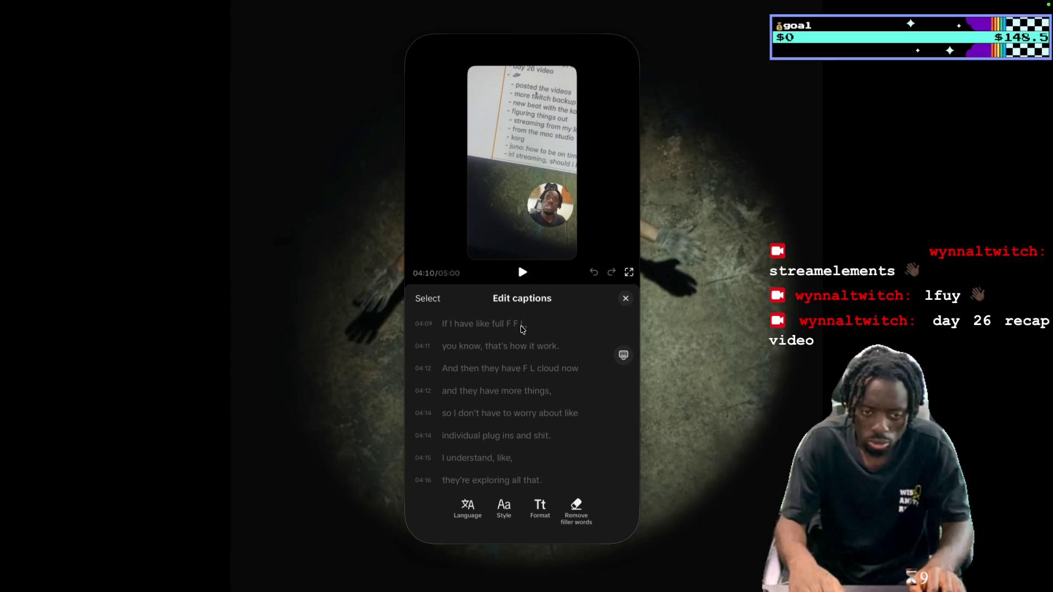
left_click(526, 274)
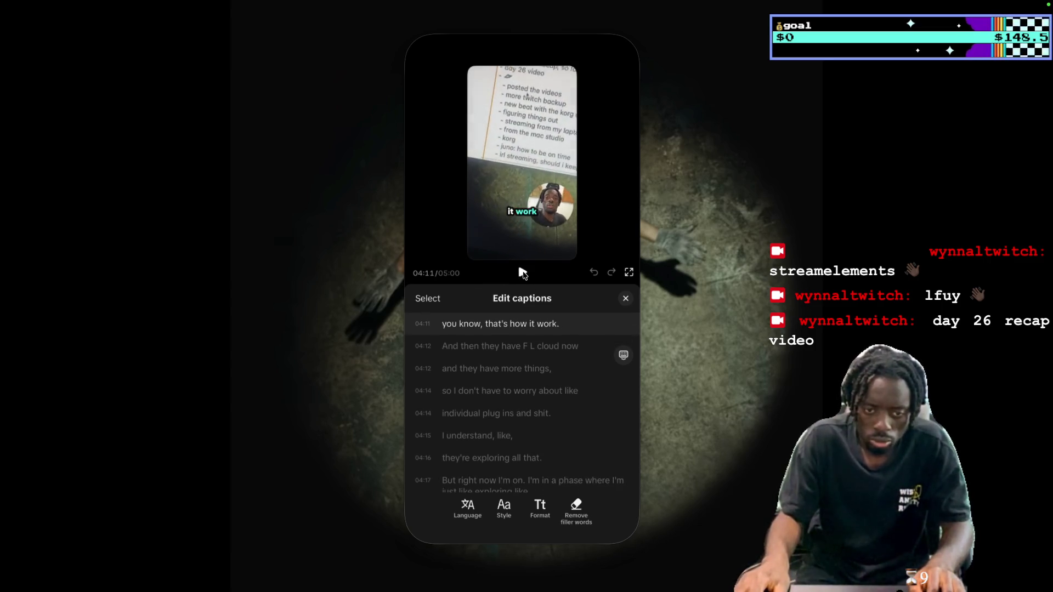
key("Up")
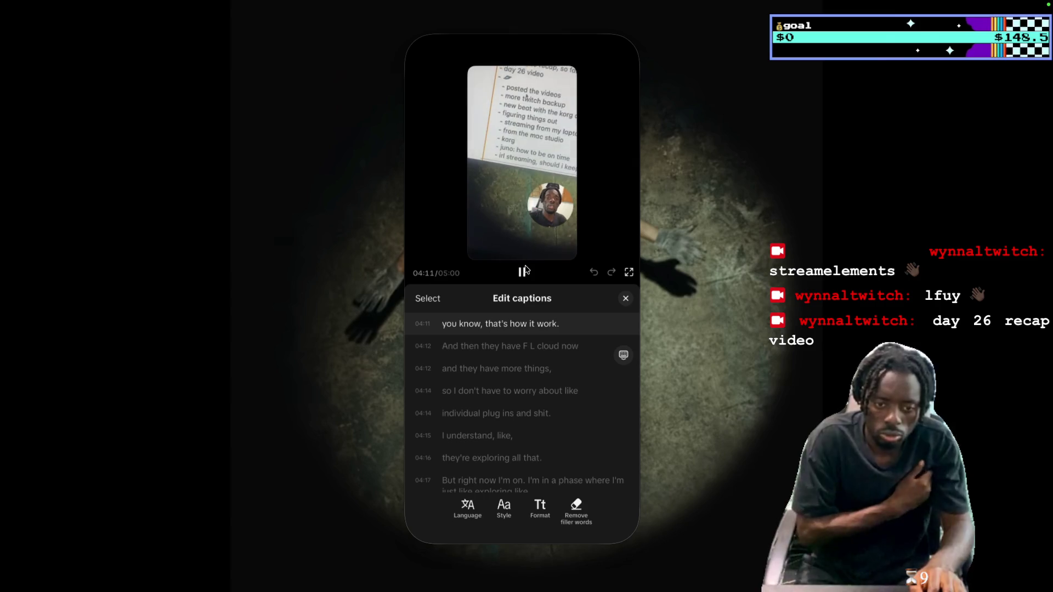
key("Up")
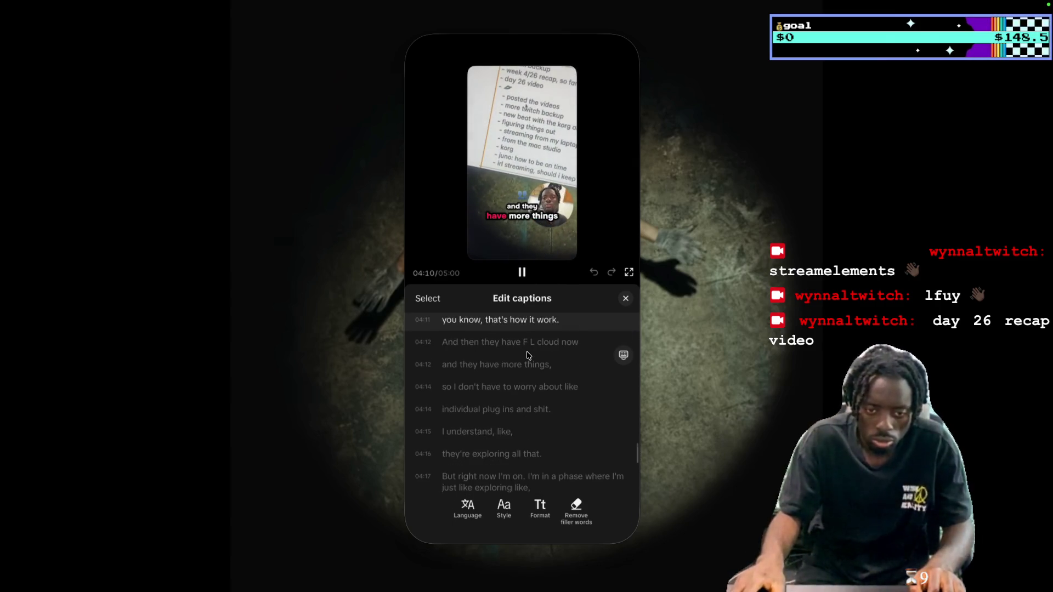
key("Up")
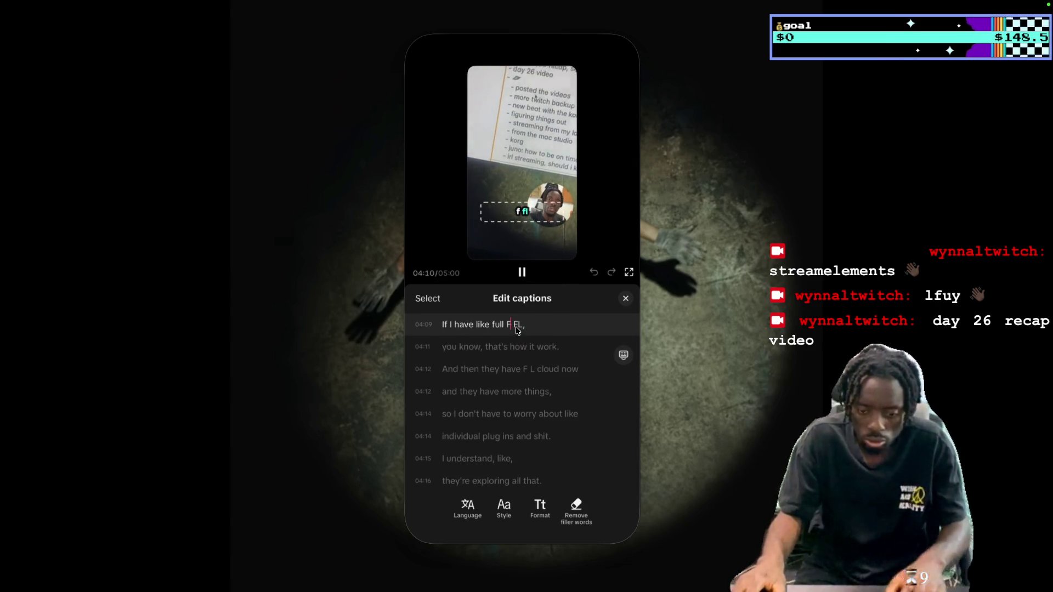
left_click(524, 277)
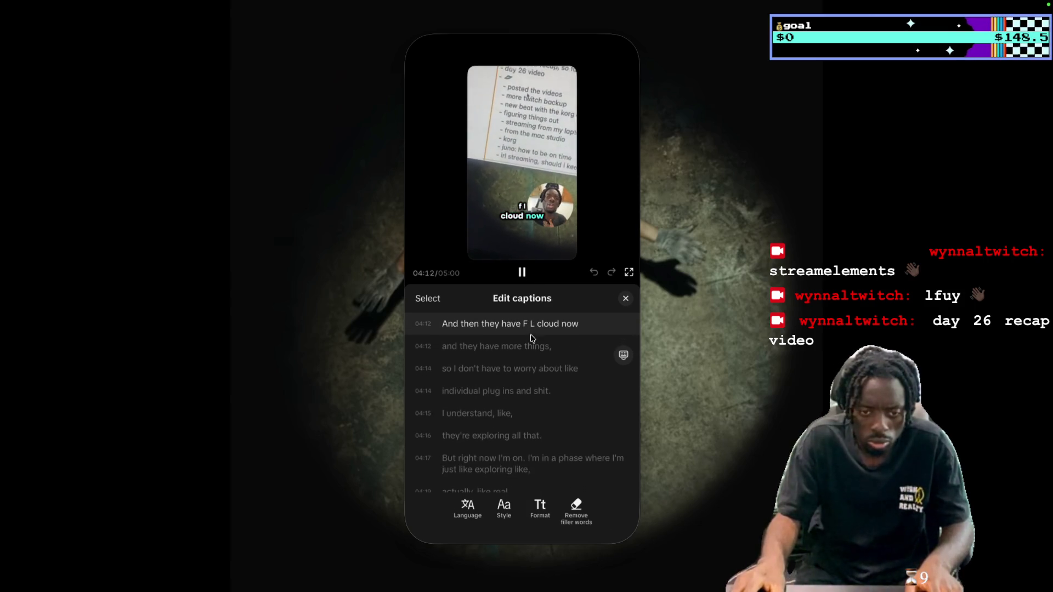
Join 'plug ins' into the single word 'plugins' in its caption
left_click(540, 332)
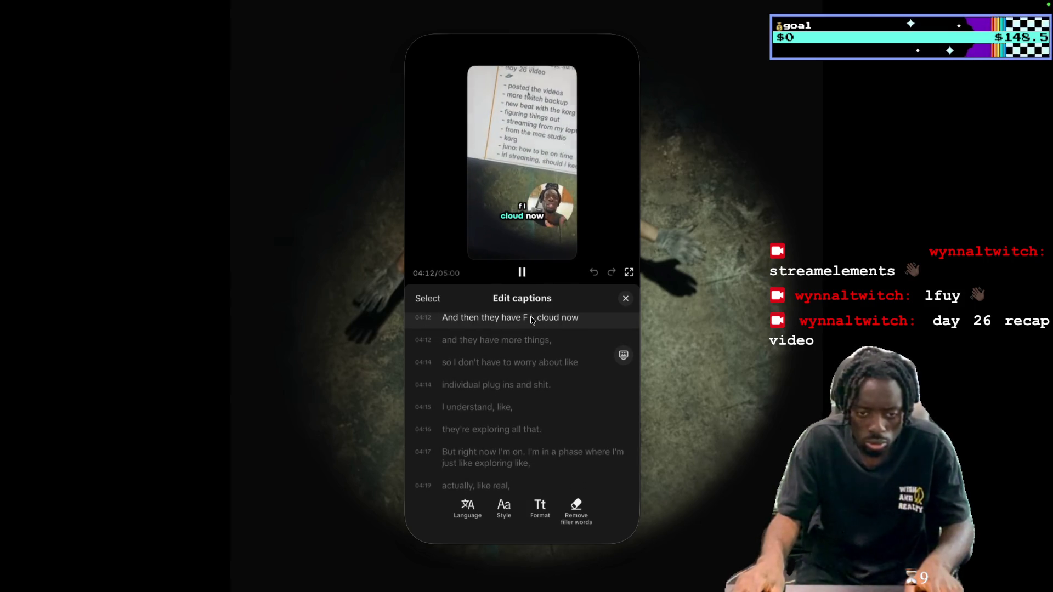
left_click(525, 274)
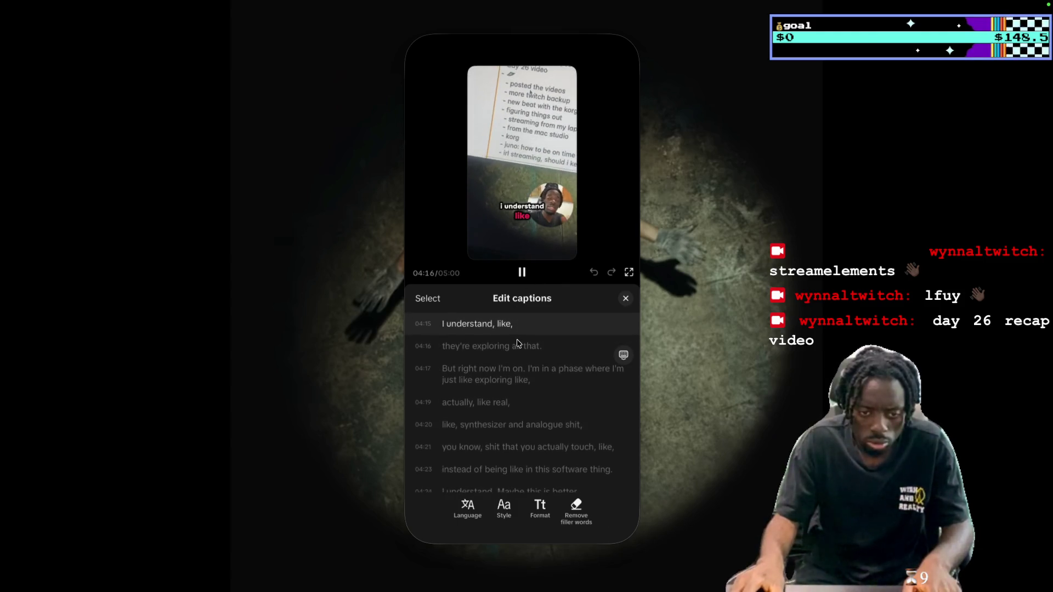
left_click(504, 329)
key("BackSpace")
left_click(524, 274)
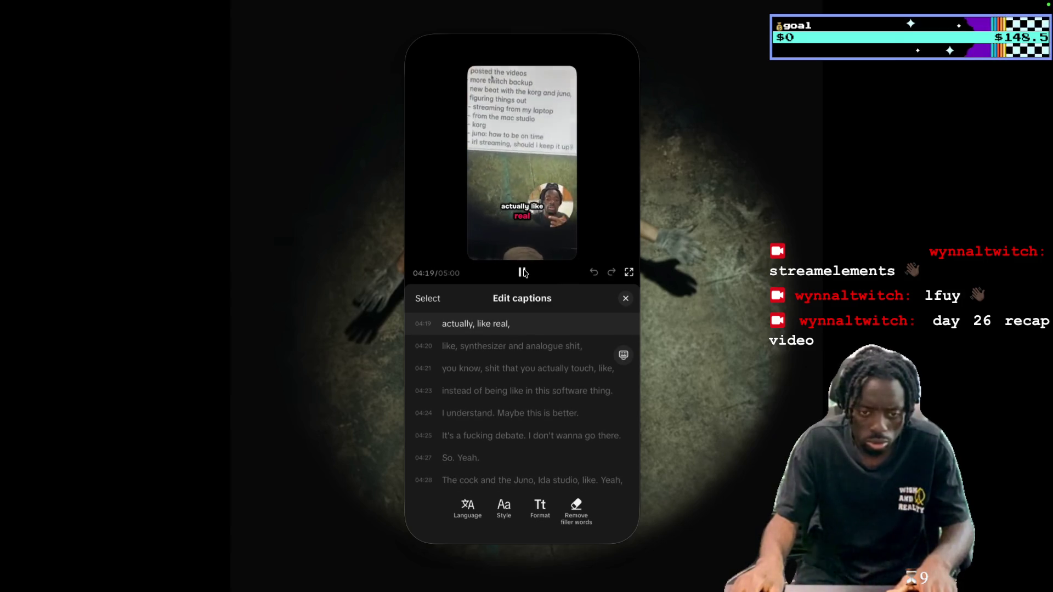
Make 'synthesizer' plural as 'synthesizers' in the next caption
left_click(523, 272)
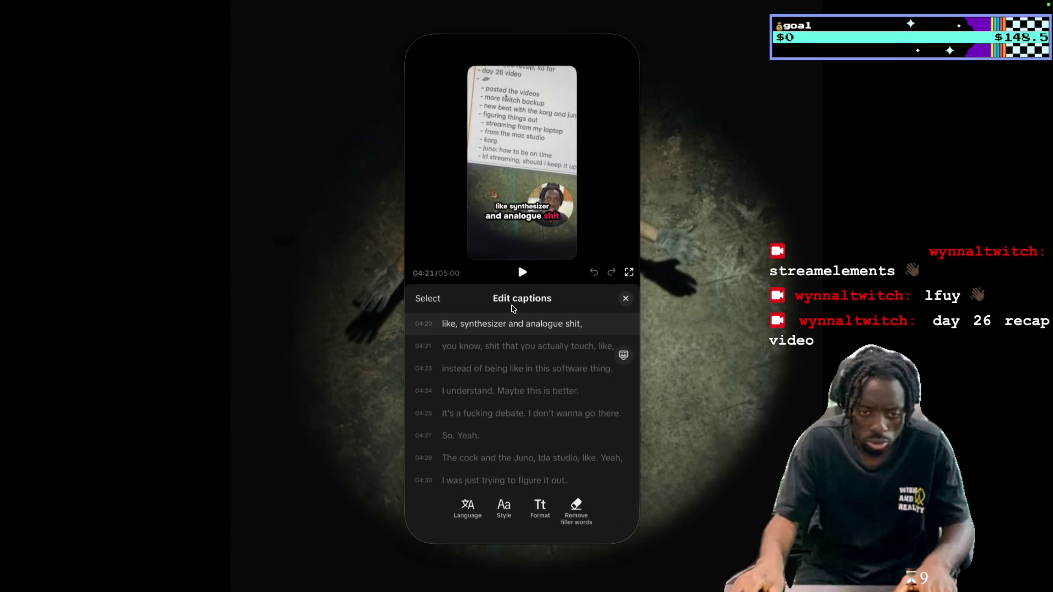
type("s")
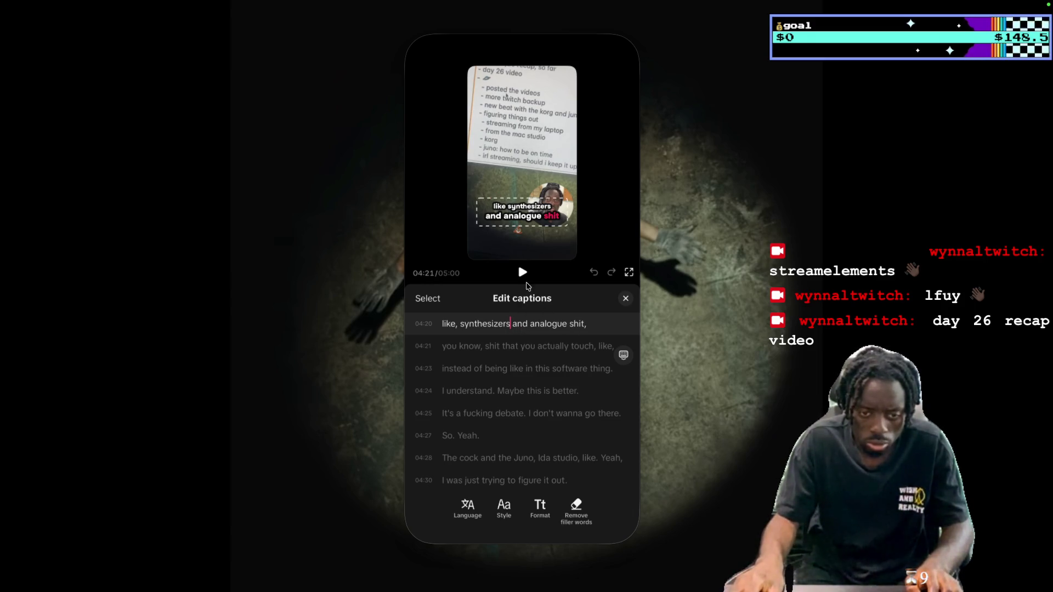
left_click(522, 272)
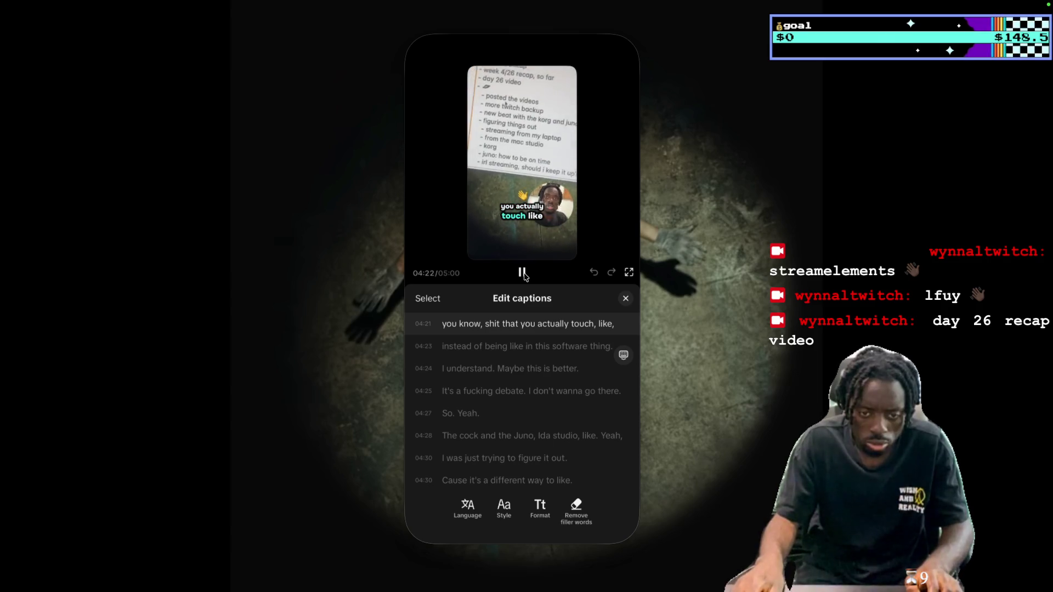
Change the 04:23 line to 'instead of being like in these software things.' and review it
left_click(522, 273)
scroll(581, 371, "up", 1)
scroll(605, 364, "up", 1)
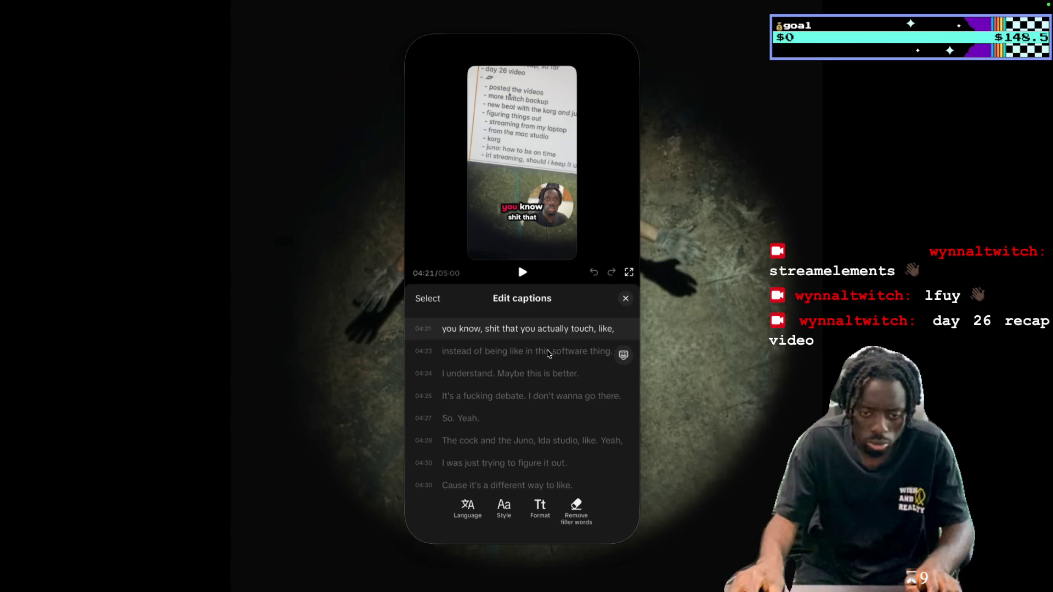
type("e")
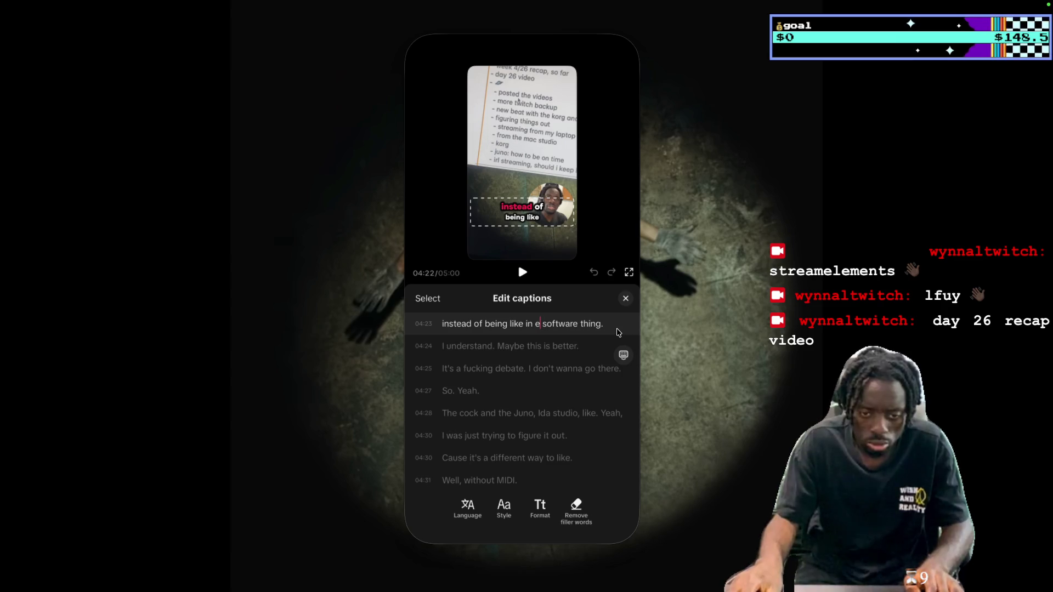
key("ctrl+z")
left_click(553, 326)
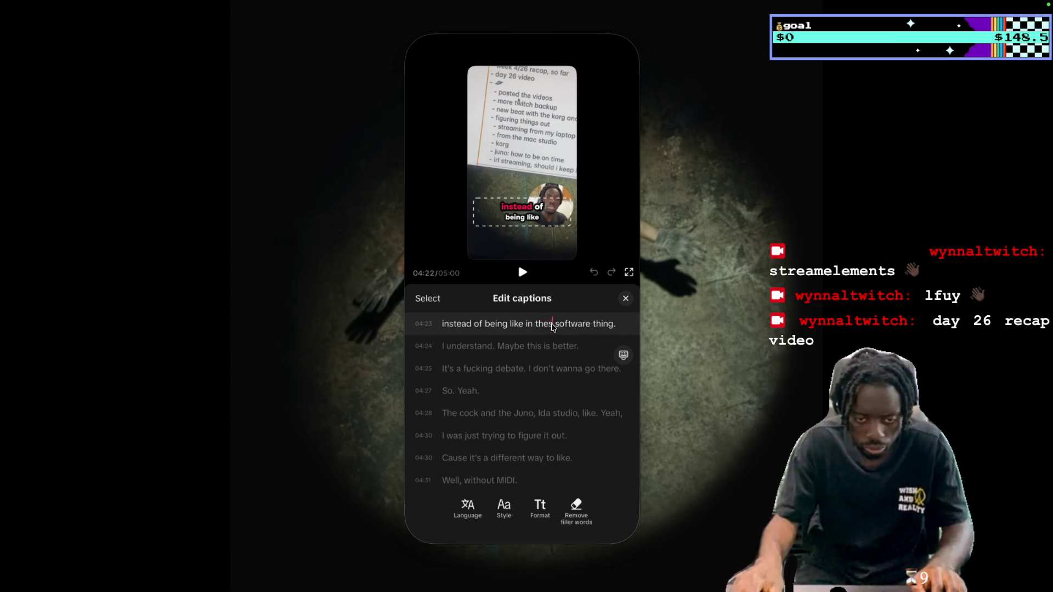
type("e")
type("s.")
left_click(522, 272)
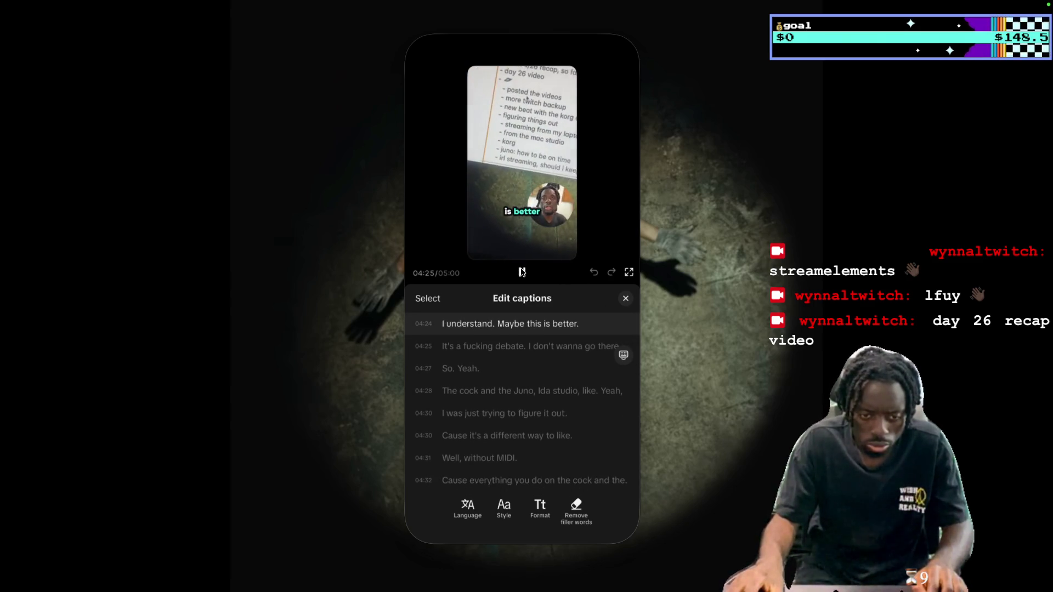
left_click(522, 272)
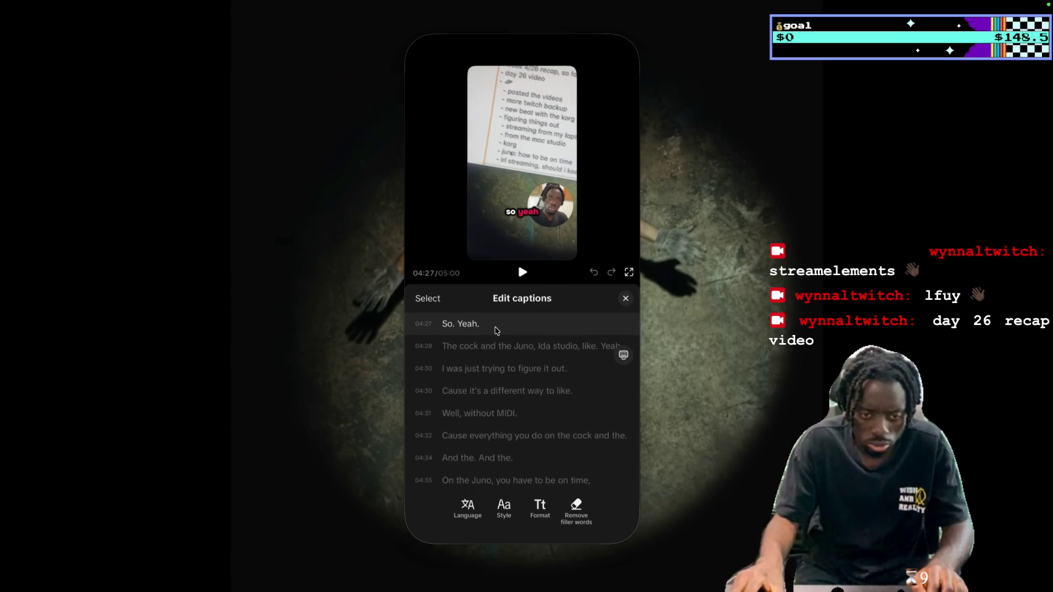
scroll(488, 331, "up", 1)
Censor the swear word in the 04:25 caption with an emoji
left_click(479, 329)
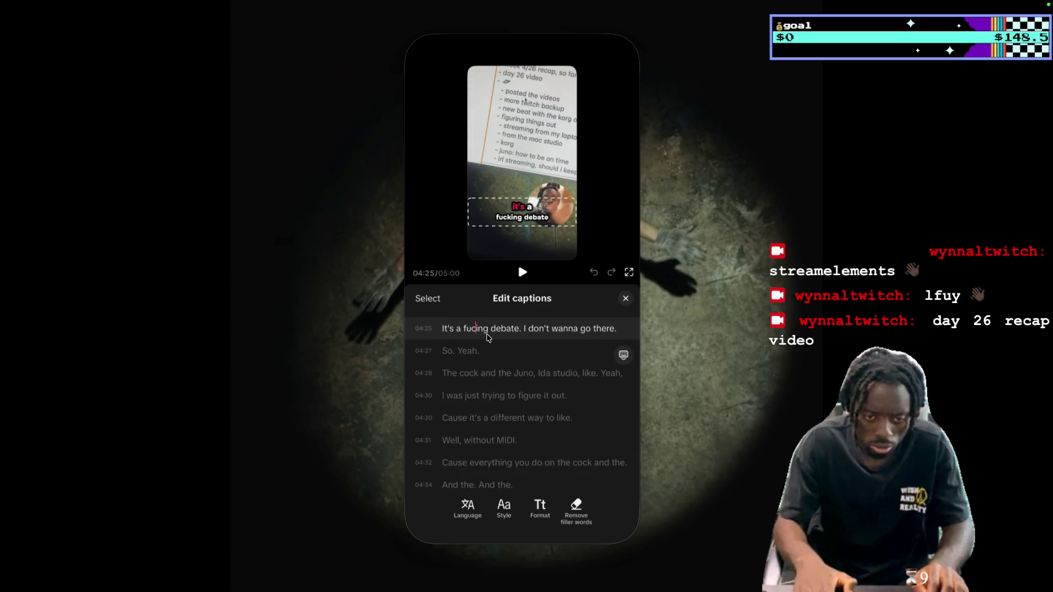
key("BackSpace")
key("BackSpace")
key("BackSpace")
key("ctrl+super+space")
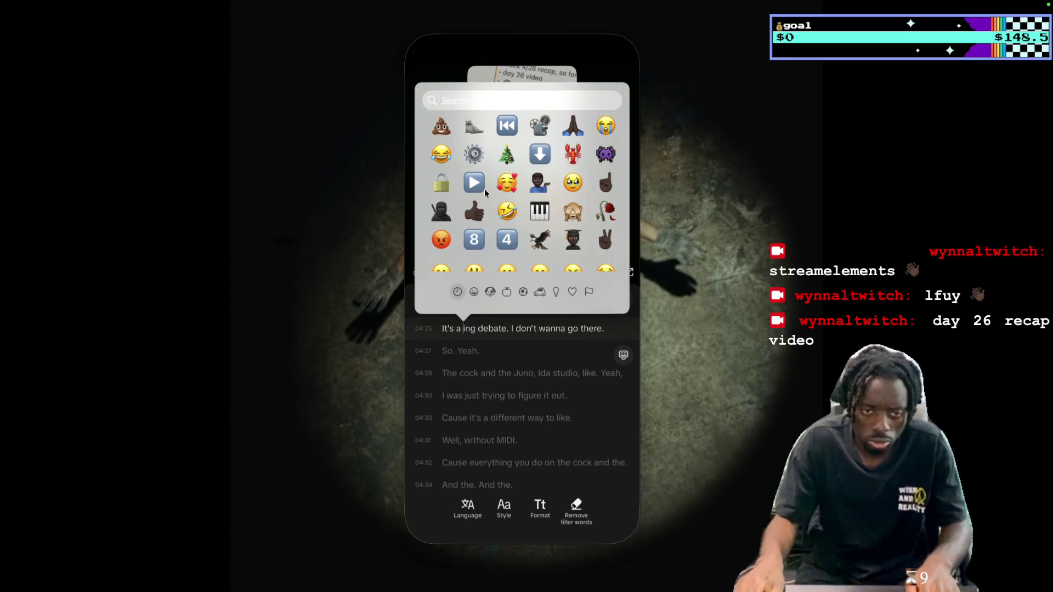
key("Return")
scroll(550, 351, "down", 1)
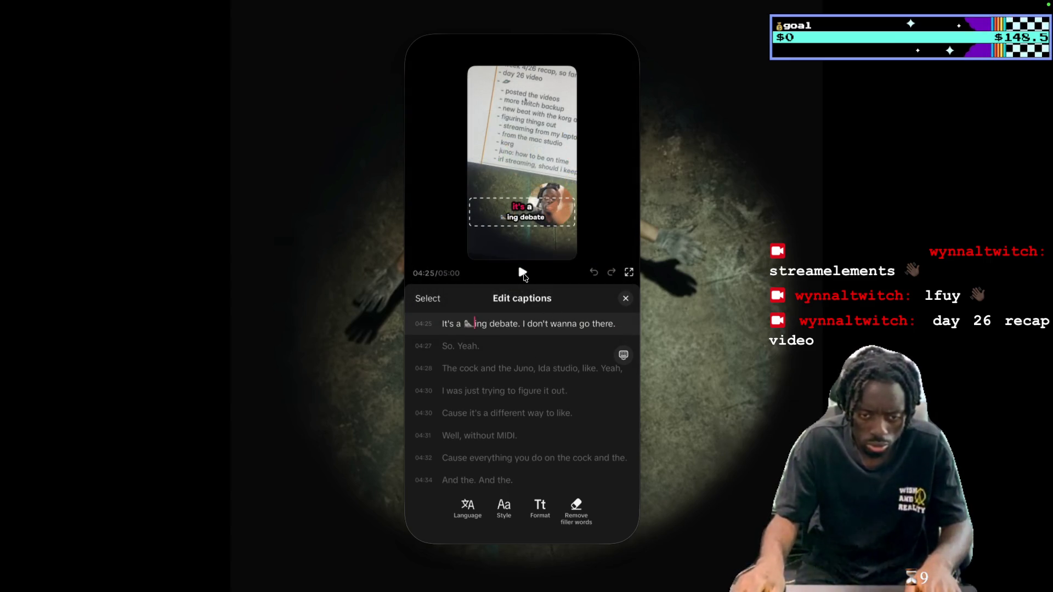
left_click(523, 274)
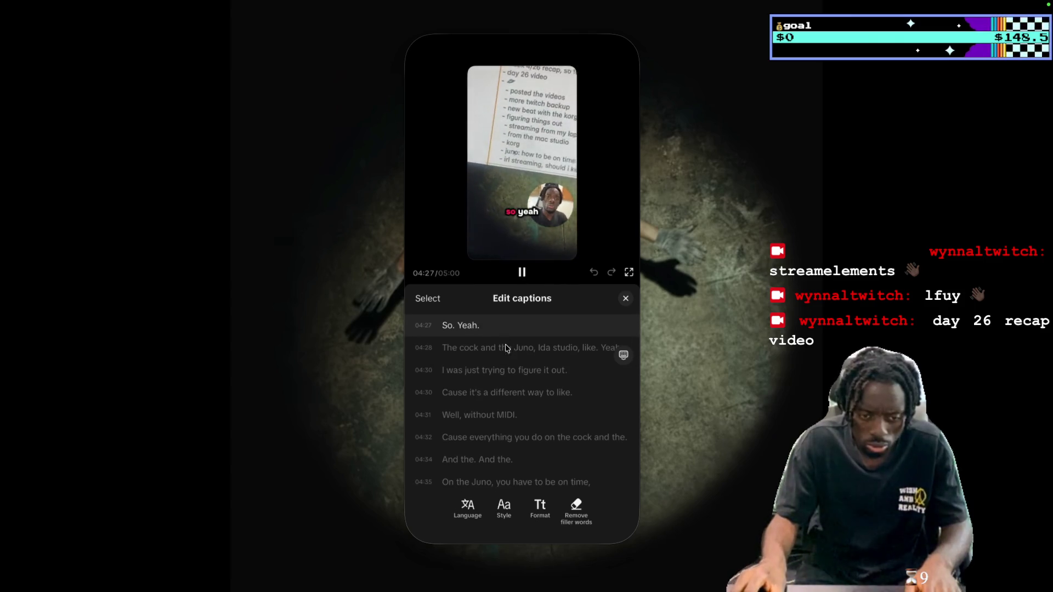
Replace the misheard 'cock' with 'korg' in the Juno caption and replay it
key("space")
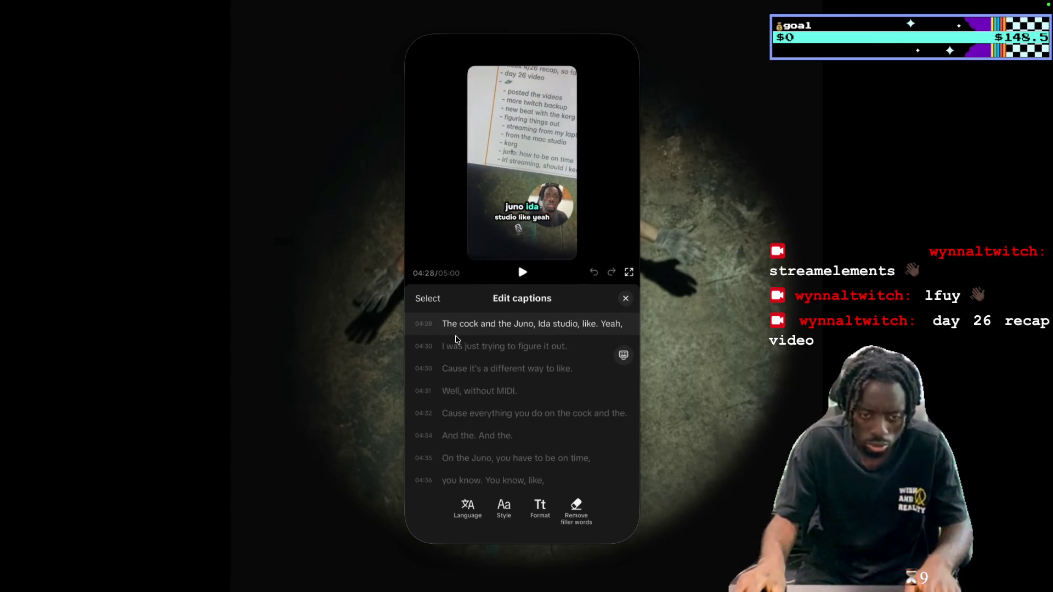
double_click(469, 324)
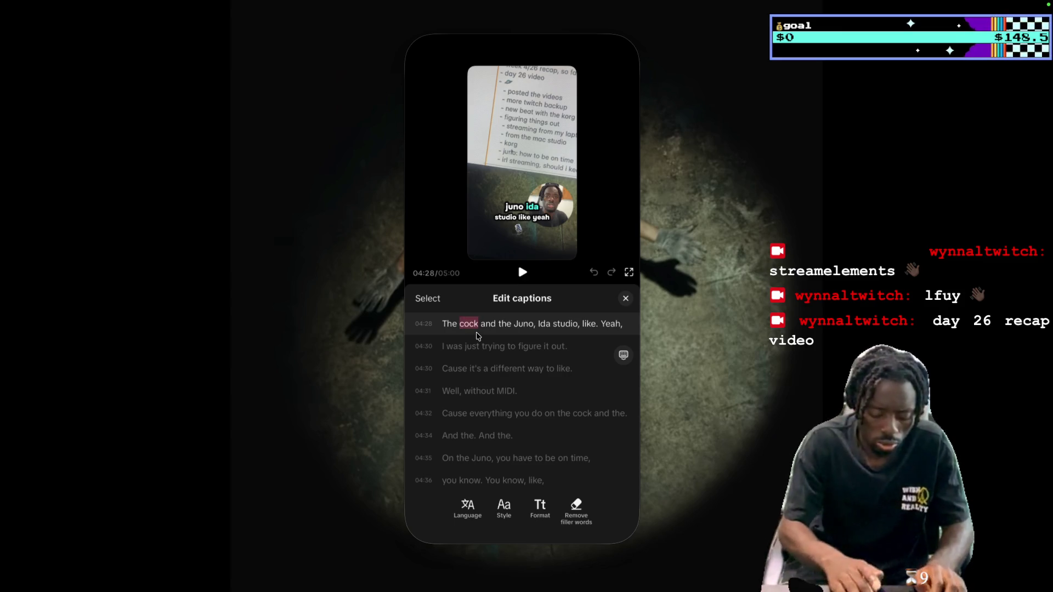
type("korg")
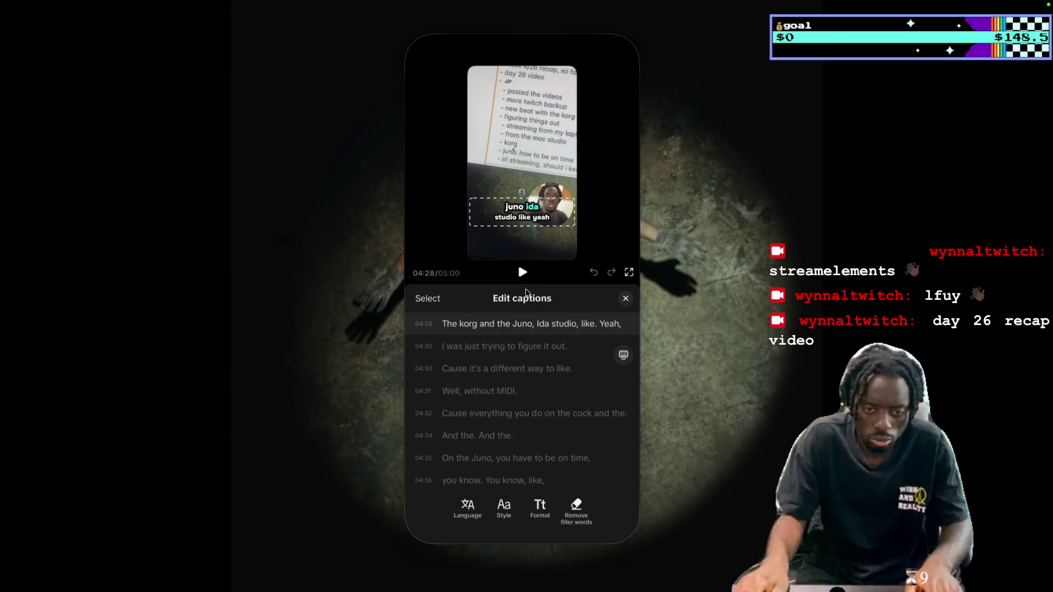
left_click(524, 272)
left_click(526, 275)
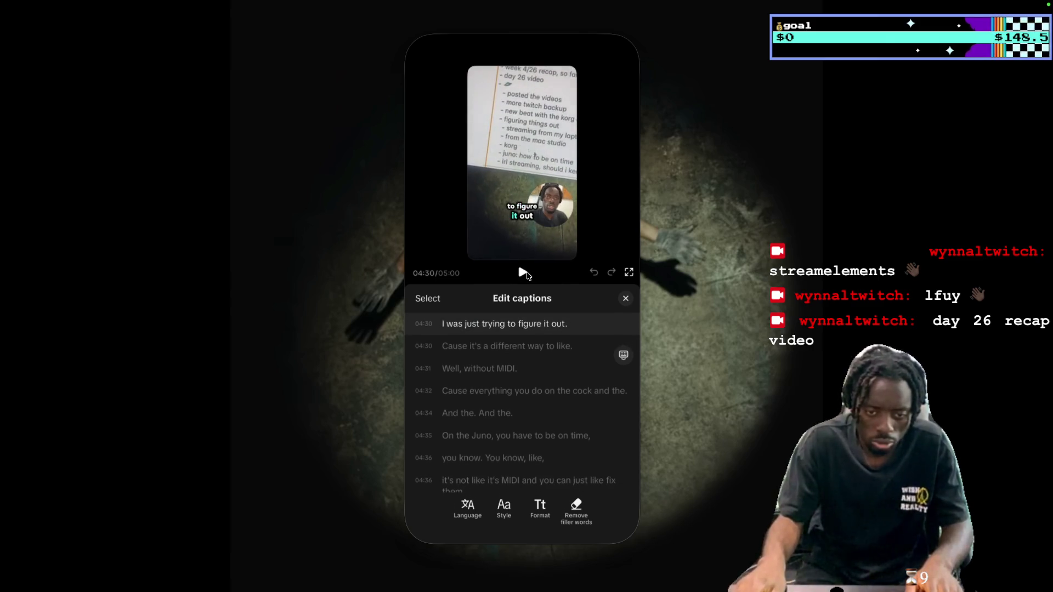
key("Left")
left_click(523, 276)
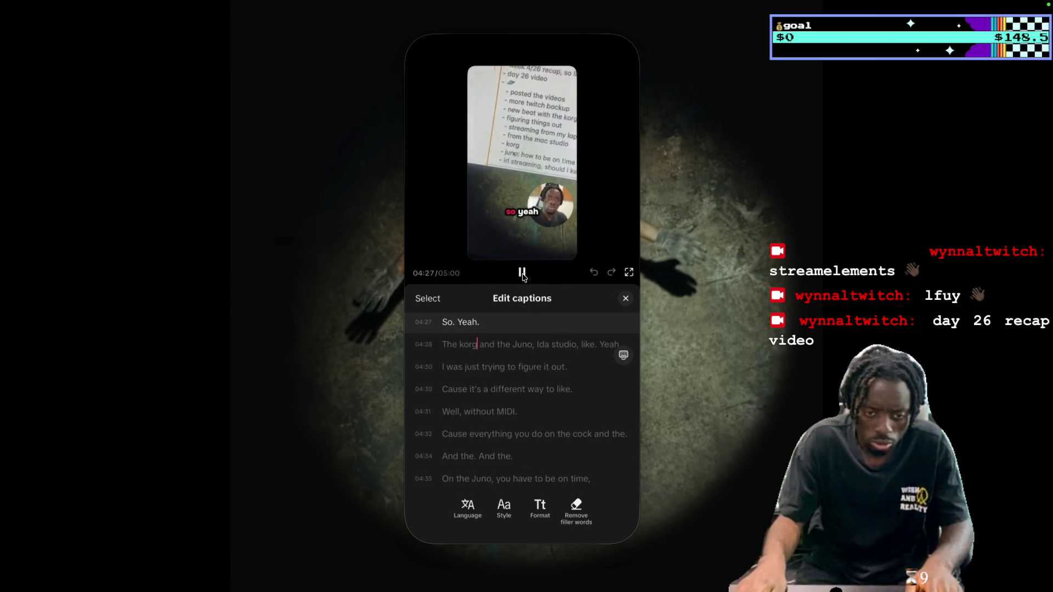
left_click(524, 274)
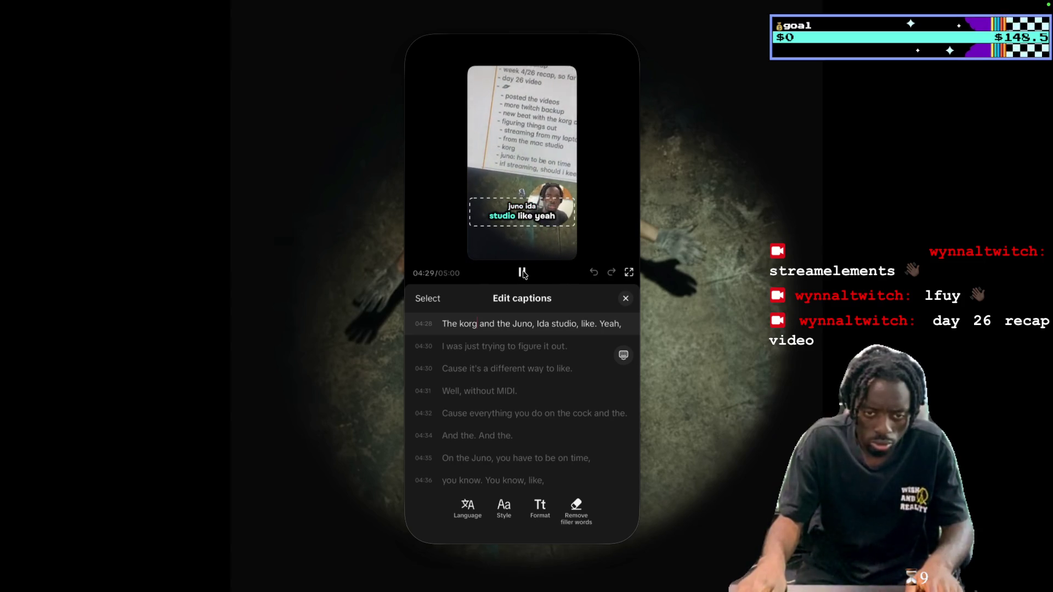
Fix 'da' to 'the' for 'at the studio' and make the 04:32 line 'on the korg'
left_click(545, 335)
key("BackSpace")
type("at")
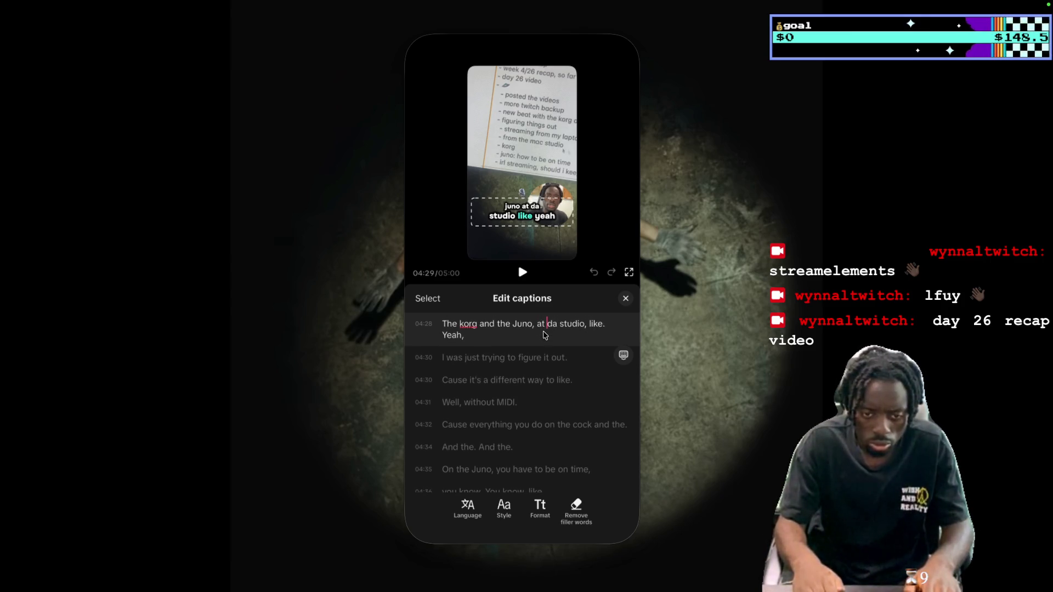
key("BackSpace")
key("BackSpace")
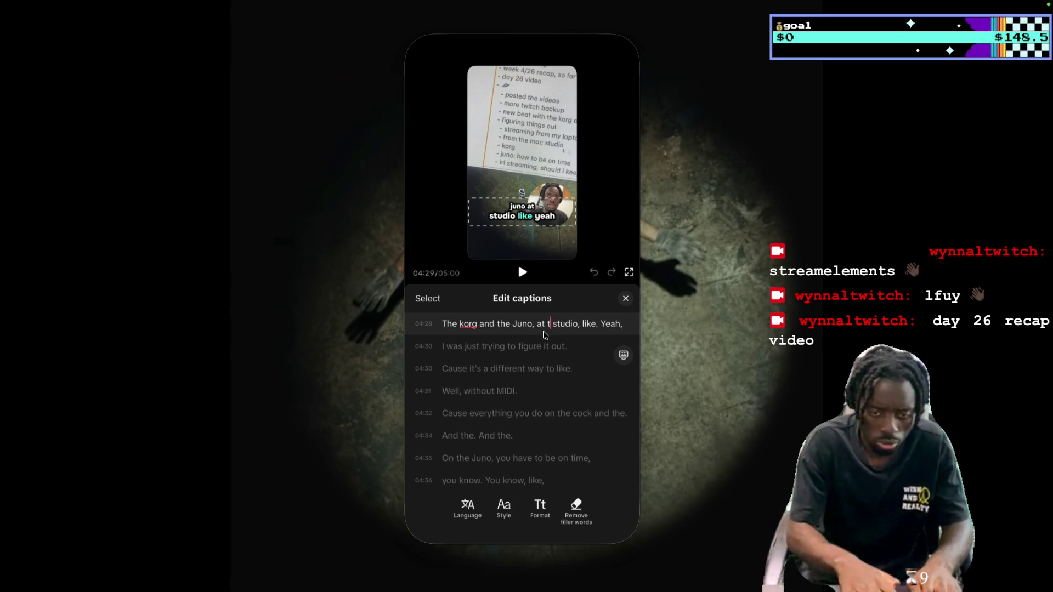
type("the")
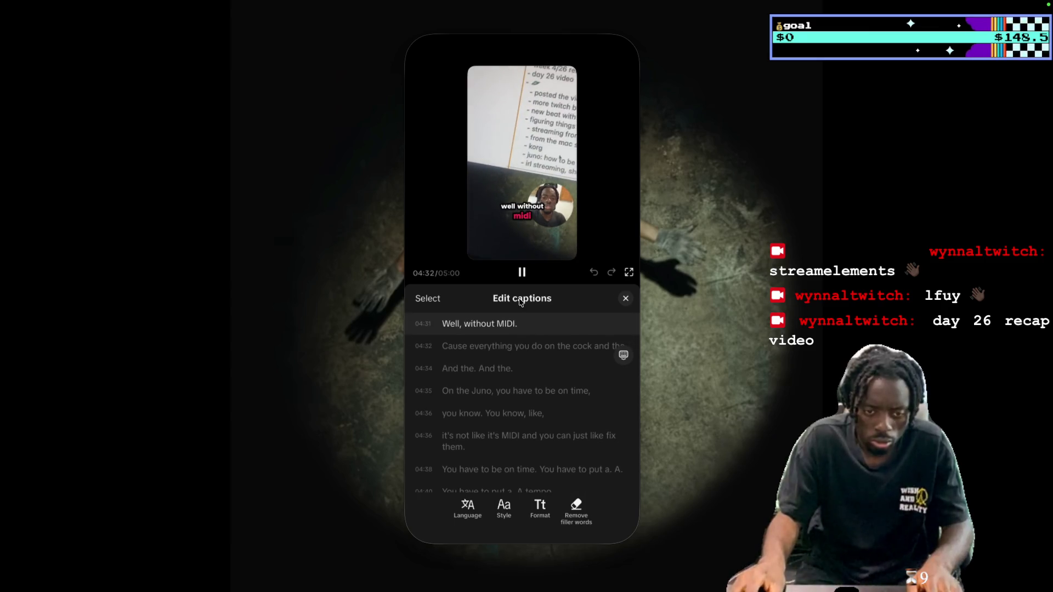
left_click(522, 272)
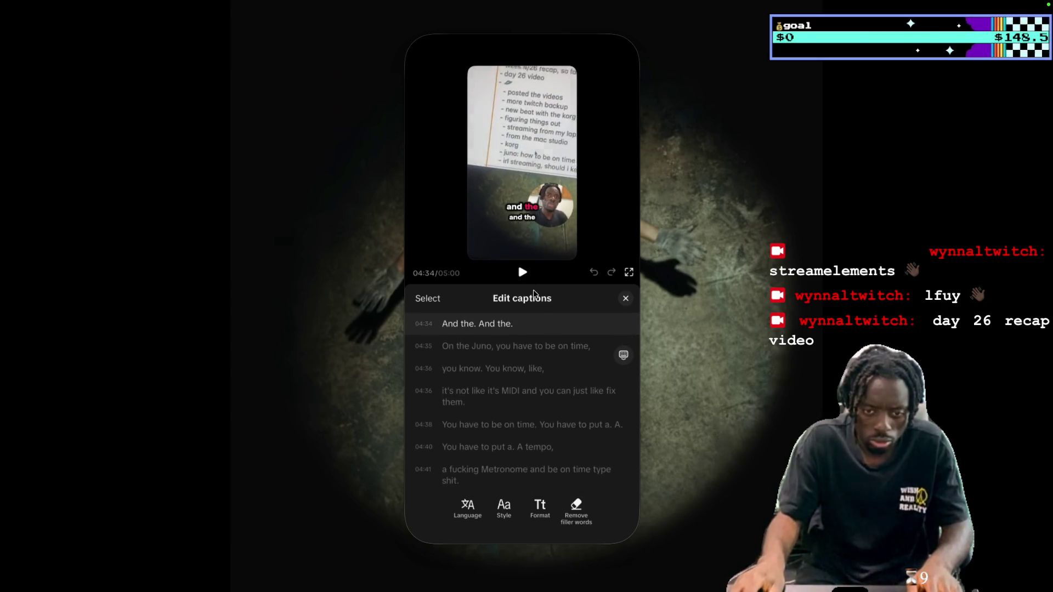
scroll(585, 346, "up", 1)
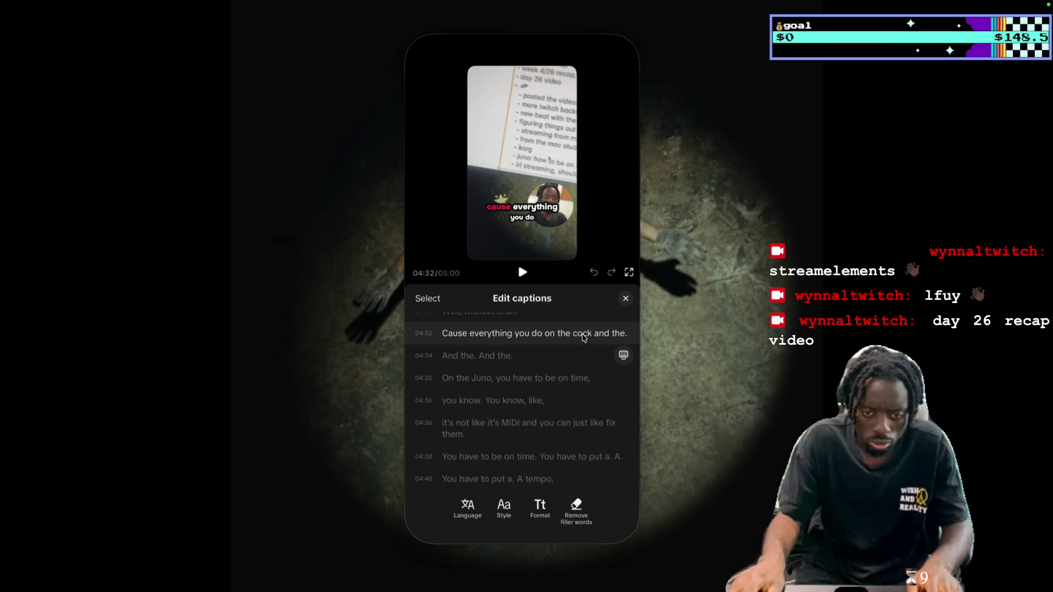
type("korg")
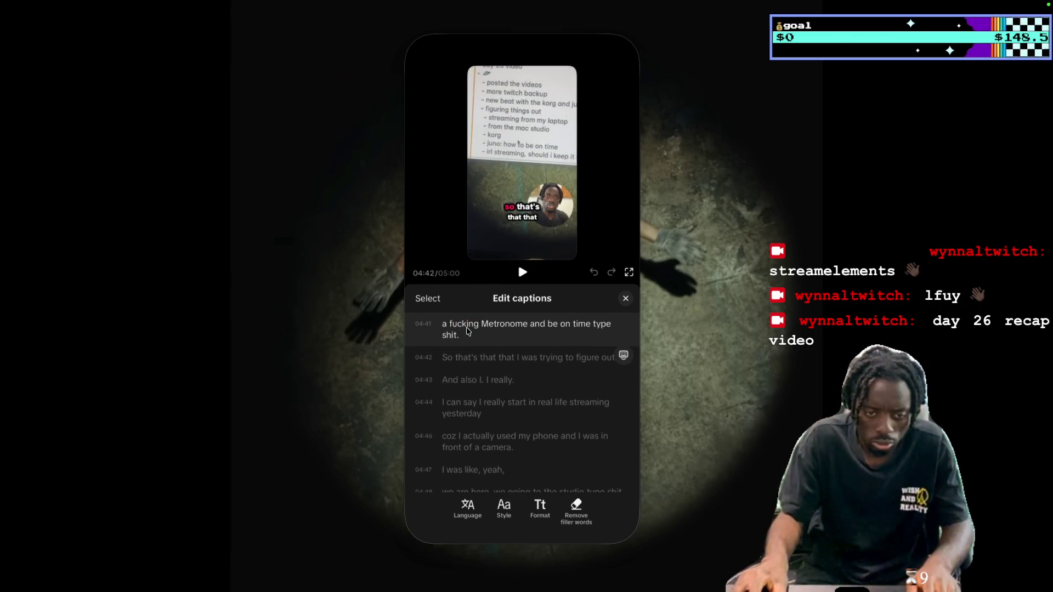
Replace the swear word in the 04:41 Metronome caption with a seal emoji
key("BackSpace")
key("BackSpace")
key("BackSpace")
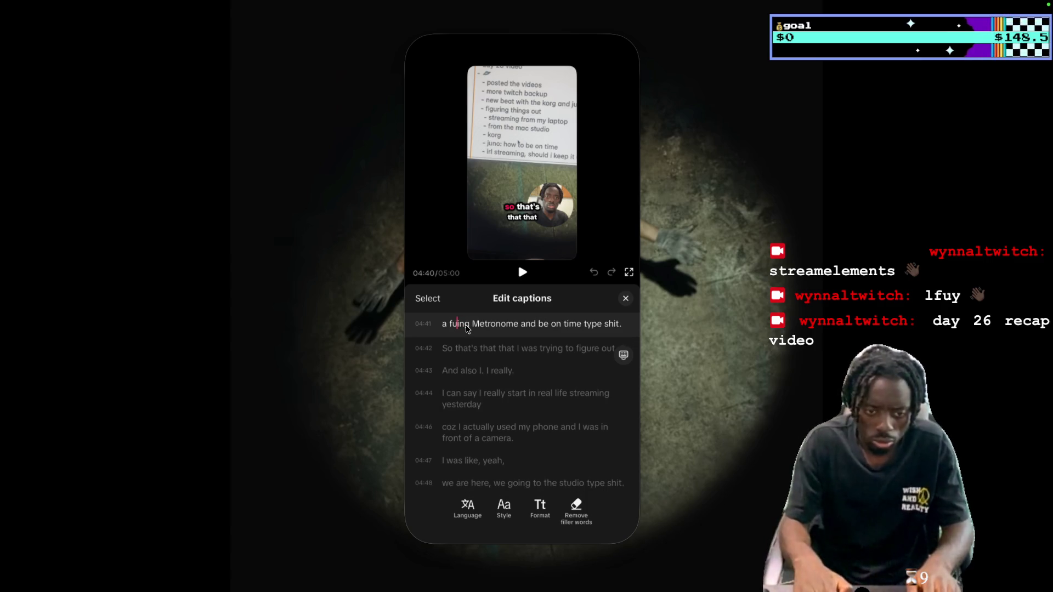
key("ctrl+super+space")
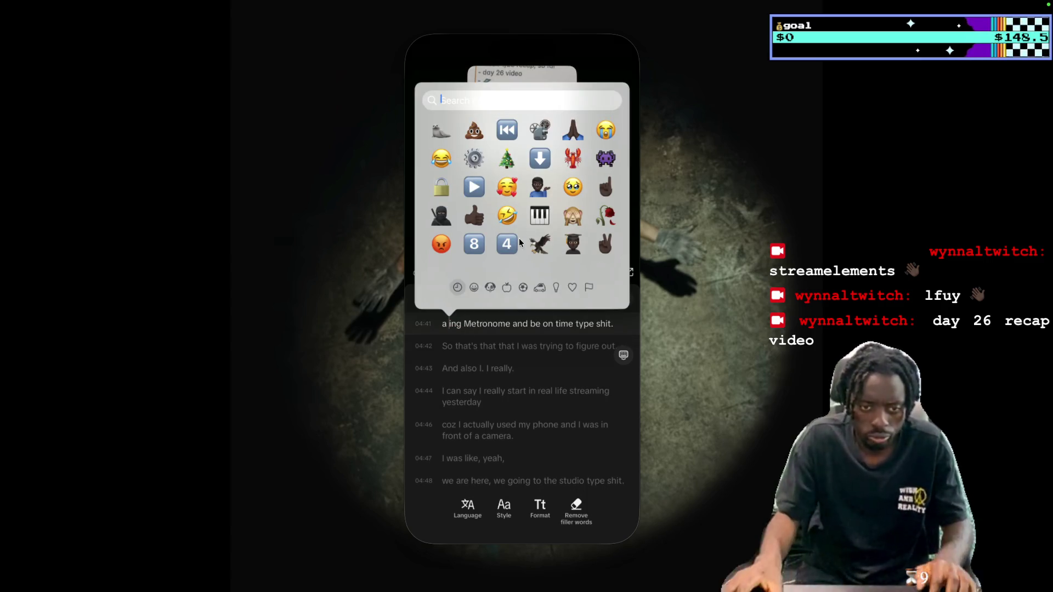
left_click(441, 131)
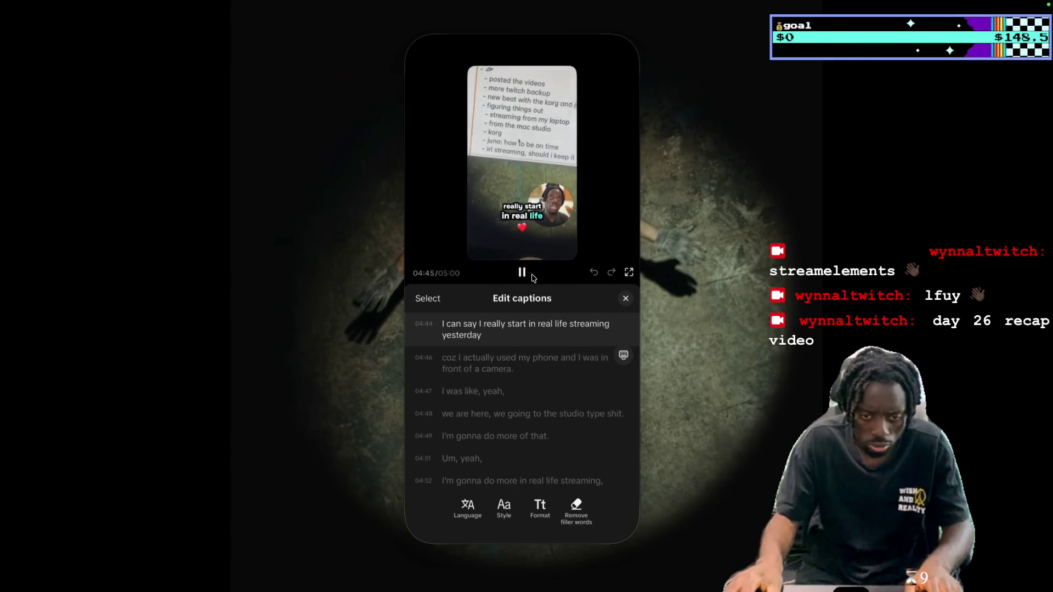
left_click(532, 278)
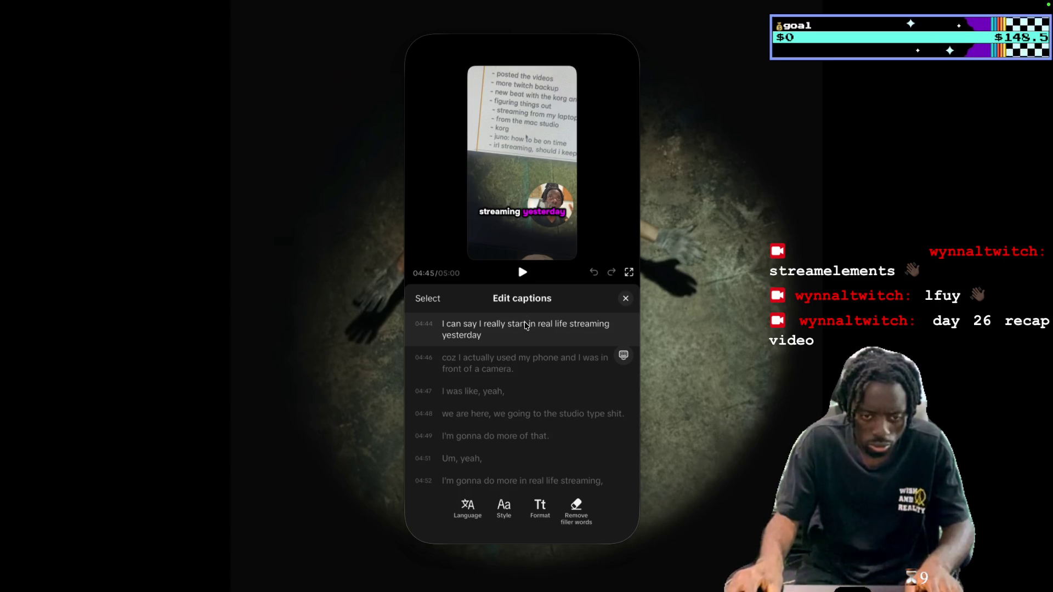
left_click(522, 277)
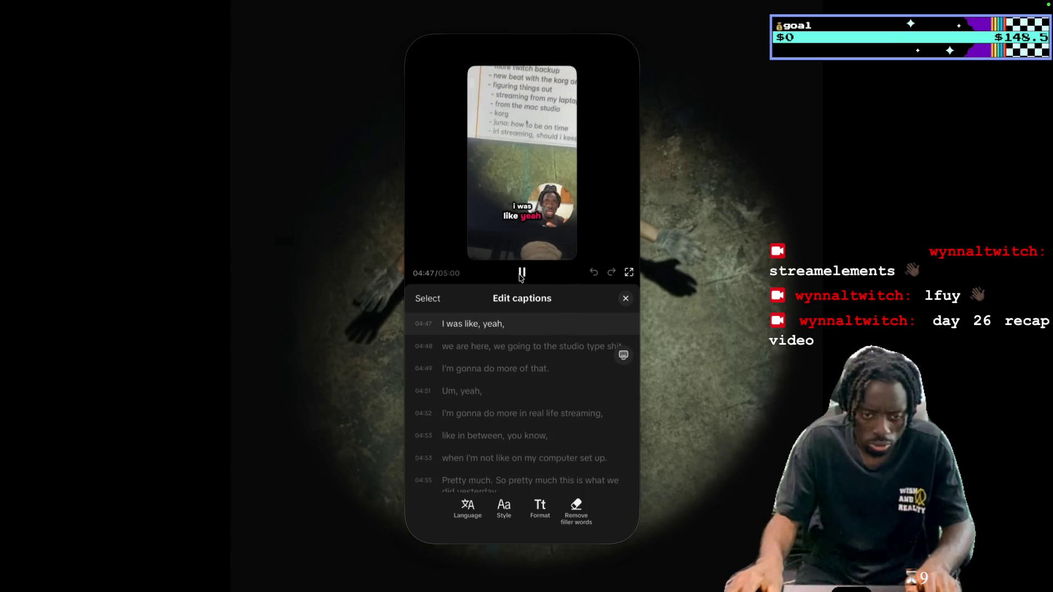
Replace 'shit' in the 04:48 caption with a poop emoji
left_click(521, 277)
double_click(616, 328)
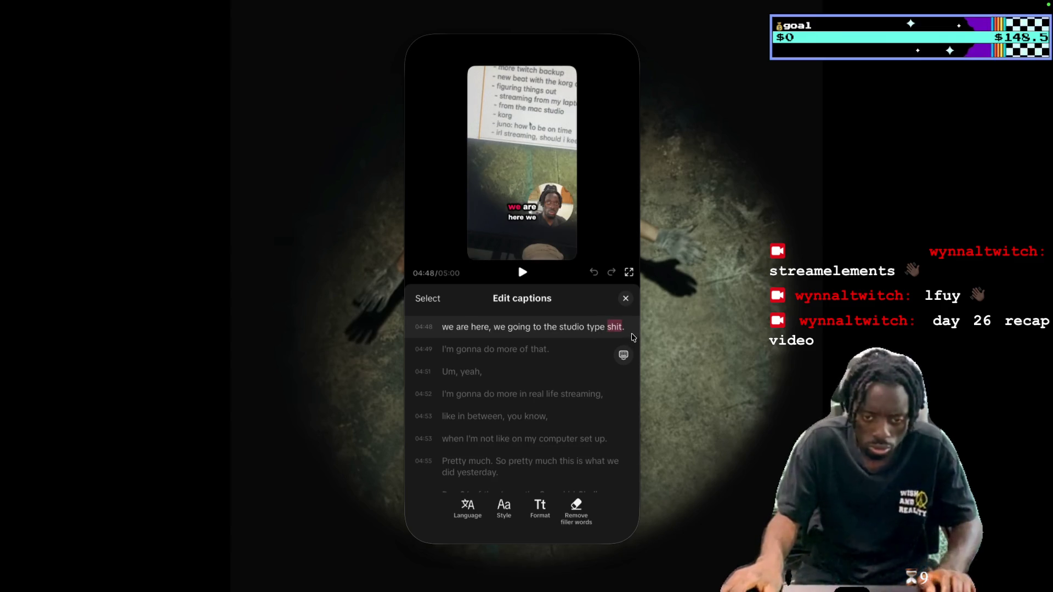
key("ctrl+super+space")
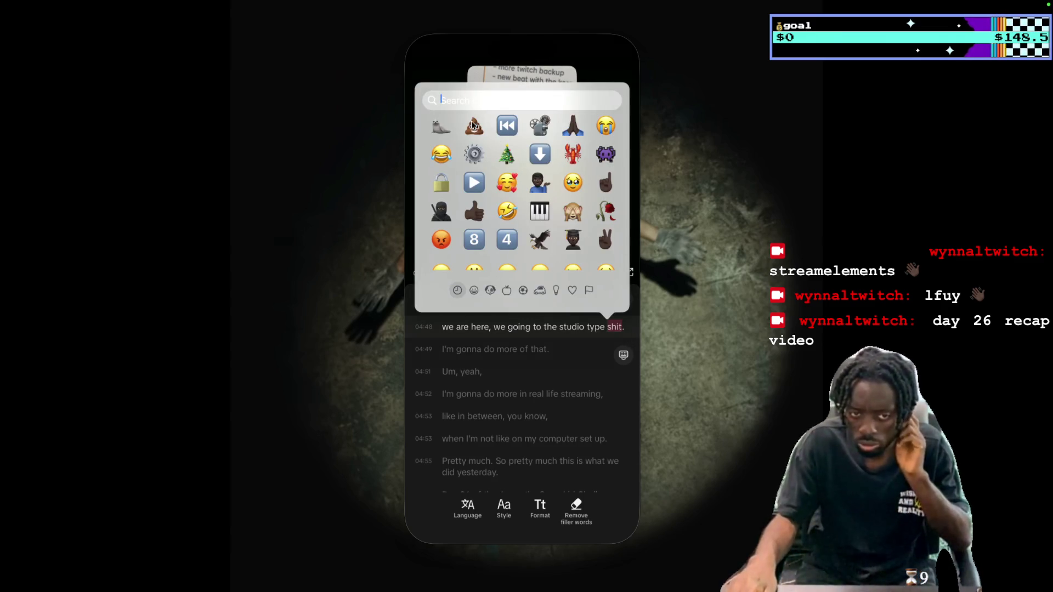
left_click(473, 126)
left_click(521, 277)
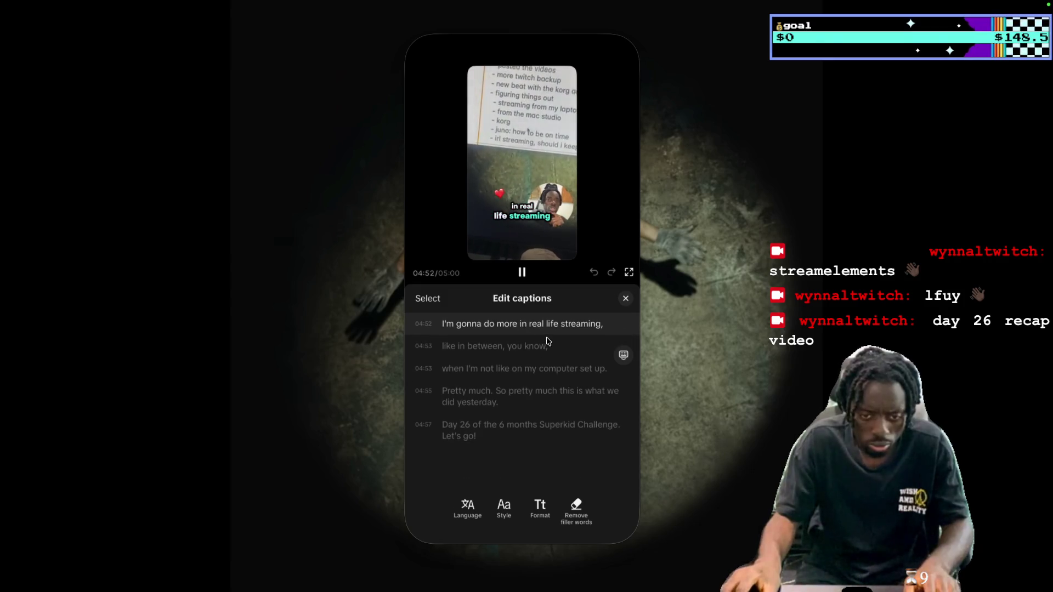
Replace 'Superkid' with 'to make it' in the 04:57 caption, then close caption editing
left_click(522, 280)
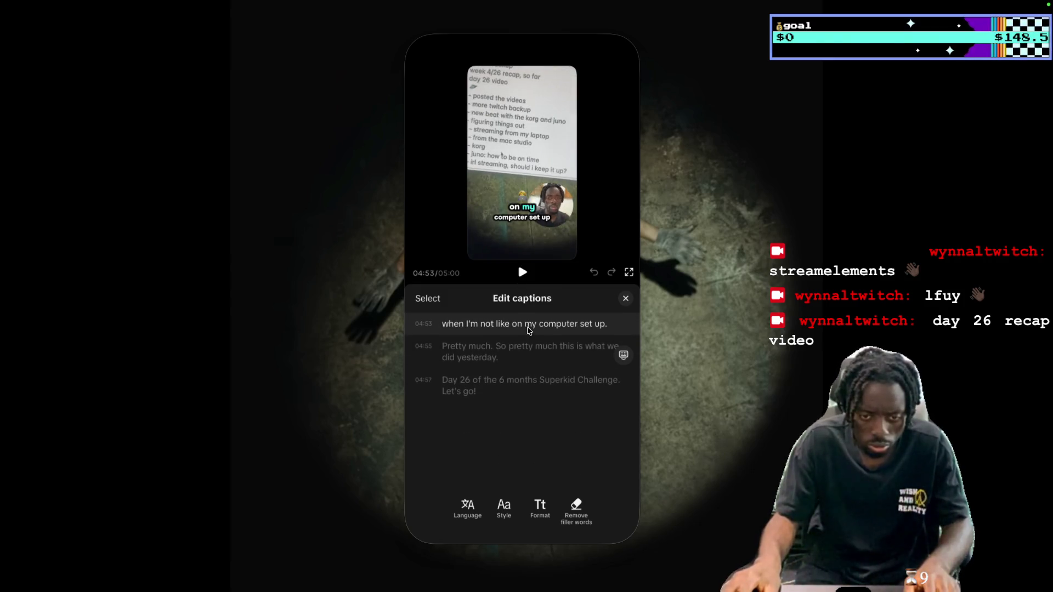
scroll(528, 330, "up", 1)
scroll(538, 335, "up", 1)
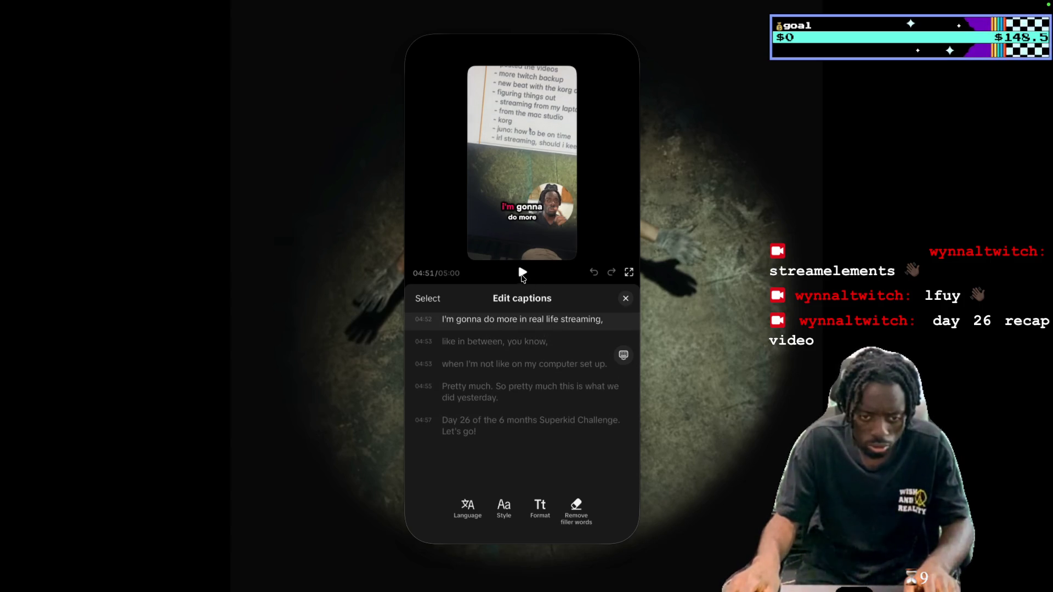
left_click(523, 273)
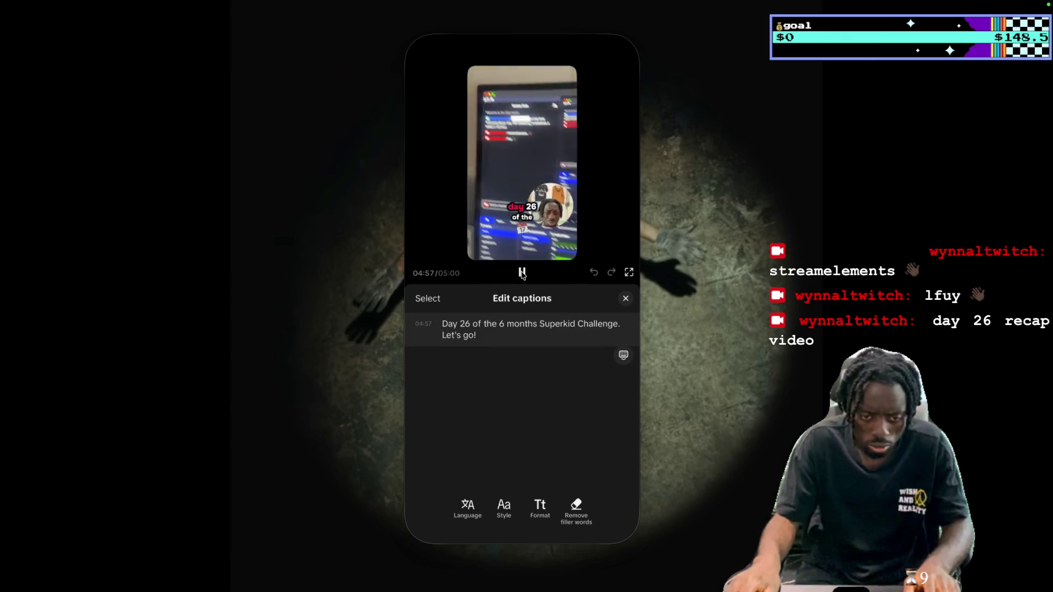
double_click(554, 325)
type("to make it")
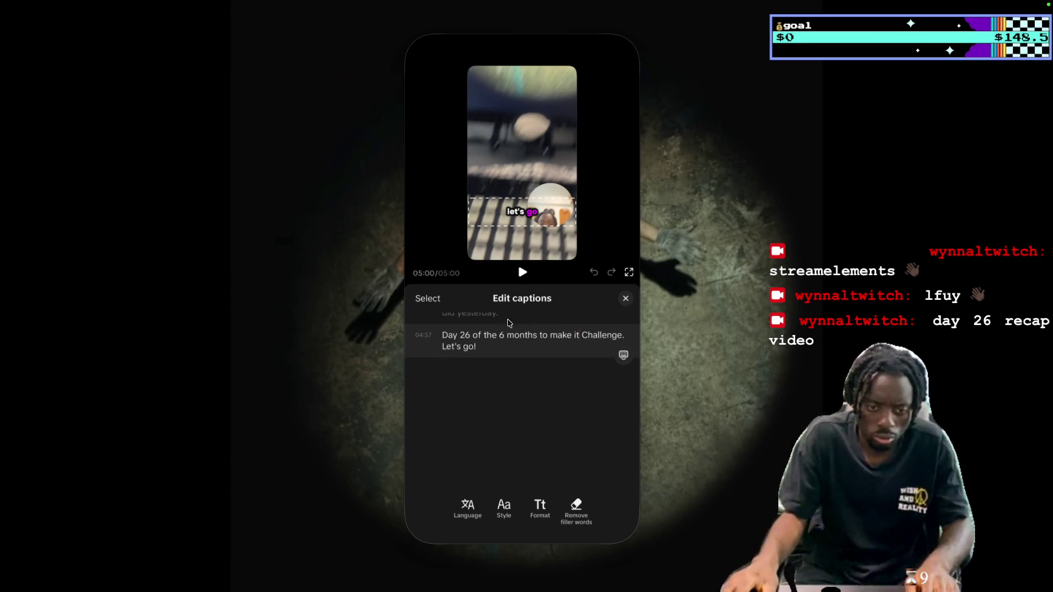
left_click(626, 298)
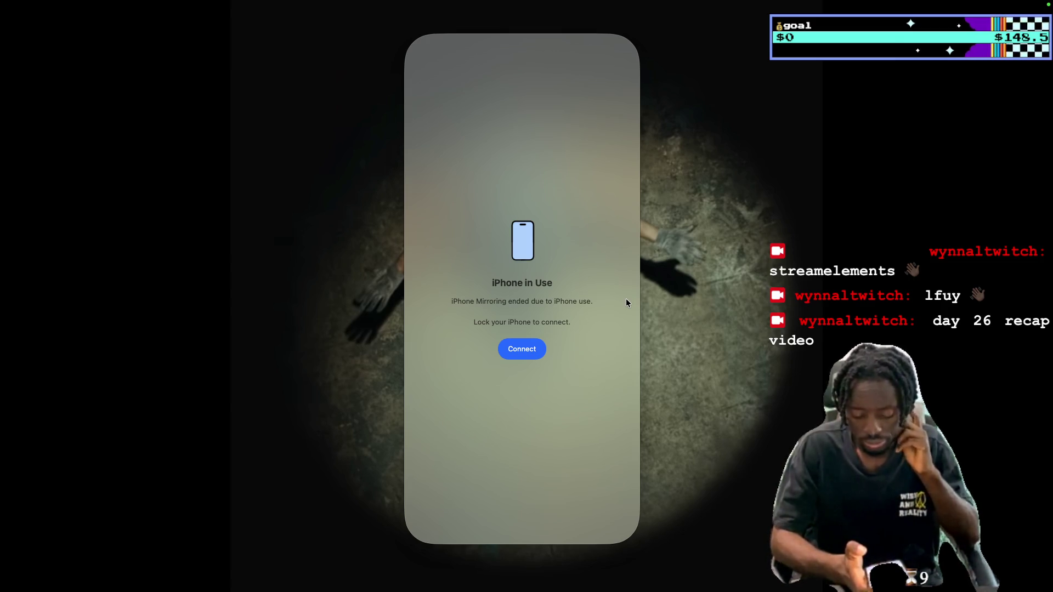
Switch from iPhone Mirroring to the Twitch Video Producer page in the browser
key("super+Tab")
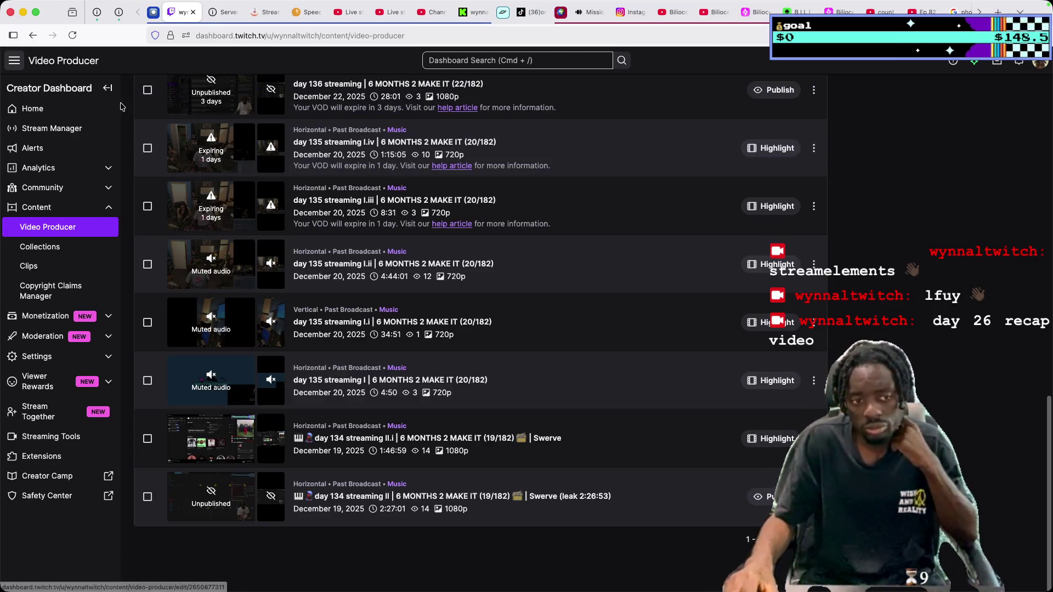
Go from the Video Producer list to the Twitch channel page via the account menu
scroll(955, 228, "up", 3)
scroll(955, 228, "up", 10)
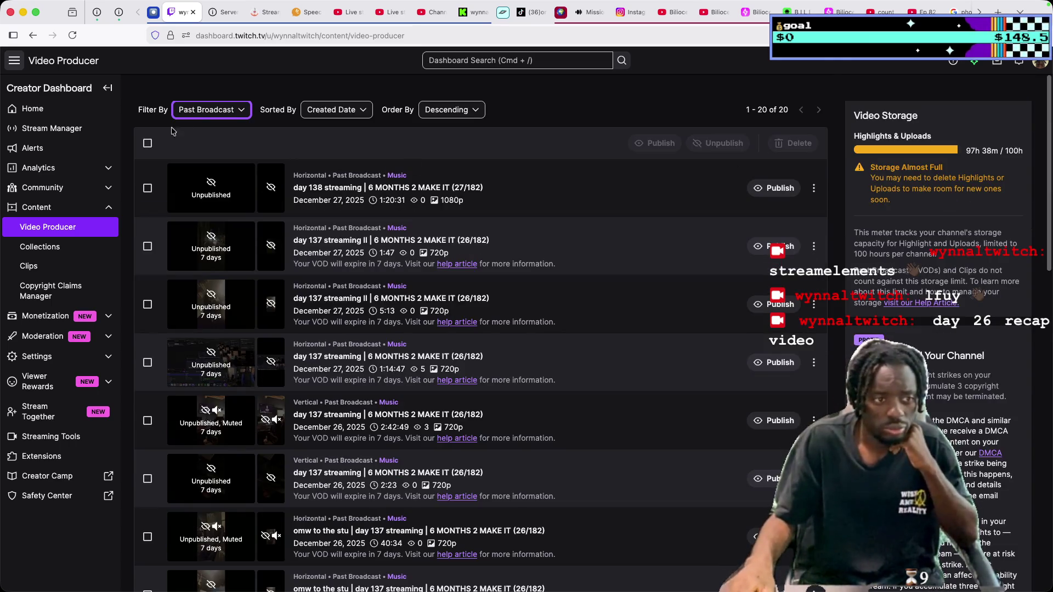
left_click(1040, 62)
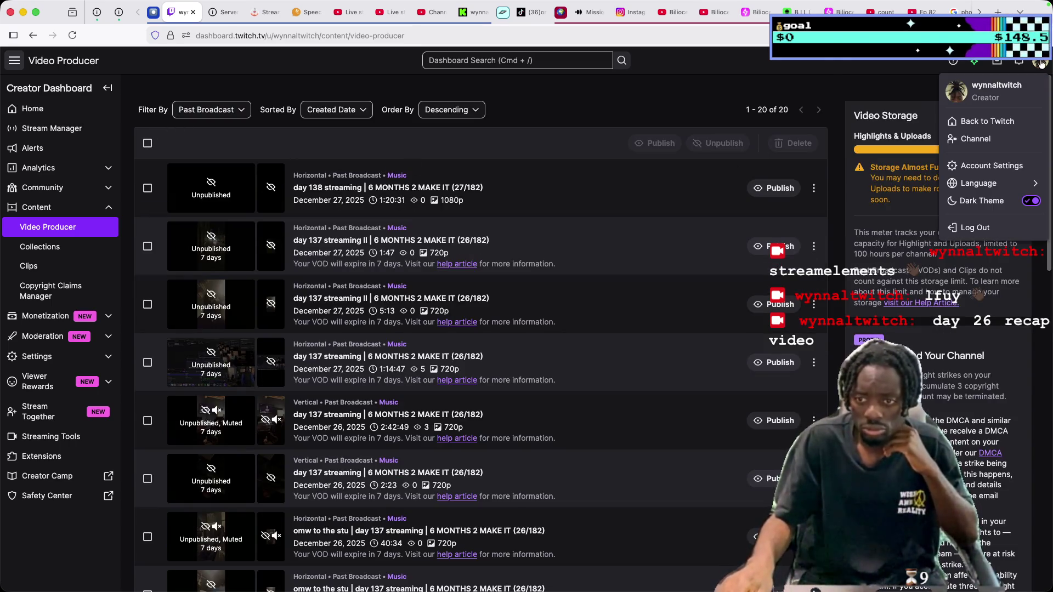
left_click(987, 138)
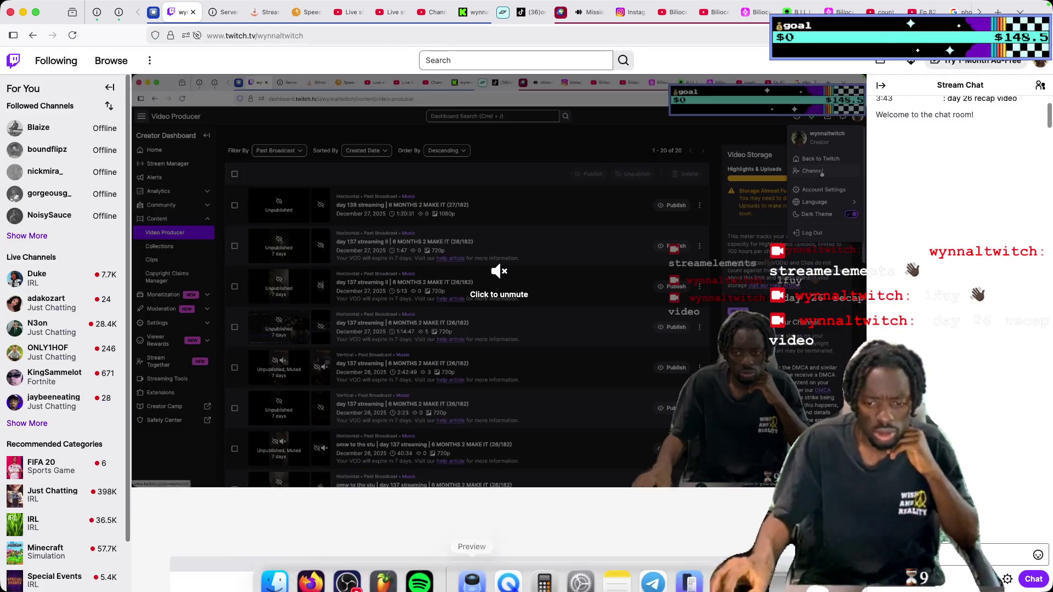
Bring the streaming software forward briefly, then hide it to view the live channel
mouse_move(486, 590)
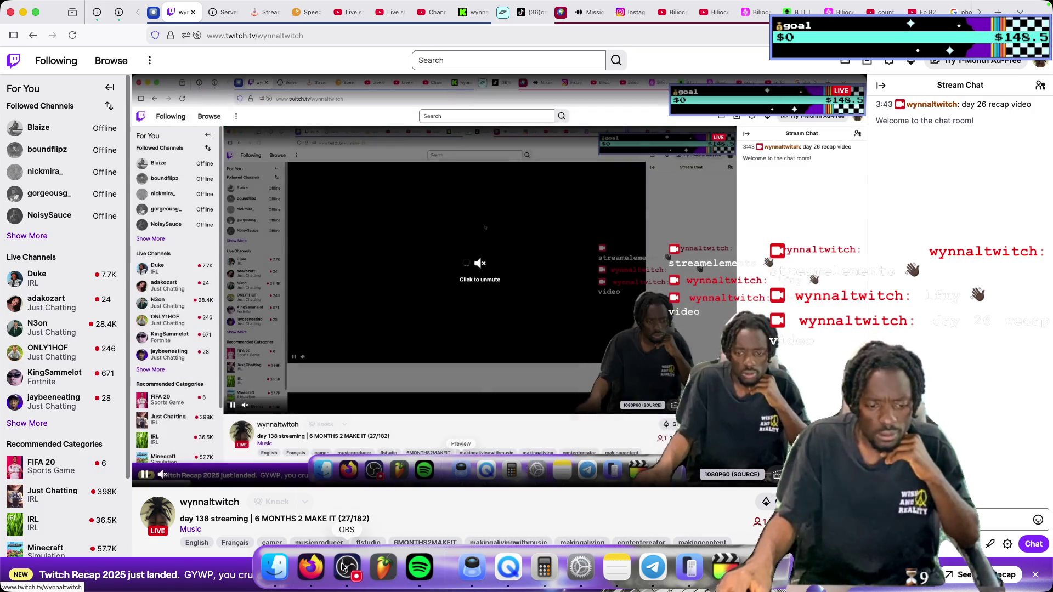
left_click(341, 569)
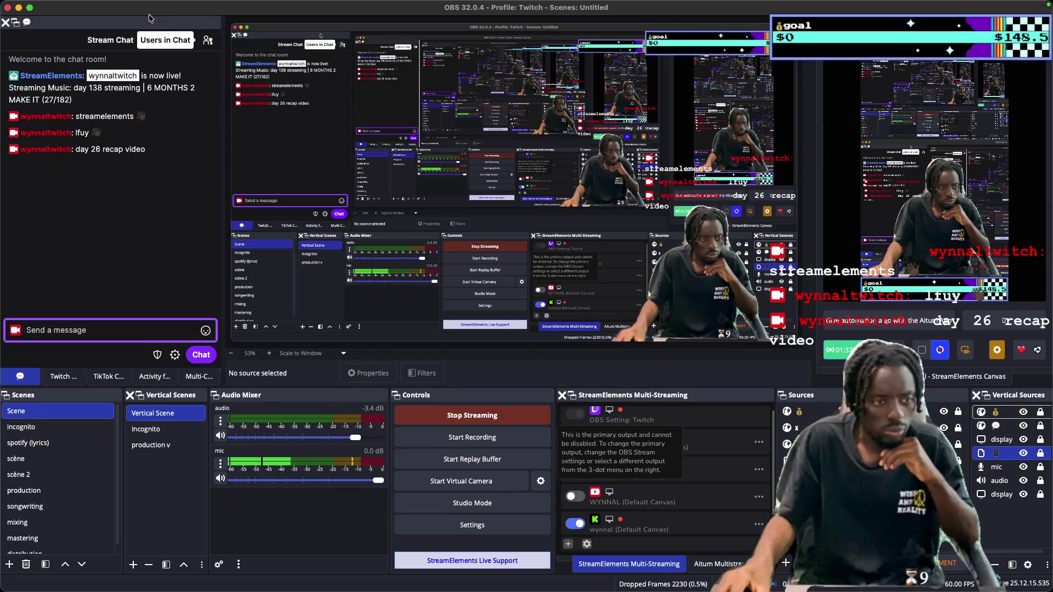
left_click(19, 8)
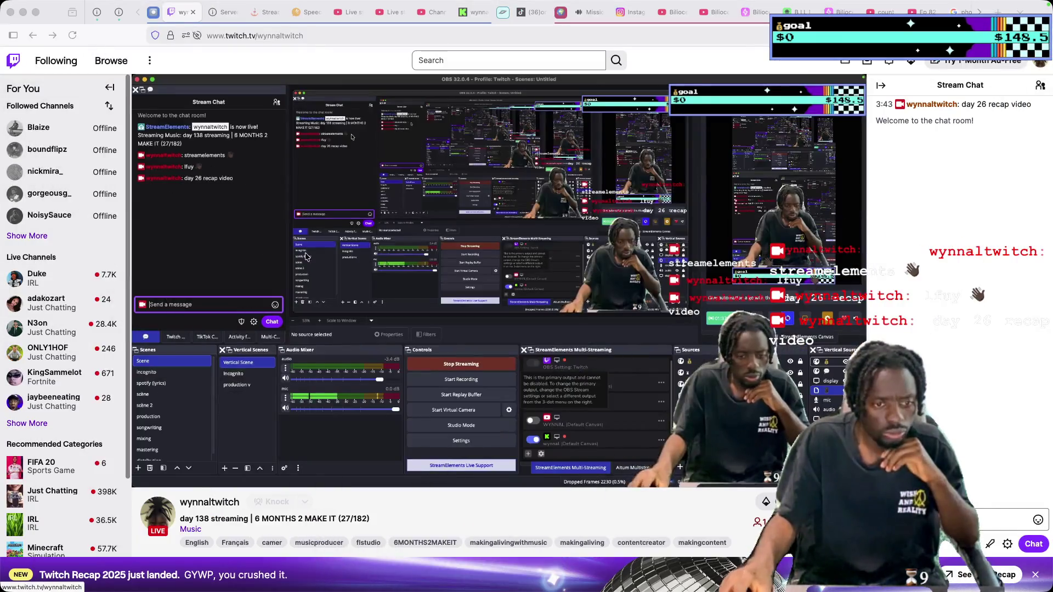
scroll(333, 245, "down", 2)
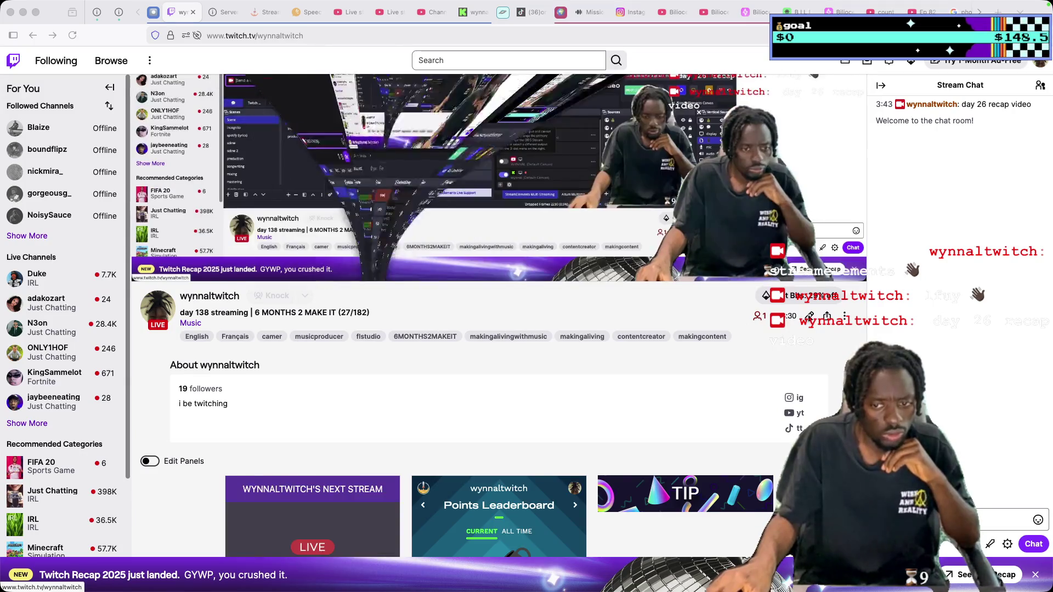
left_click(810, 319)
scroll(599, 336, "down", 2)
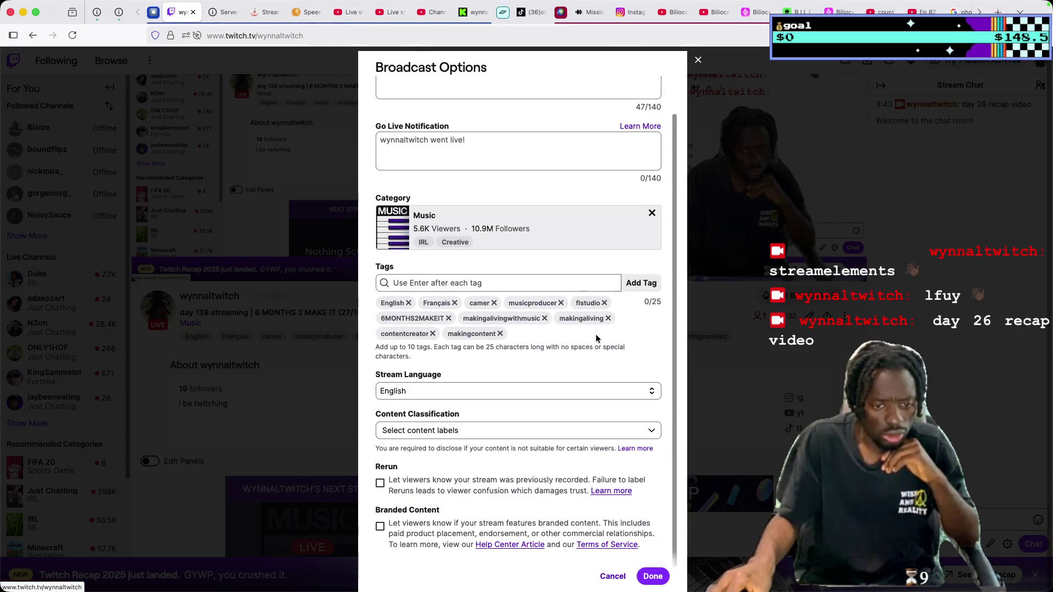
left_click(651, 213)
left_click(454, 243)
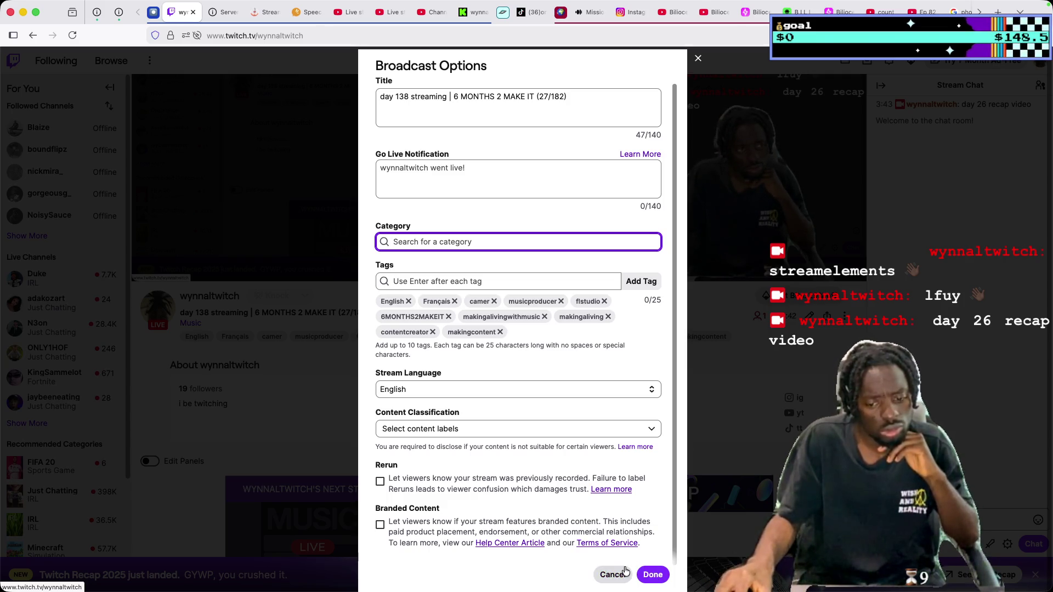
key("Escape")
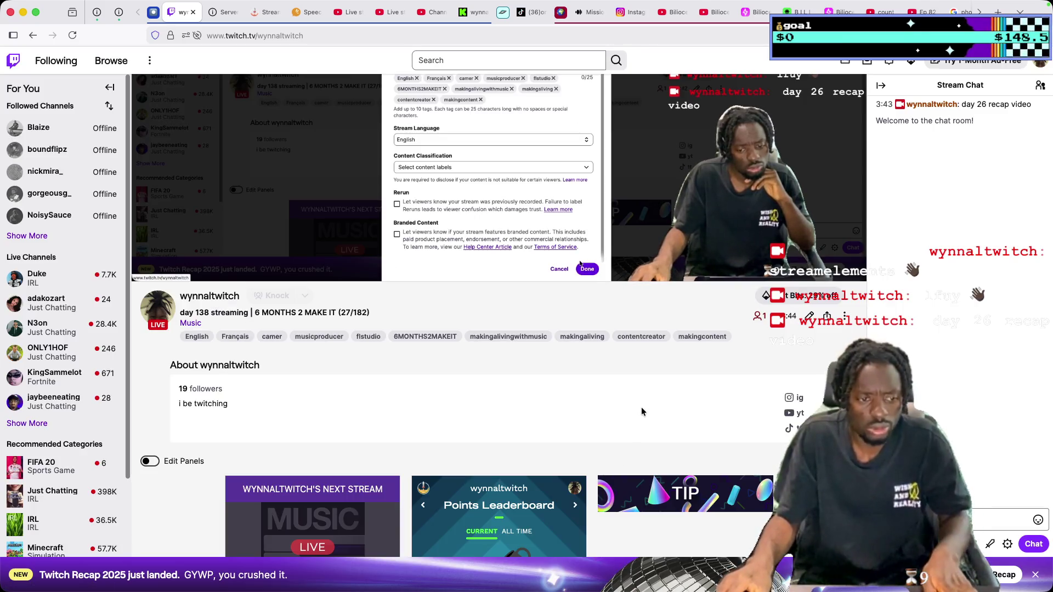
mouse_move(584, 588)
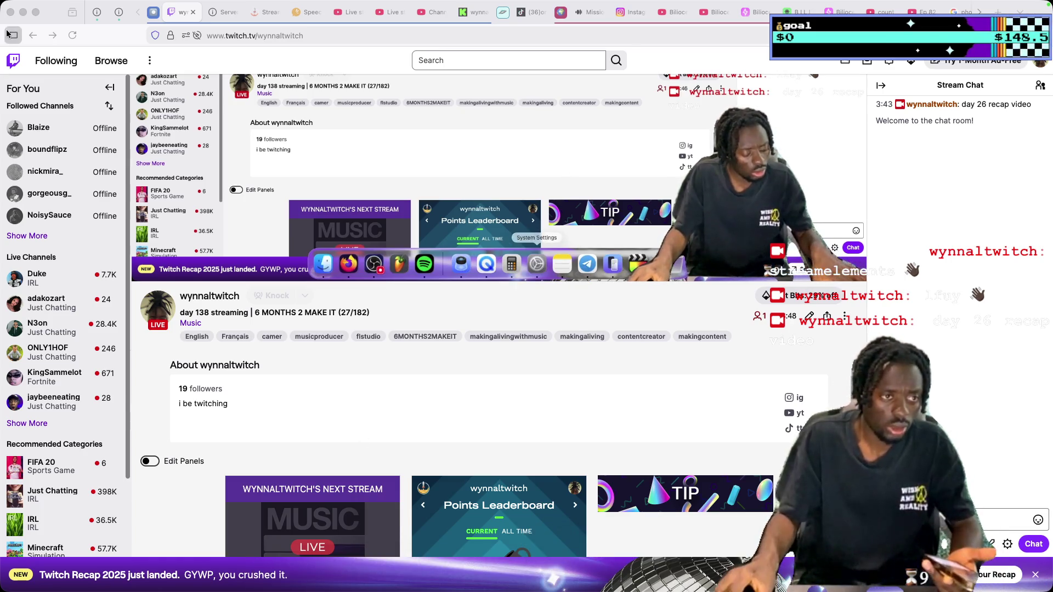
Minimize the Firefox window to reveal iPhone Mirroring
left_click(23, 11)
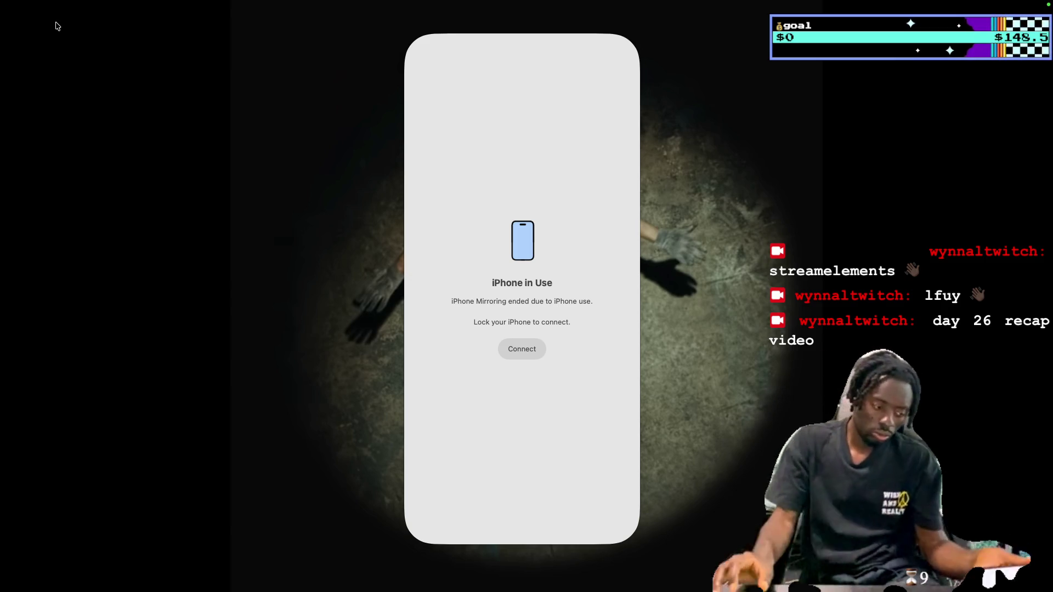
Reconnect iPhone Mirroring and publish the 'day 26 recap' video on TikTok
left_click(524, 346)
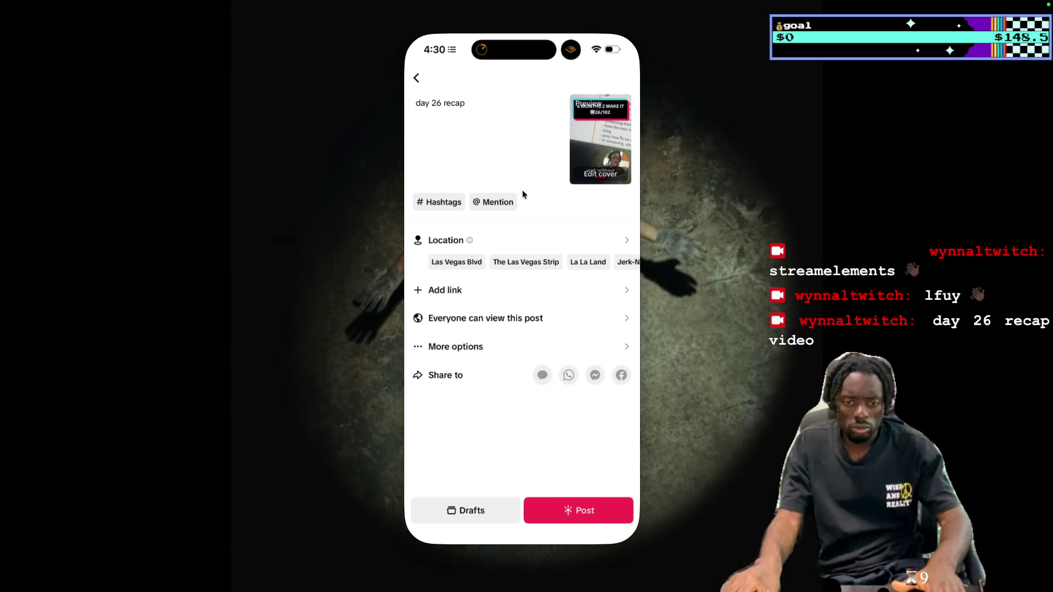
left_click(416, 78)
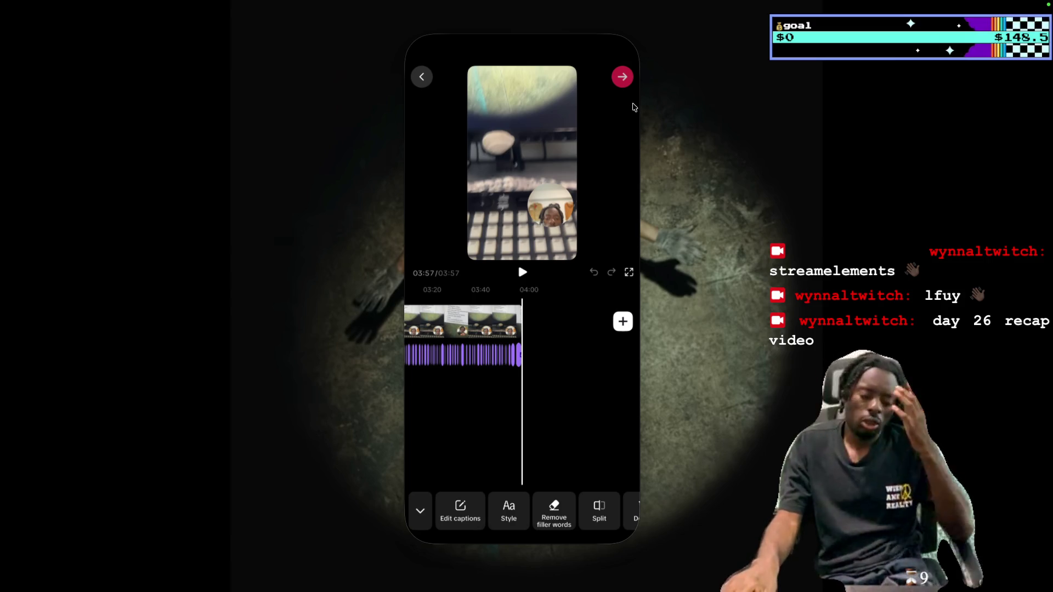
left_click(622, 77)
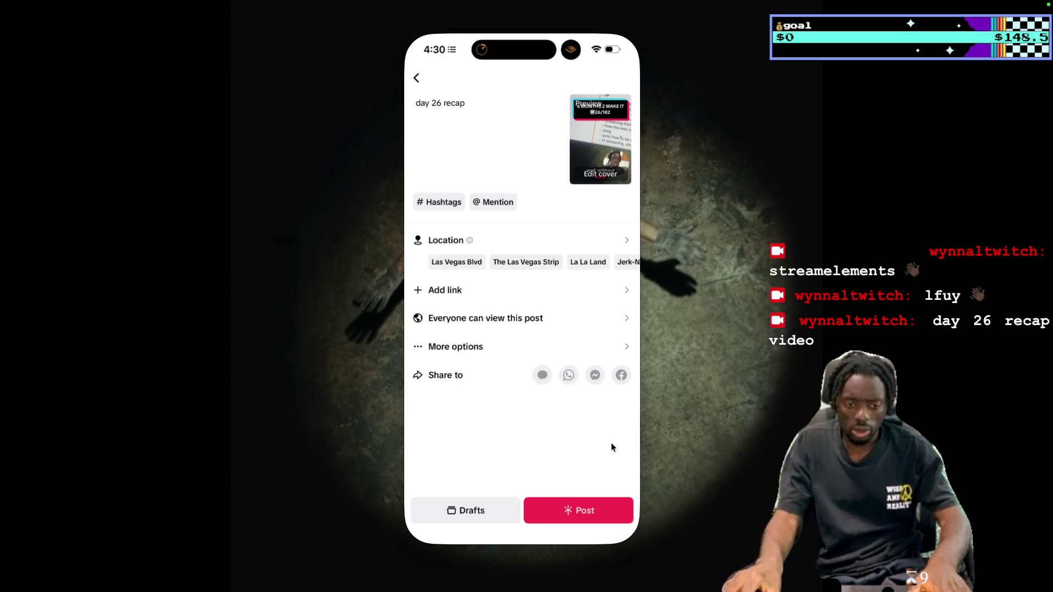
left_click(594, 509)
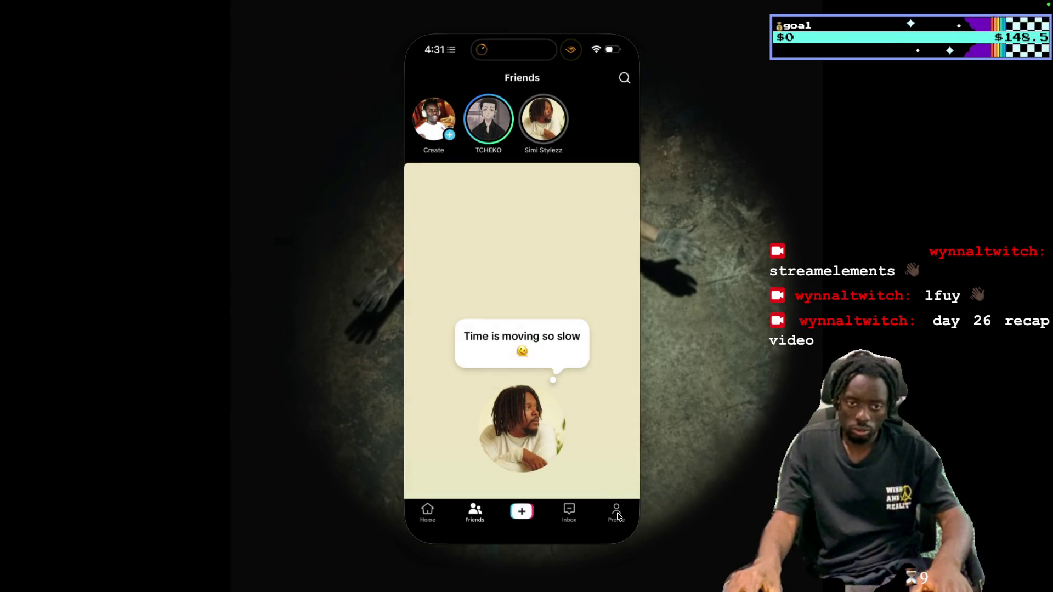
Open the TikTok profile to watch the recap upload, with the phone window at the left edge
left_click(617, 516)
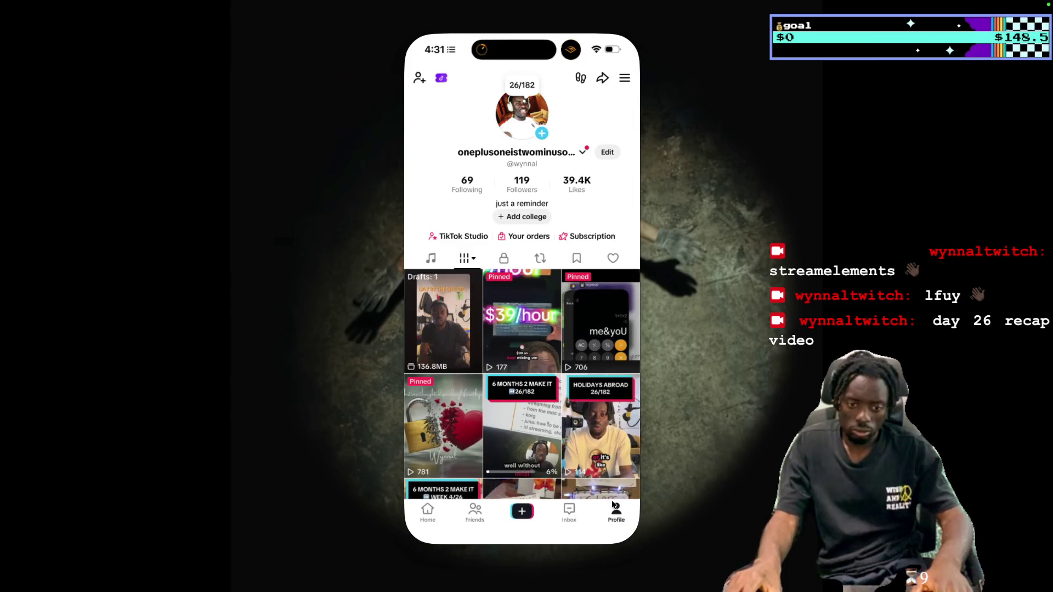
left_click_drag(551, 19, 154, 27)
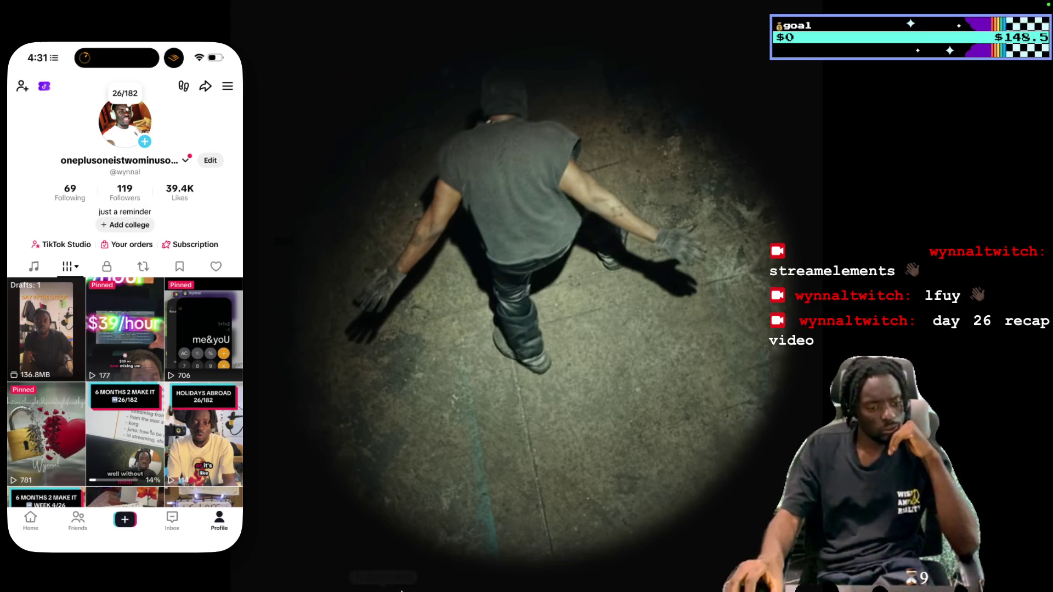
mouse_move(408, 589)
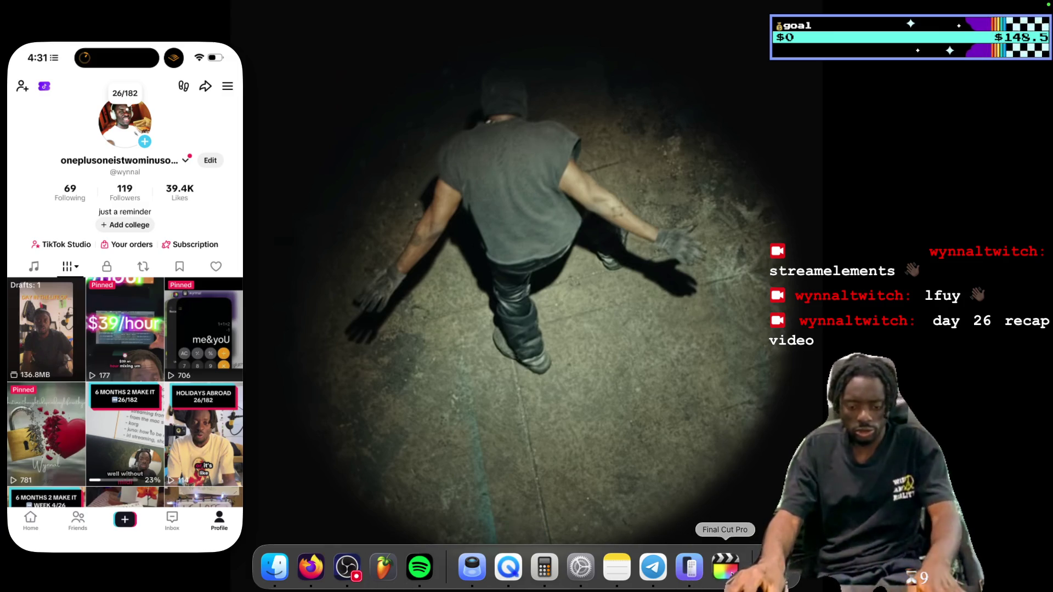
Scrub back to about 27 minutes and slide the day 17 streaming clip earlier
left_click(724, 568)
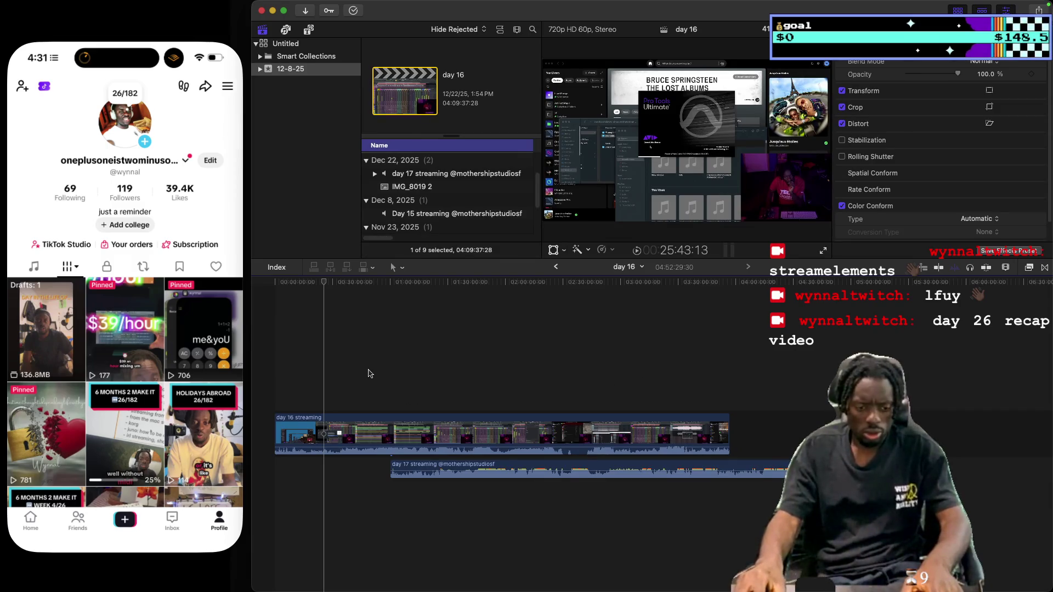
left_click(364, 373)
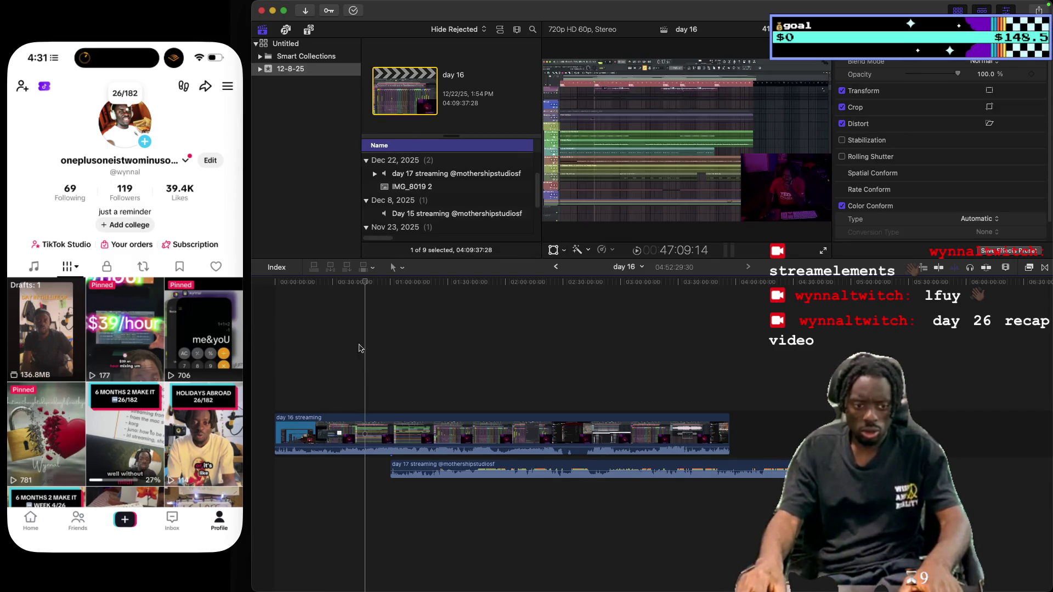
left_click_drag(365, 285, 295, 281)
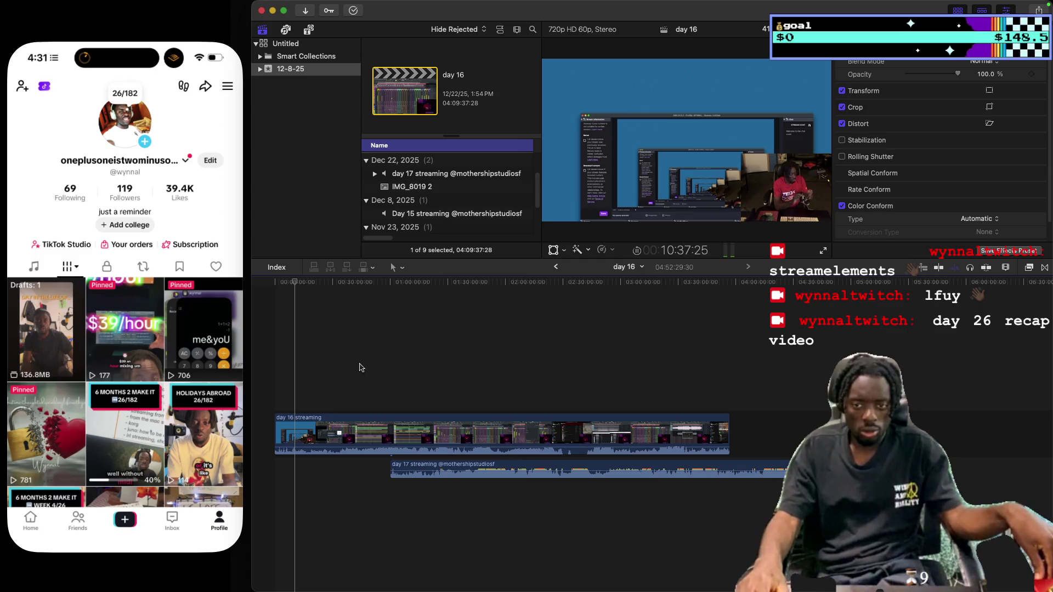
left_click_drag(453, 466, 361, 468)
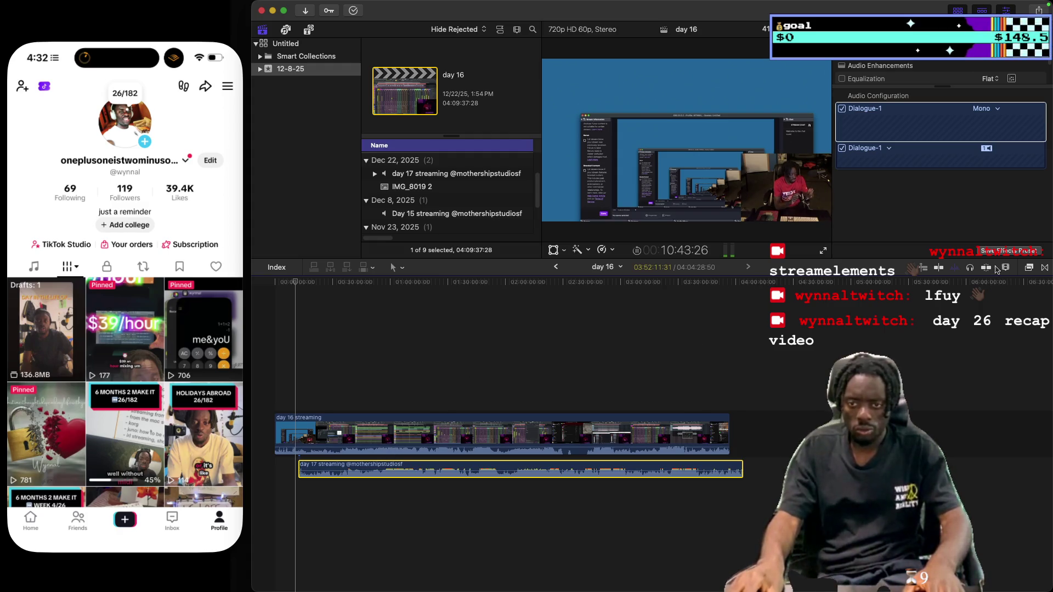
Check the day 17 clip's info, return the playhead to the start and select the day 16 clip
key("ctrl+super+4")
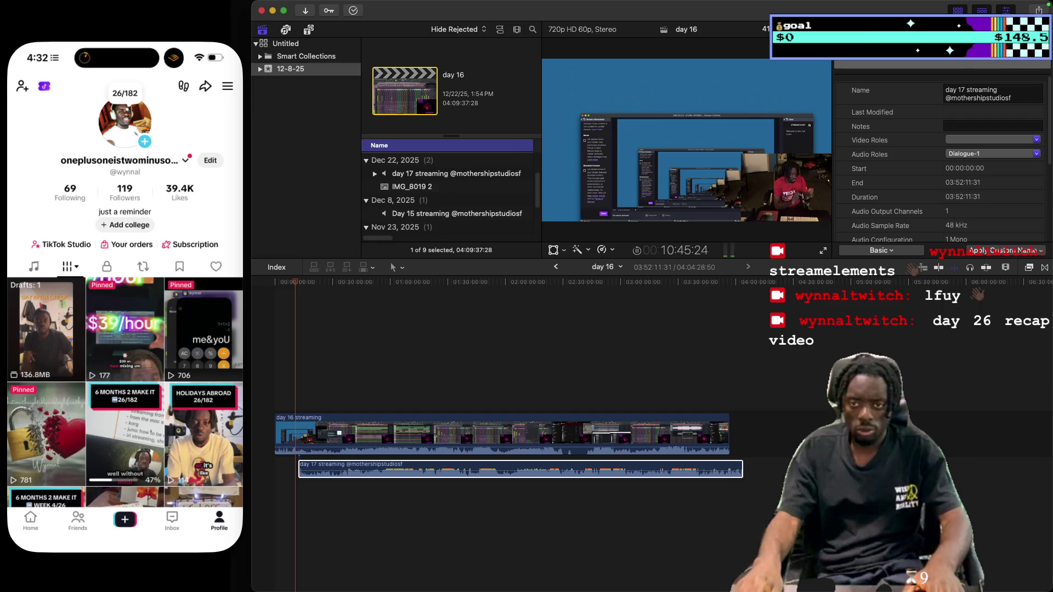
left_click(919, 312)
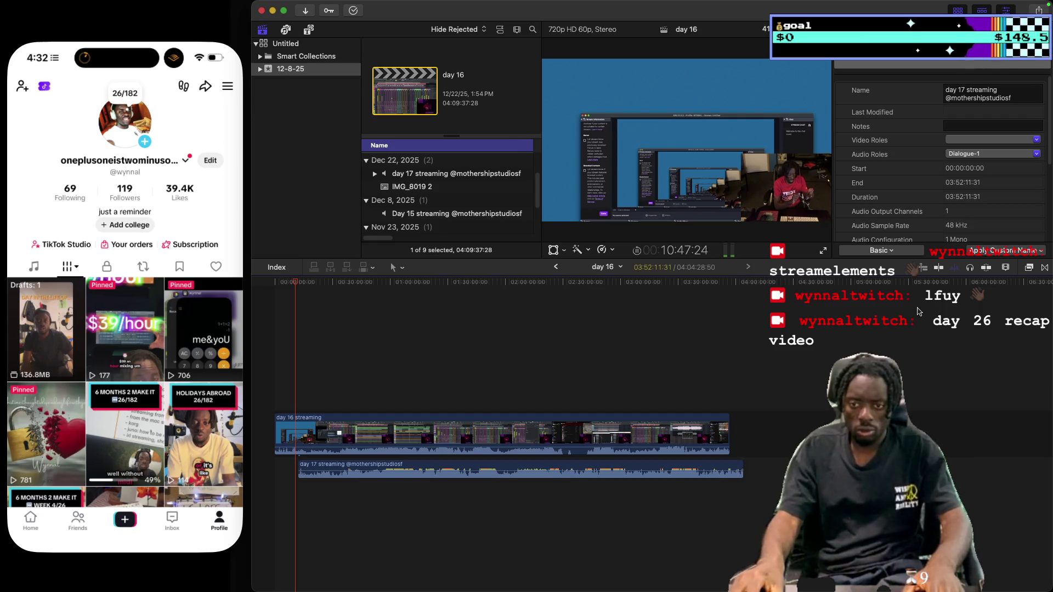
key("Home")
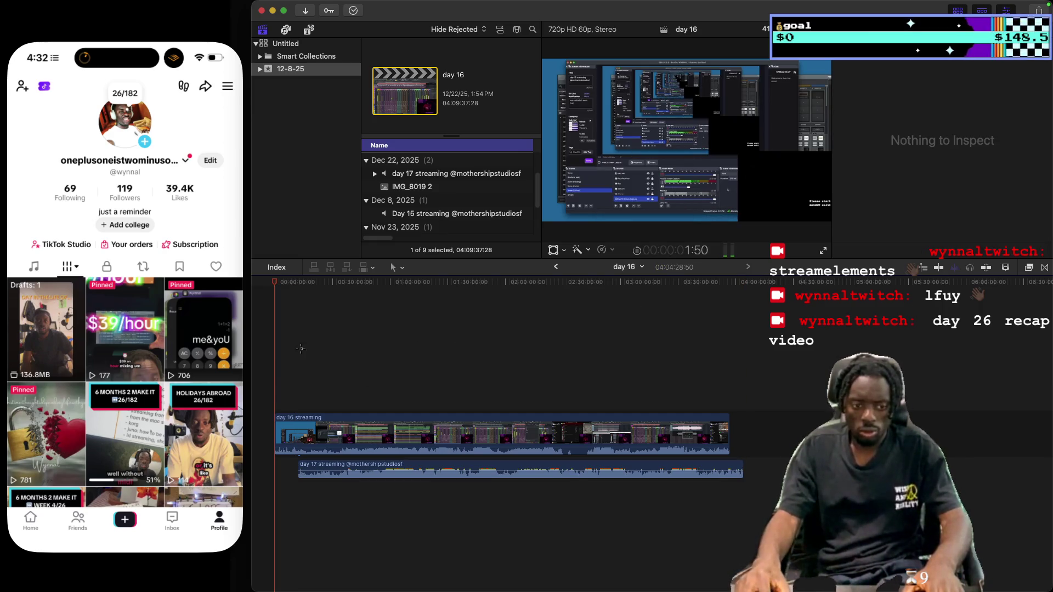
left_click(301, 349)
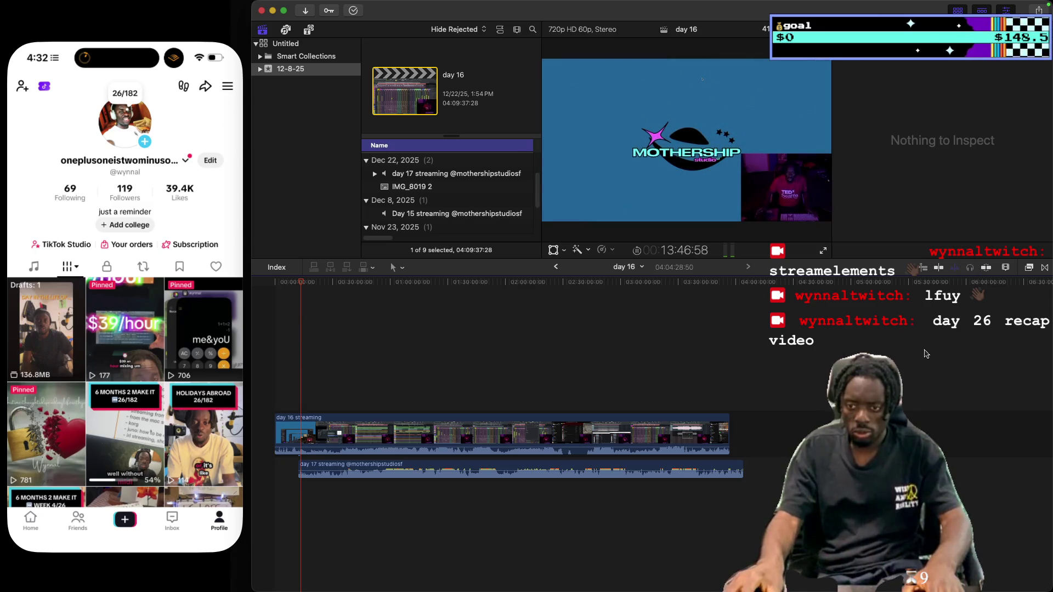
key("Home")
key("c")
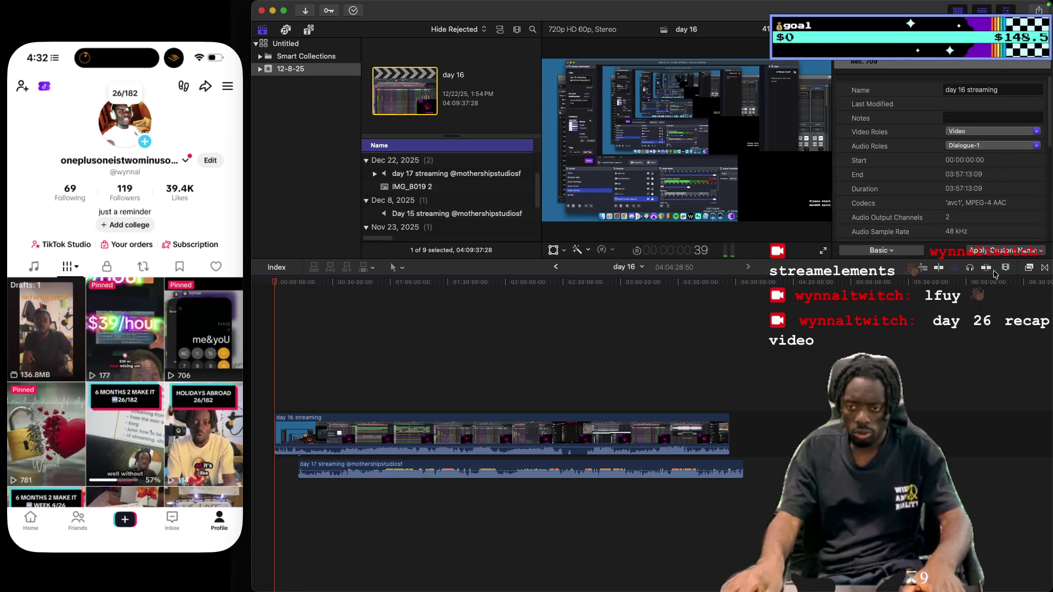
left_click(1006, 268)
Zoom the timeline in closer and select the day 16 and day 17 streaming clips in turn
left_click_drag(966, 291, 1004, 295)
left_click(432, 282)
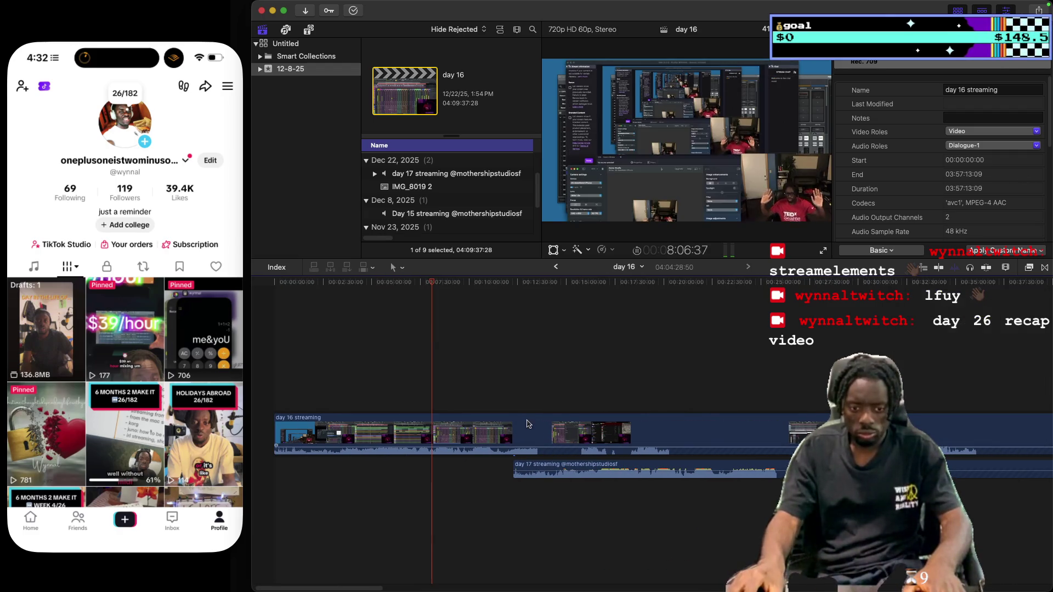
left_click(526, 428)
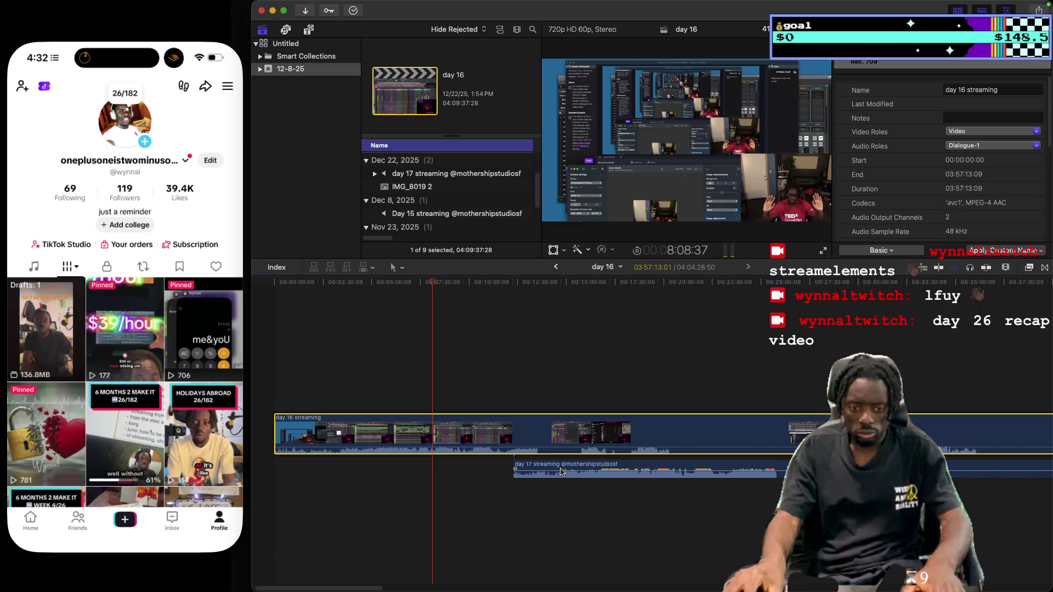
left_click(543, 469)
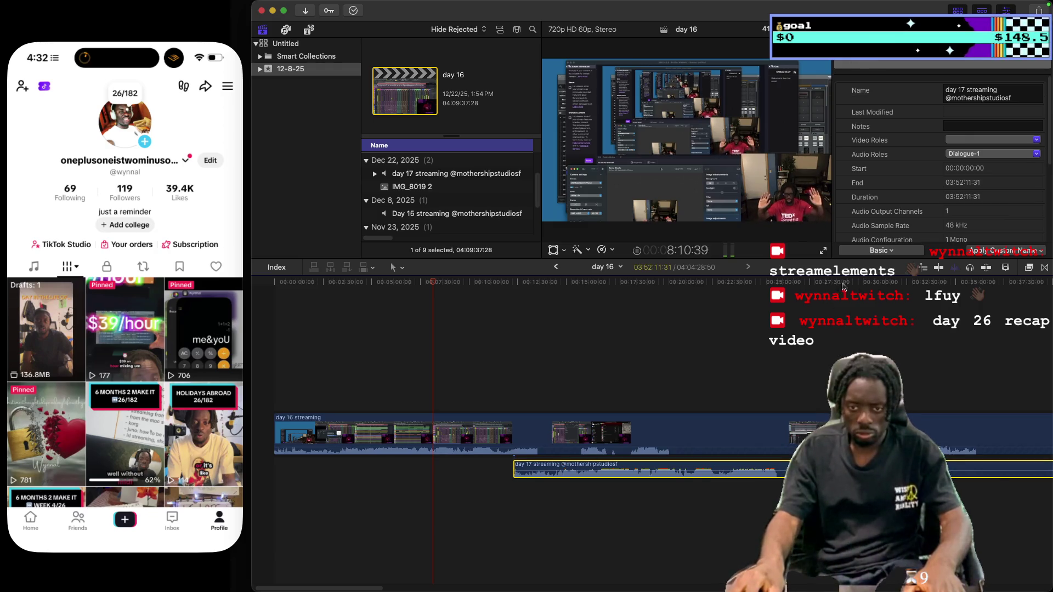
left_click(1007, 268)
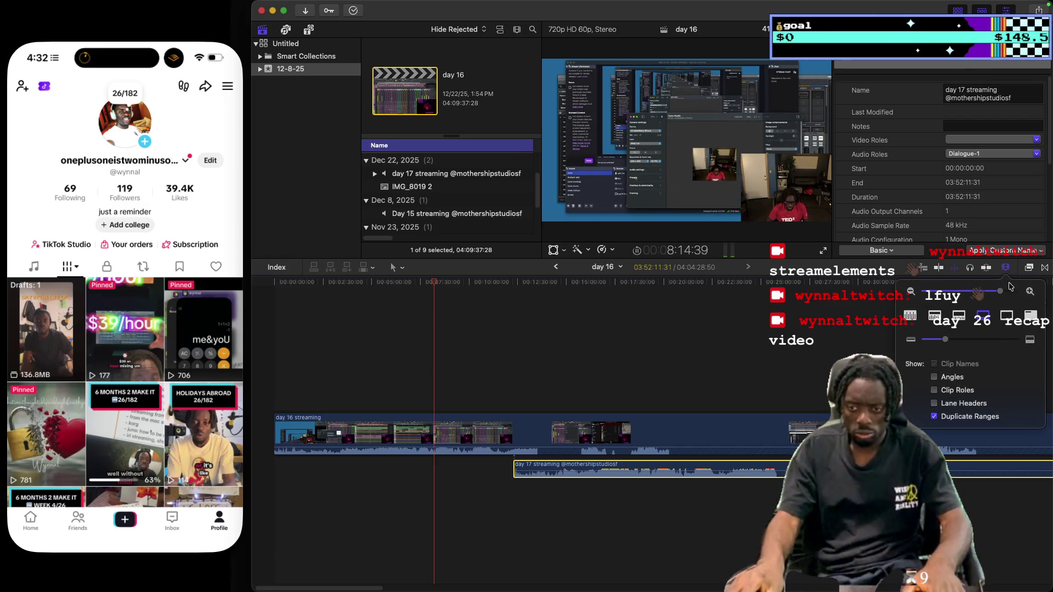
left_click(1008, 268)
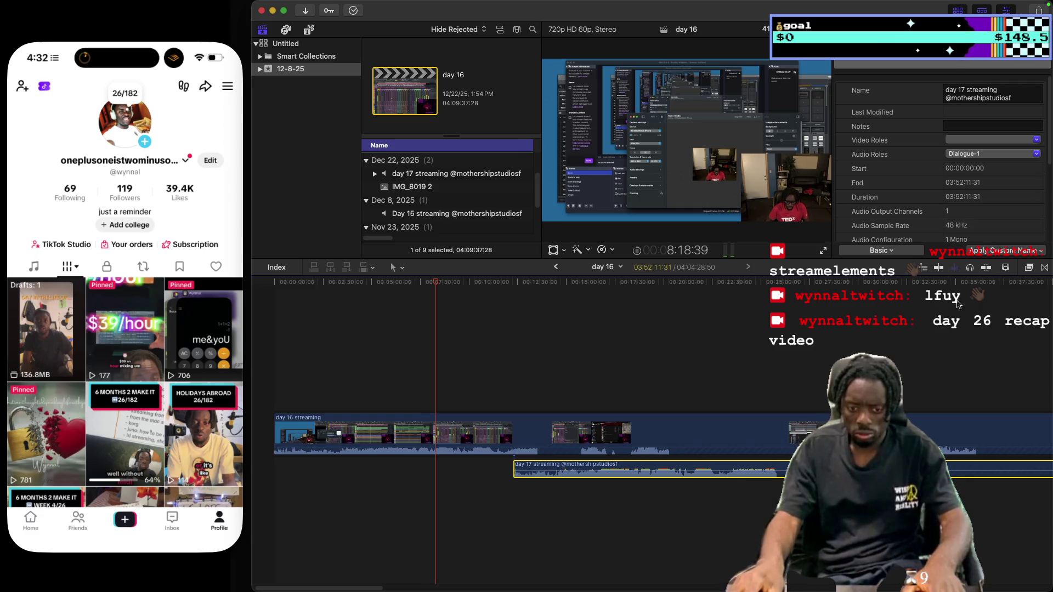
key("c")
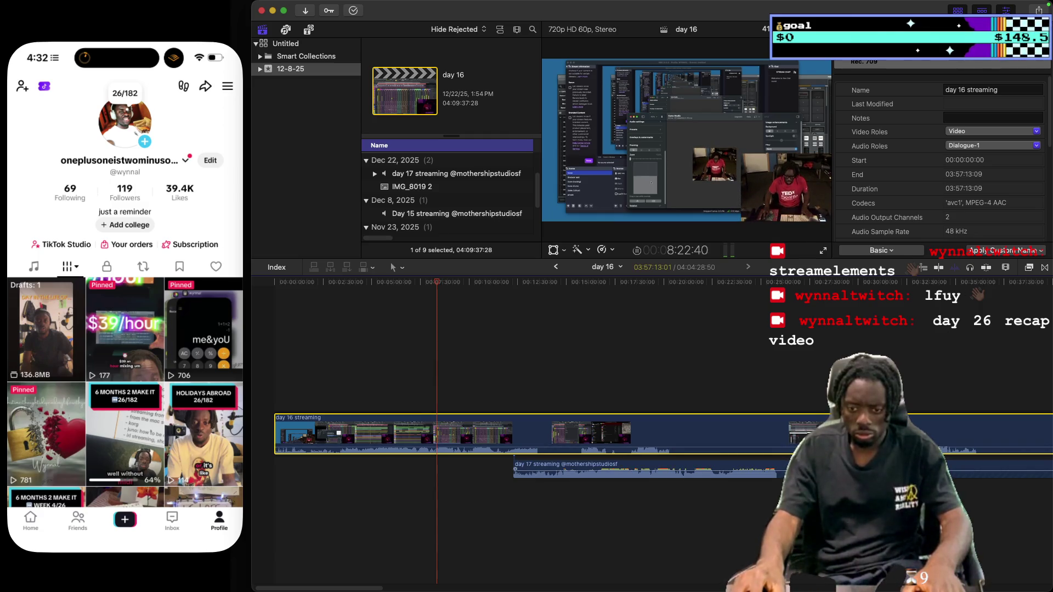
key("cmd+Down")
left_click(967, 267)
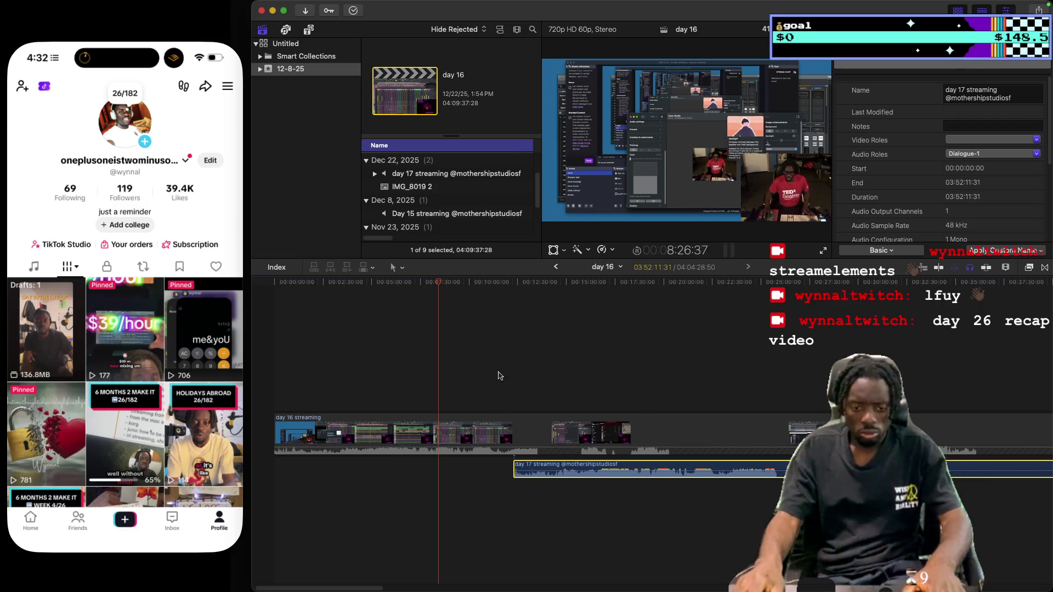
Scrub between about 4:47 and 13:30, then play from around 5 minutes to review the overlap
left_click(500, 371)
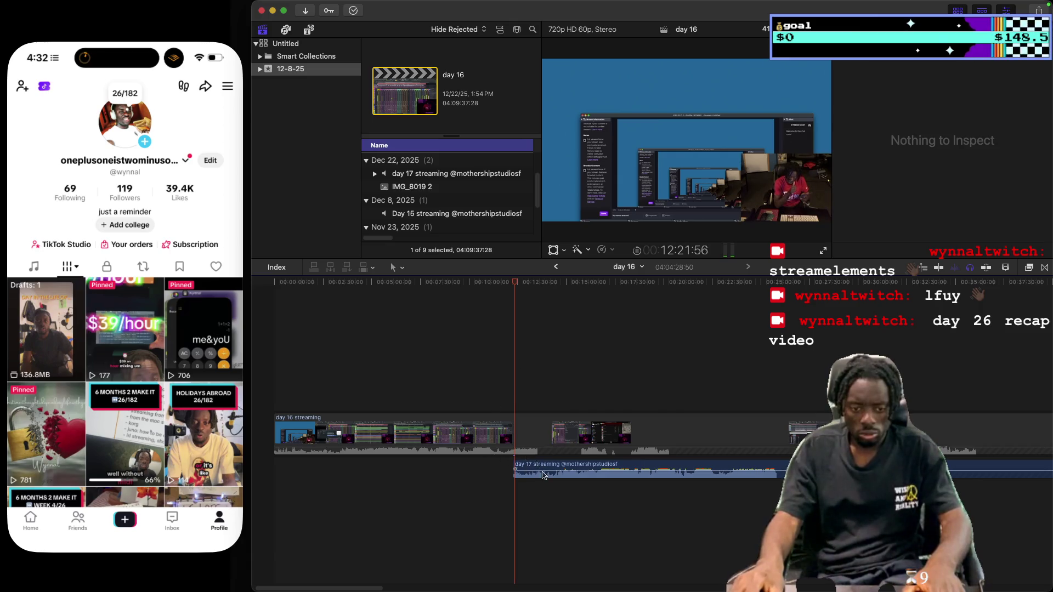
left_click(538, 379)
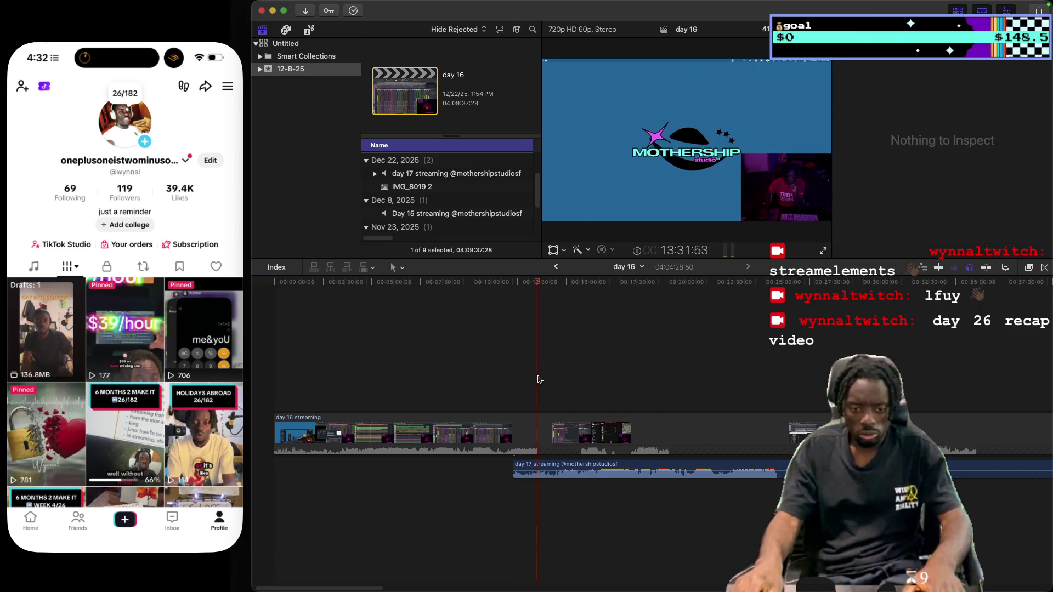
left_click(367, 360)
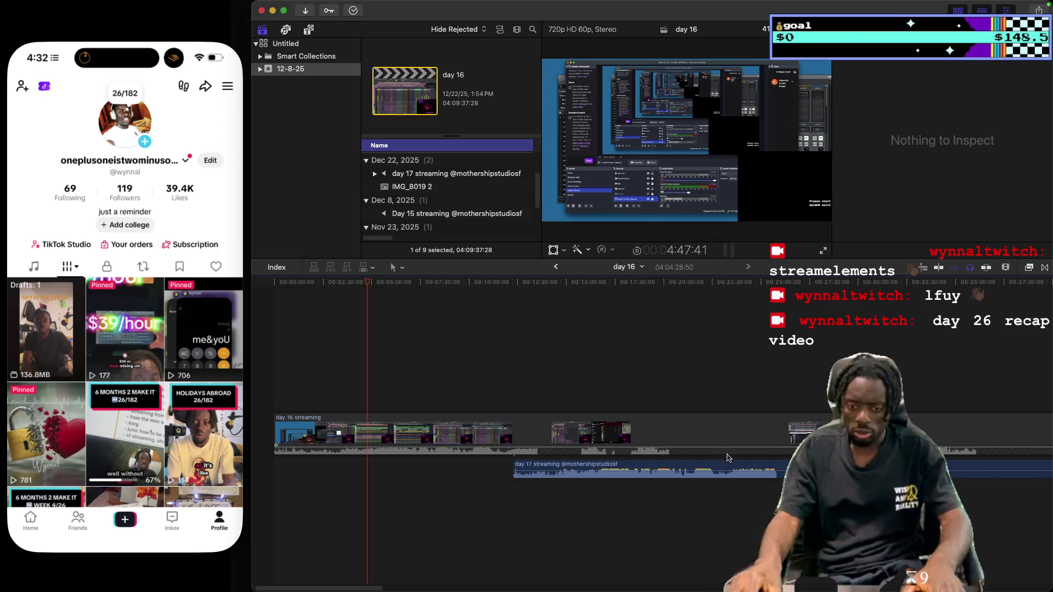
left_click(728, 466)
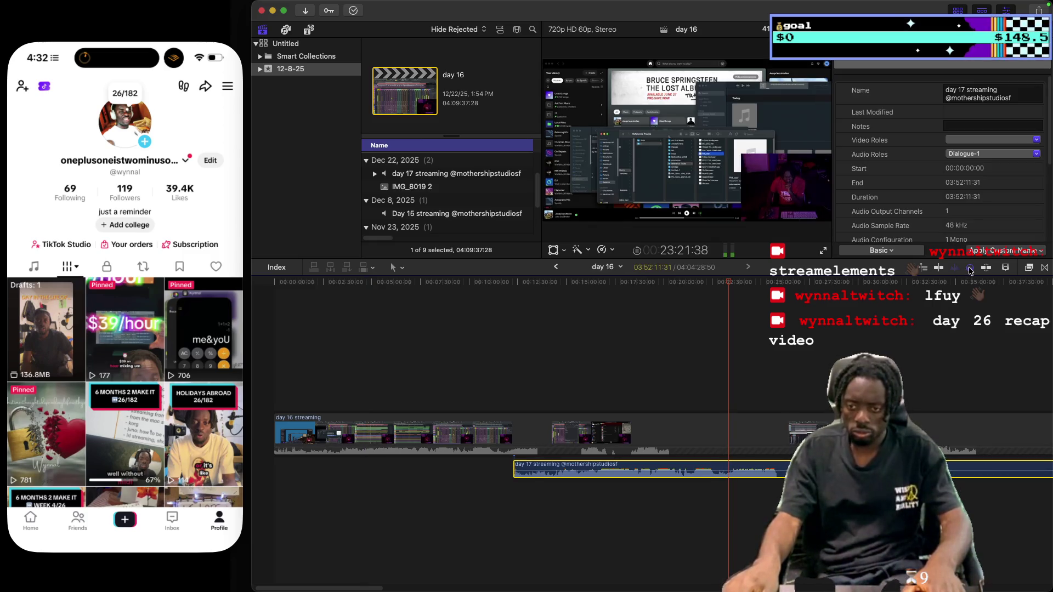
left_click(381, 375)
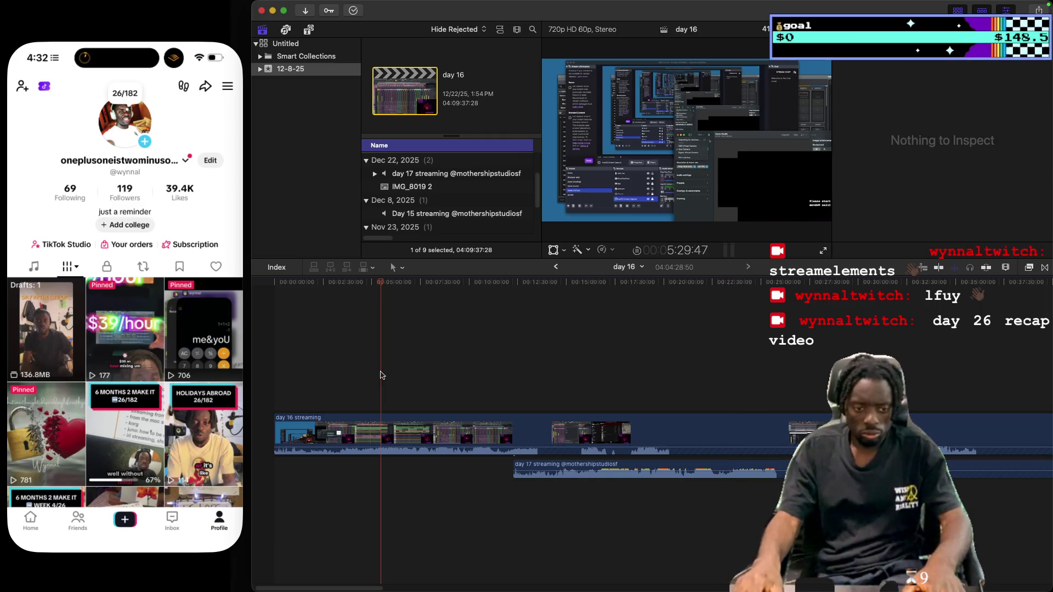
mouse_move(387, 283)
left_mouse_down()
mouse_move(374, 284)
mouse_move(429, 285)
mouse_move(347, 284)
mouse_move(458, 287)
left_mouse_up()
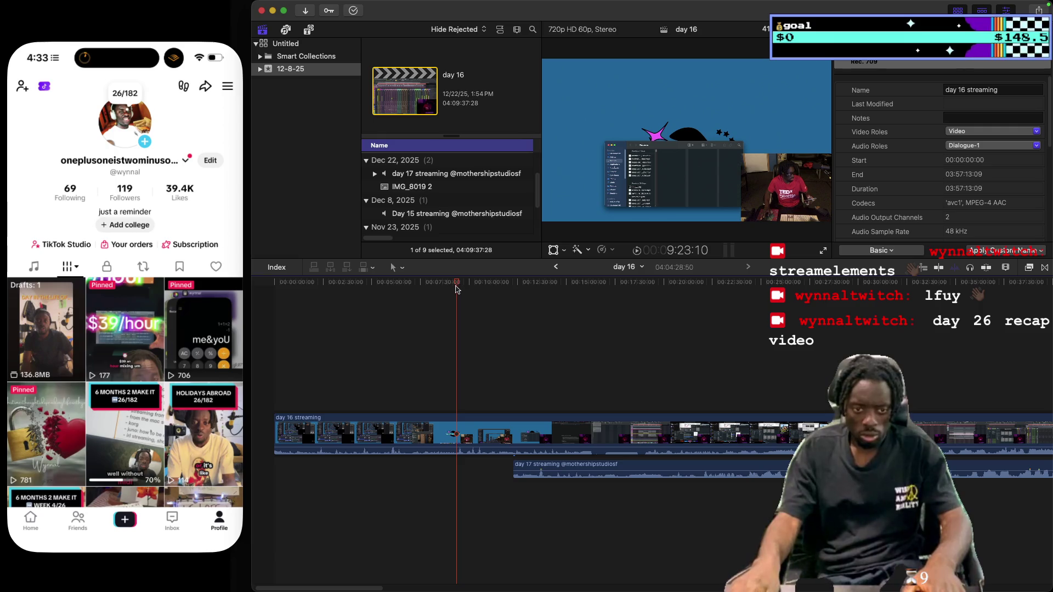
key("space")
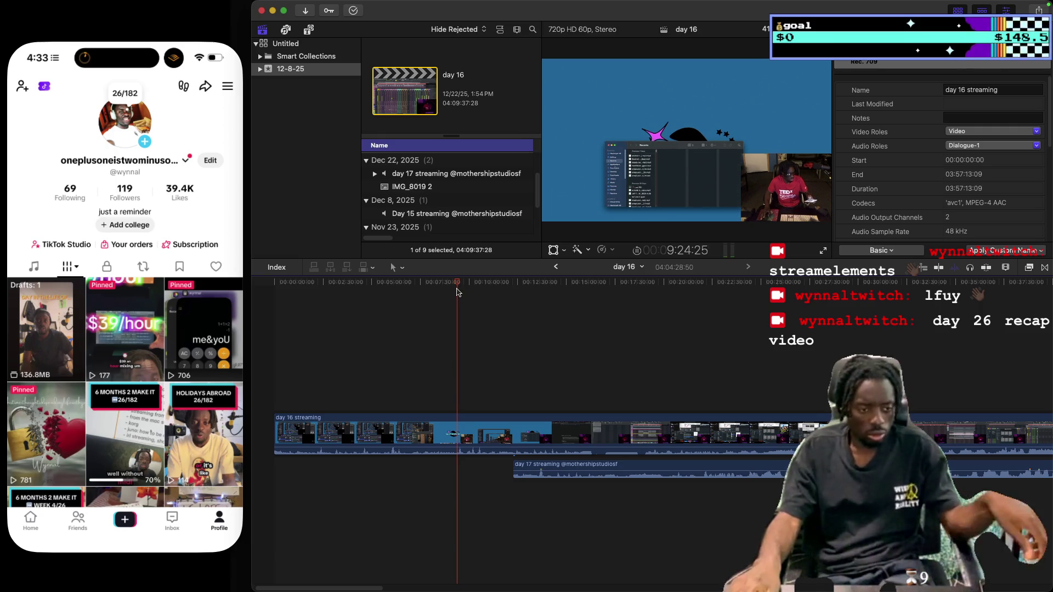
left_click_drag(456, 290, 446, 287)
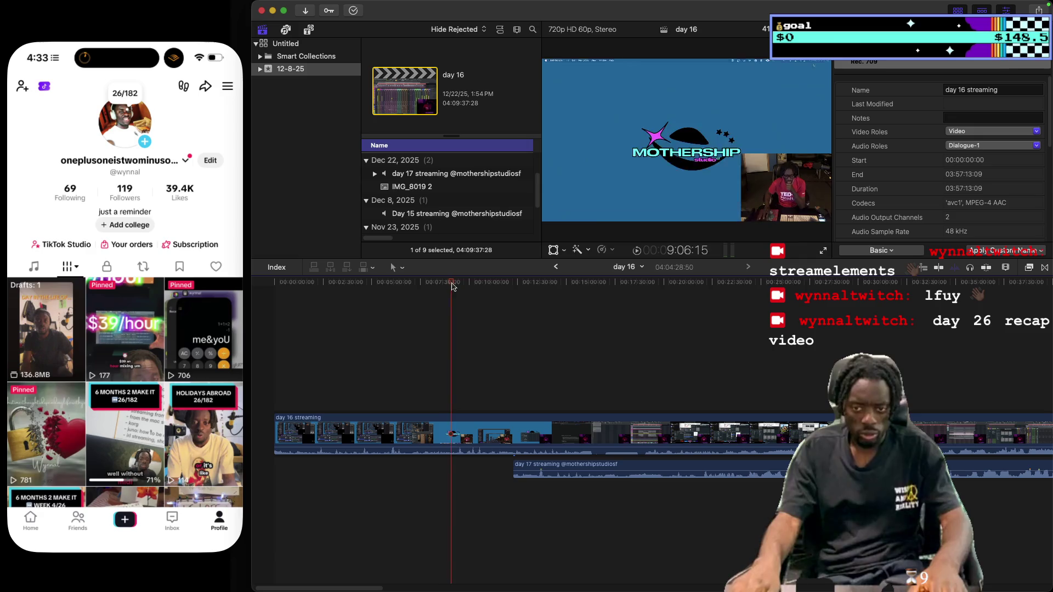
Ignore TikTok's Time Limit screen with a Remind Me in 15 Minutes choice
left_click(433, 286)
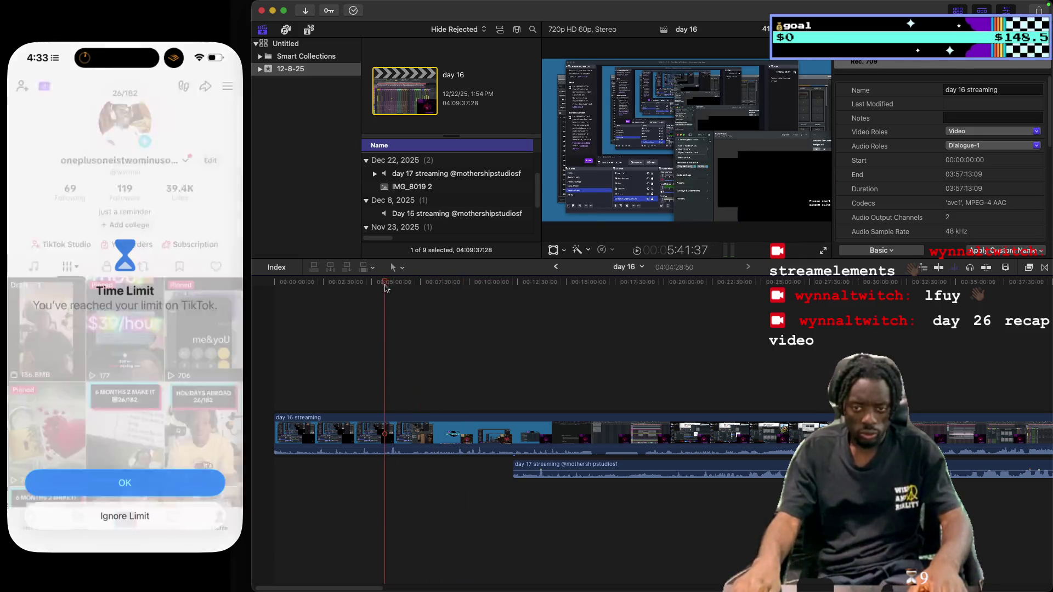
left_click(119, 517)
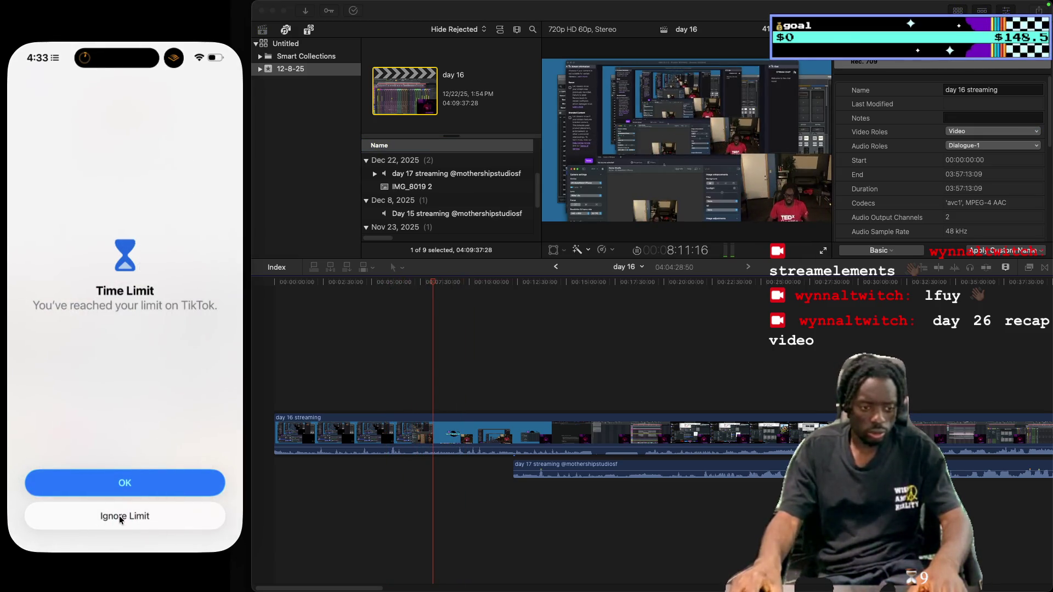
left_click(147, 519)
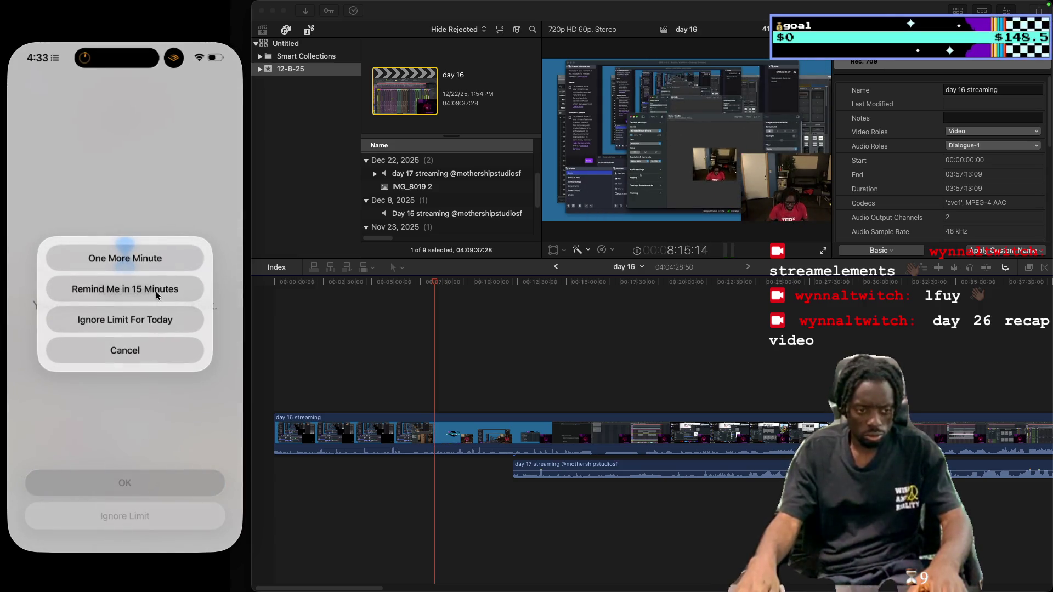
left_click(156, 295)
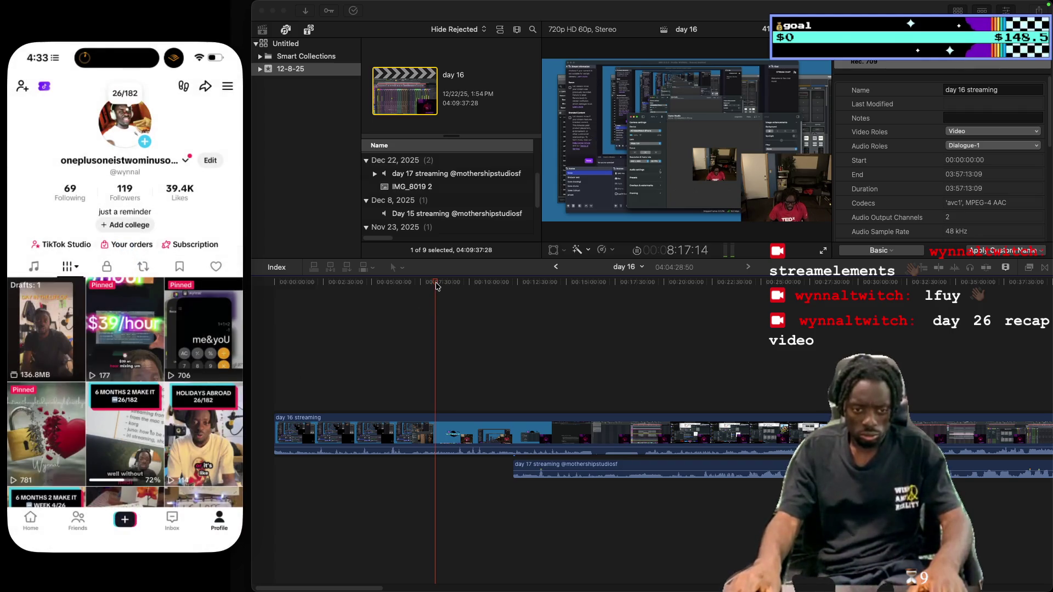
left_click(439, 285)
Zoom into the timeline and drag the day 17 clip left in several moves
mouse_move(441, 286)
left_mouse_down()
mouse_move(491, 296)
mouse_move(481, 298)
left_mouse_up()
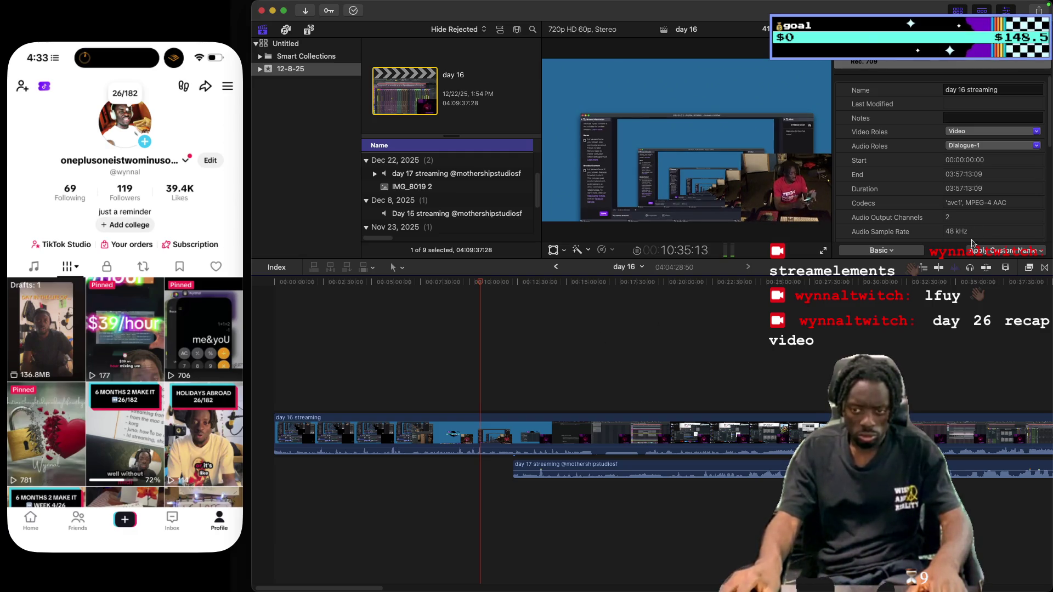
left_click(1006, 268)
left_click_drag(1000, 291, 1012, 293)
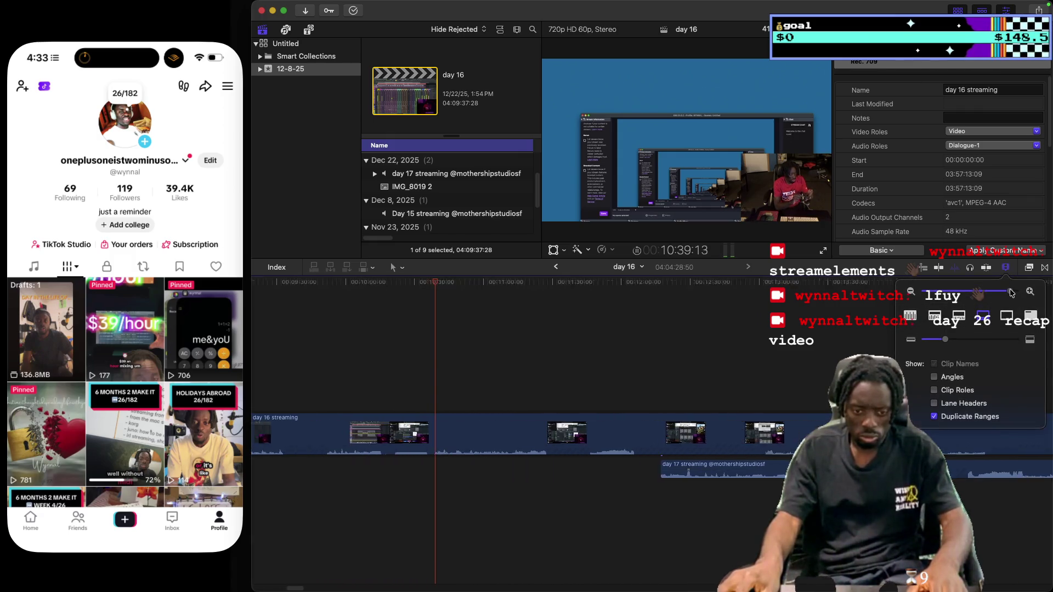
left_click_drag(1012, 292, 1013, 292)
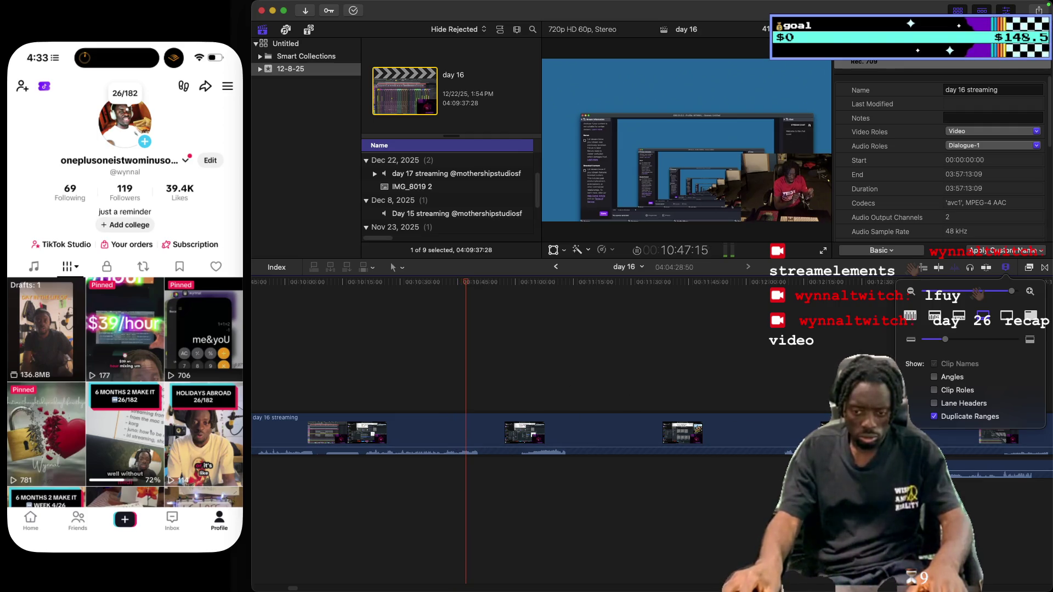
left_click_drag(861, 473, 736, 473)
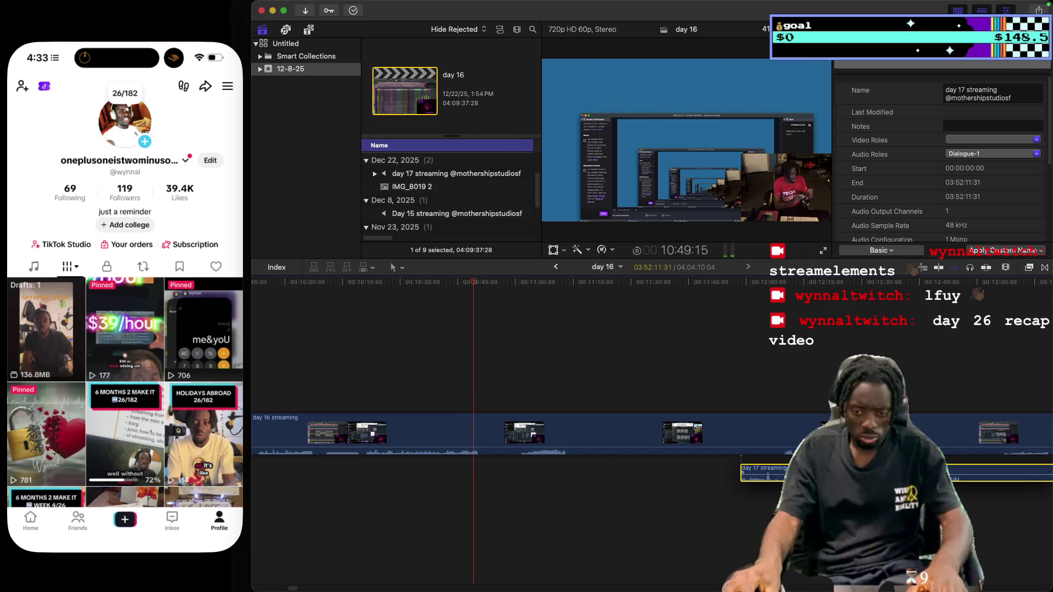
left_click_drag(735, 472, 701, 471)
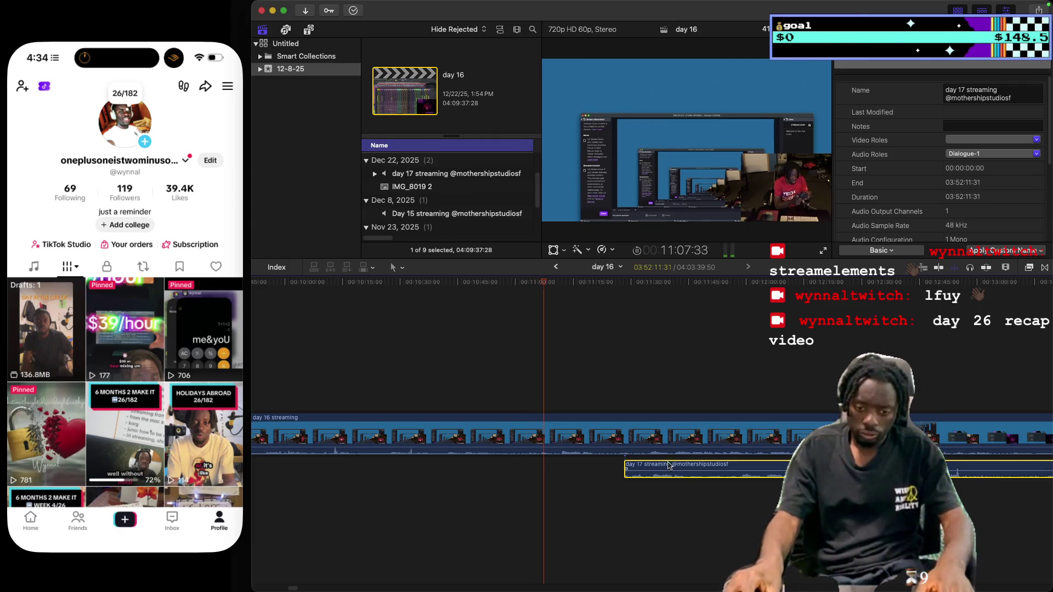
left_click_drag(670, 470, 586, 470)
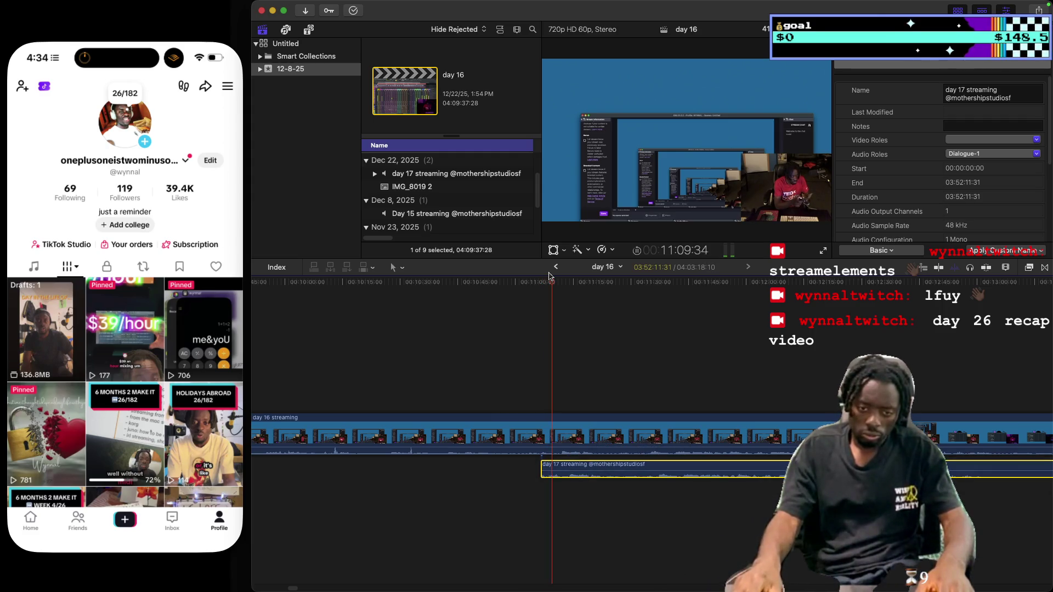
Fine-tune the day 17 clip's sync by replaying, nudging it later then earlier, and zooming closer
left_click(530, 282)
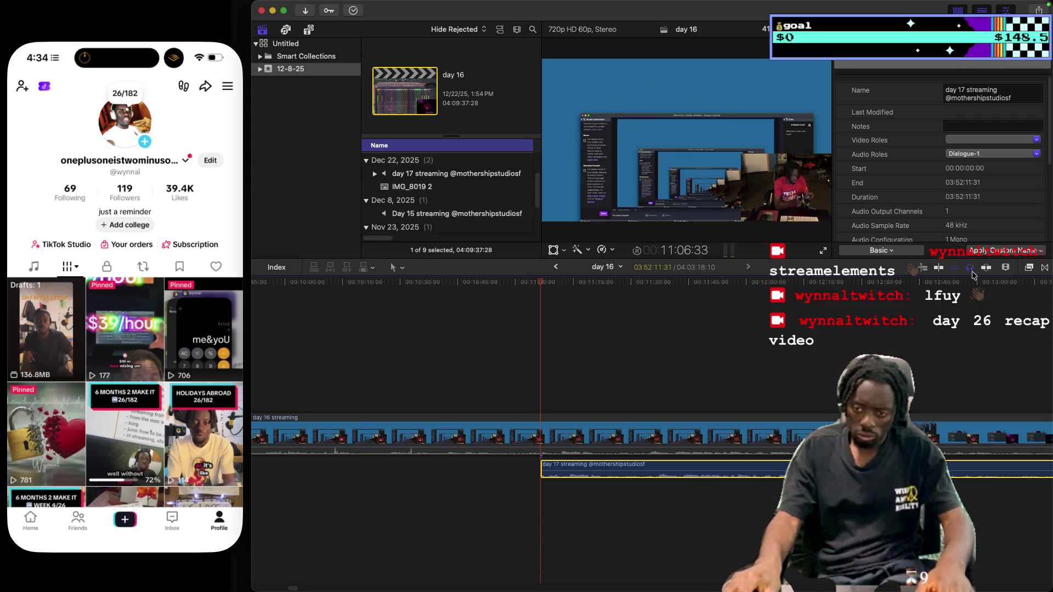
left_click(1007, 272)
left_click_drag(1014, 292, 1015, 292)
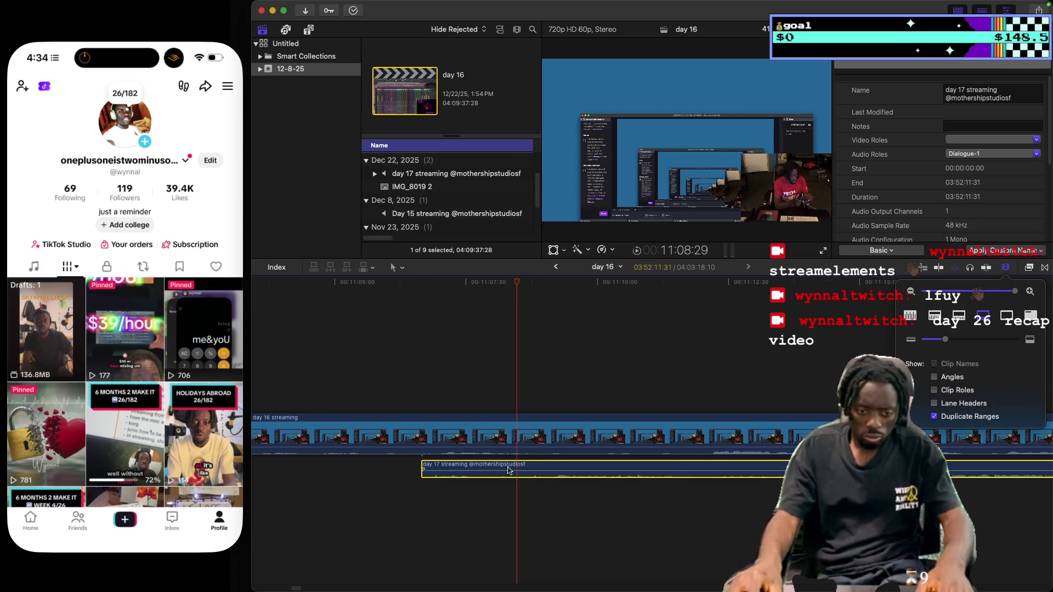
left_click_drag(509, 470, 544, 470)
left_click(426, 439)
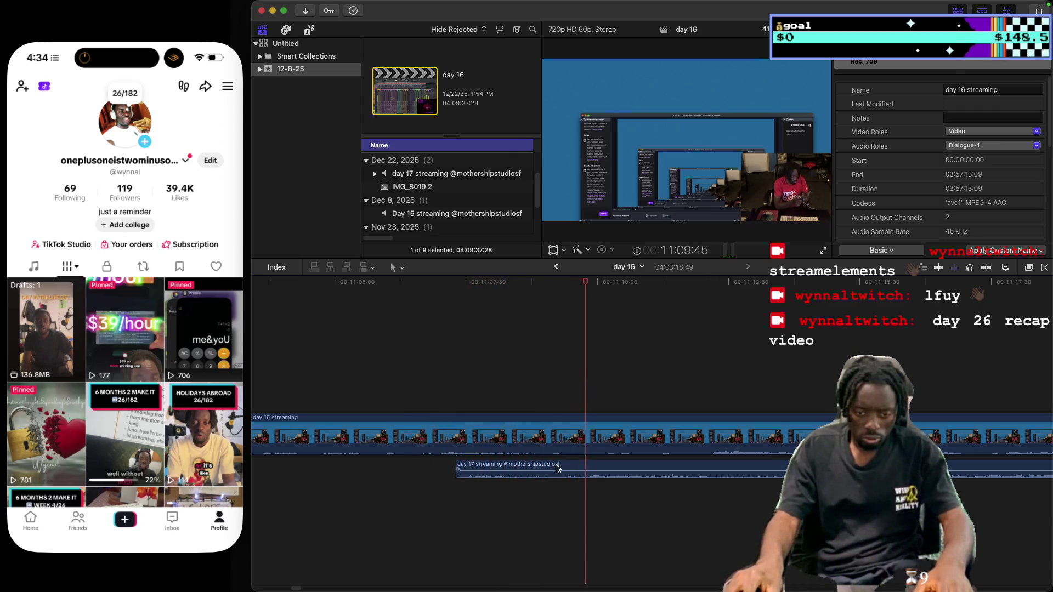
left_click_drag(541, 470, 490, 466)
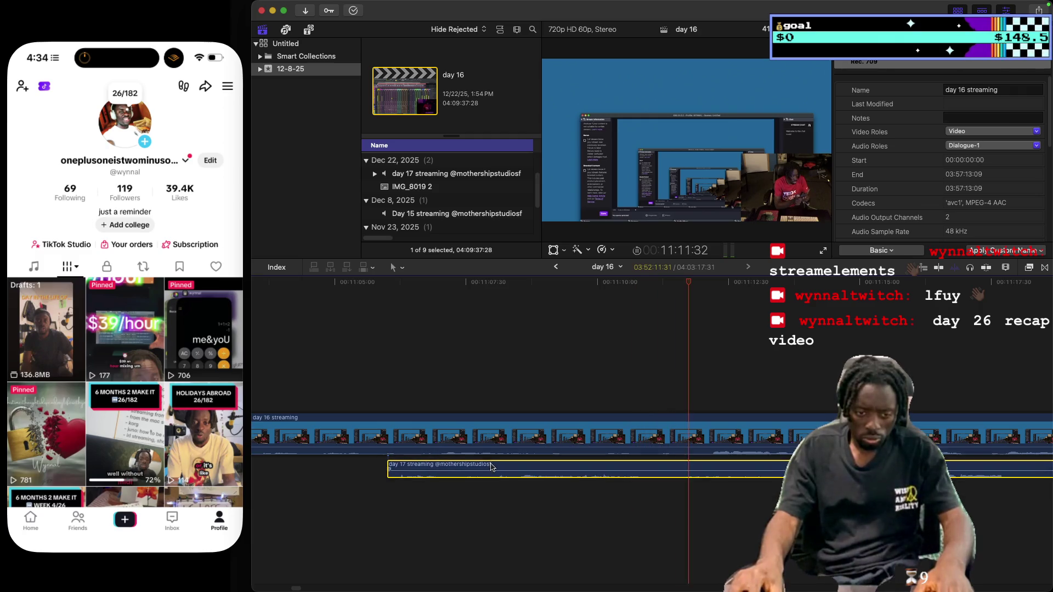
left_click(398, 372)
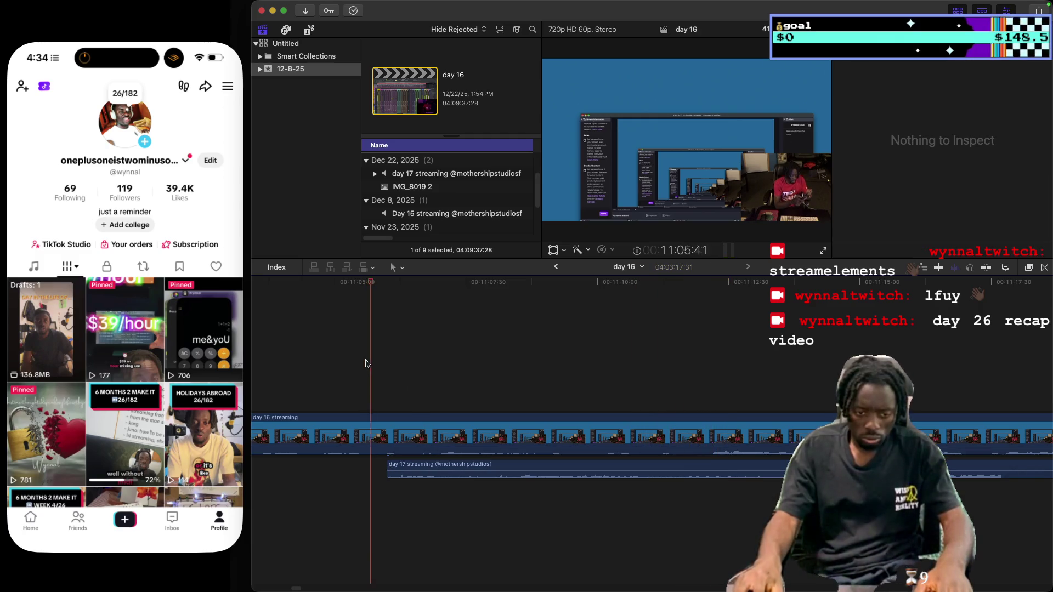
left_click(1005, 267)
left_click_drag(1017, 298, 1019, 298)
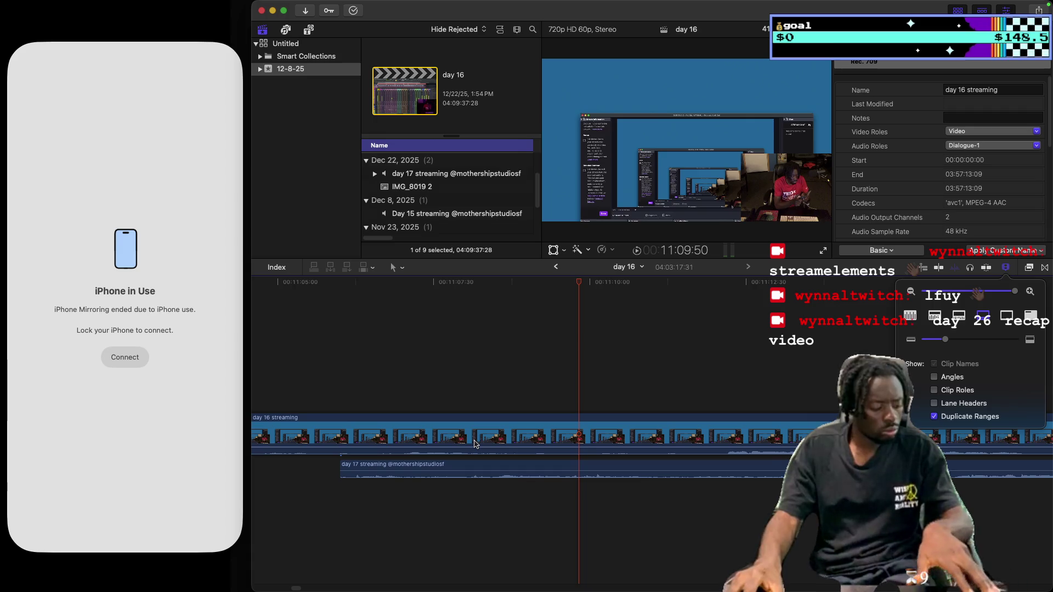
Change the Notes line 'day 26 recap: 1hr' to '1.5hr', then return to Final Cut Pro
mouse_move(614, 591)
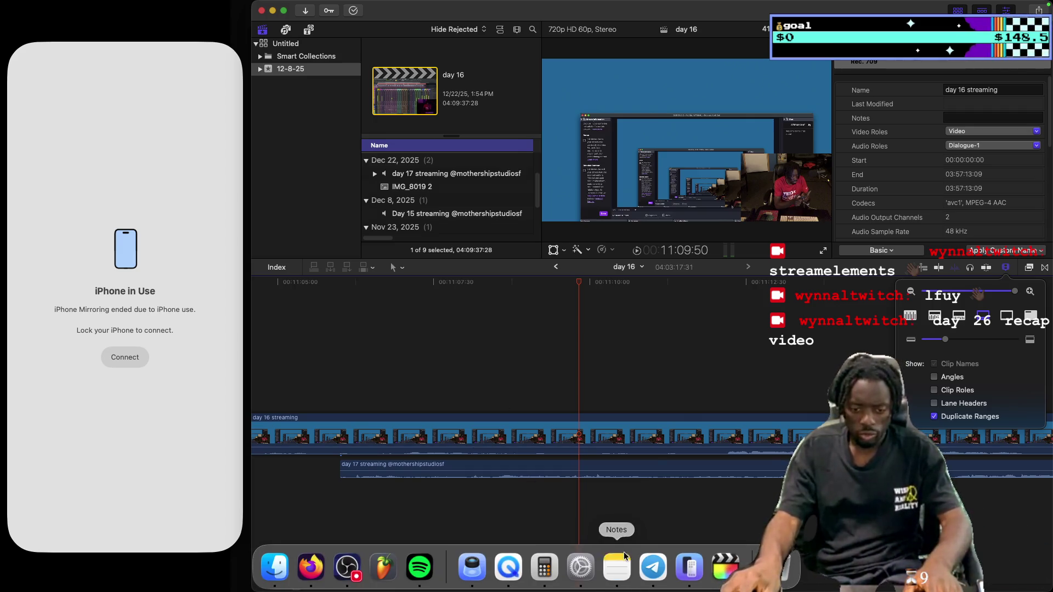
left_click(617, 567)
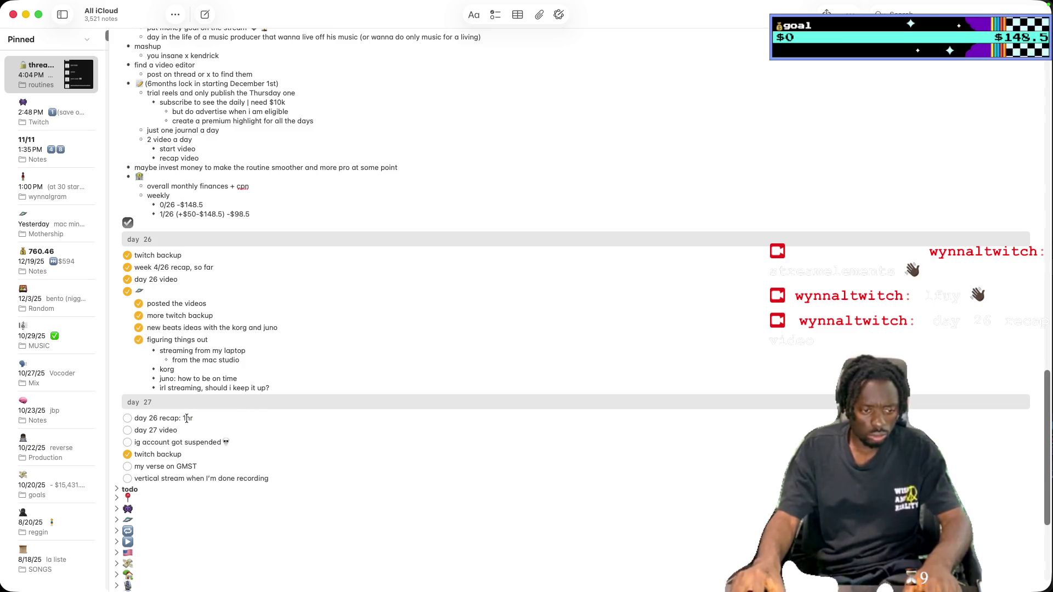
type(".5")
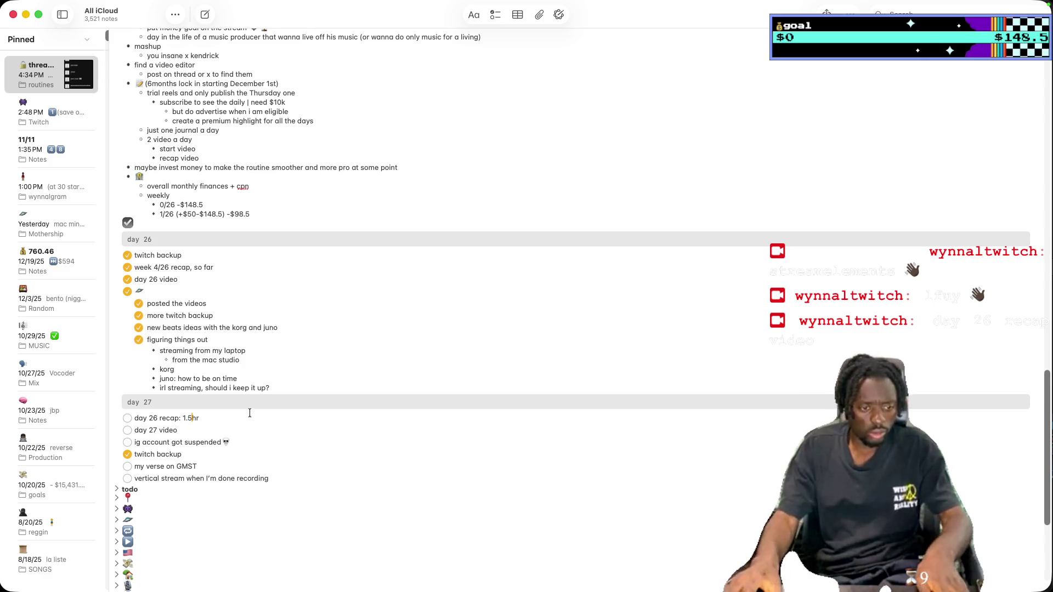
key("super+Tab")
mouse_move(913, 3)
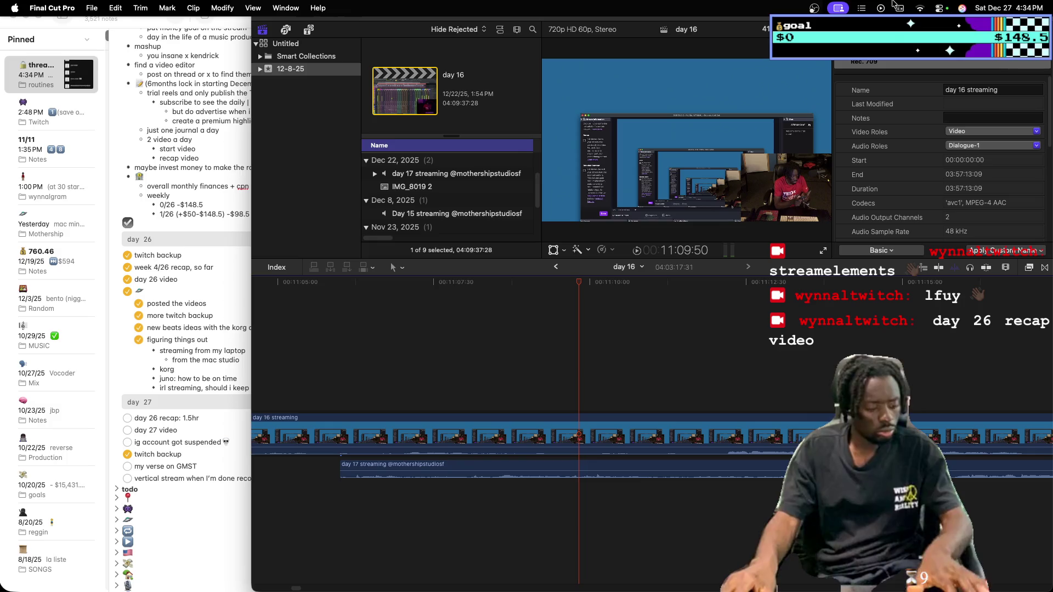
Reconnect iPhone Mirroring and scroll TikTok's profile back to the top
mouse_move(545, 584)
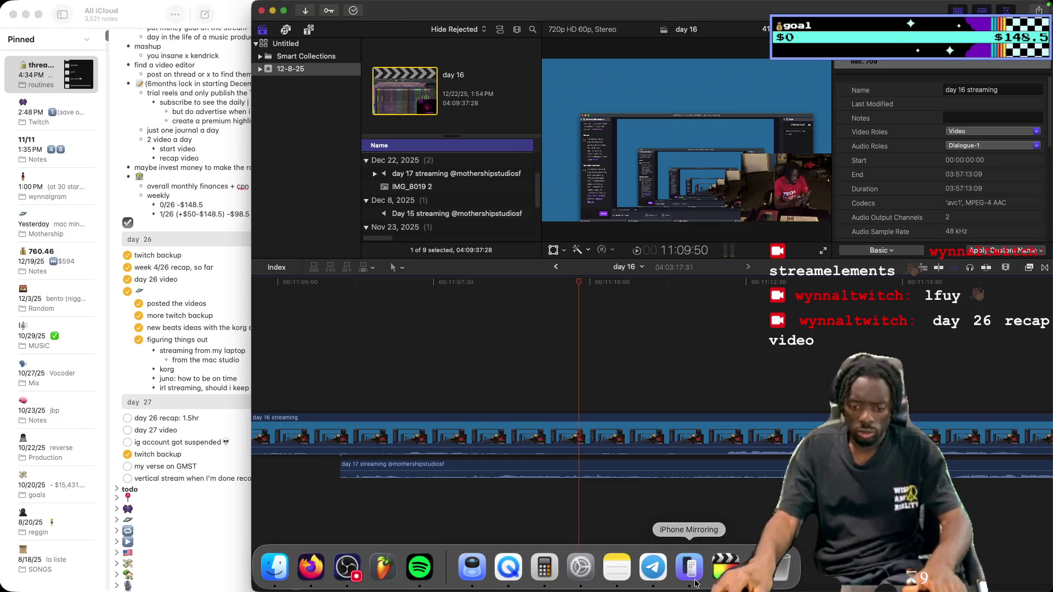
left_click(695, 583)
left_click(123, 357)
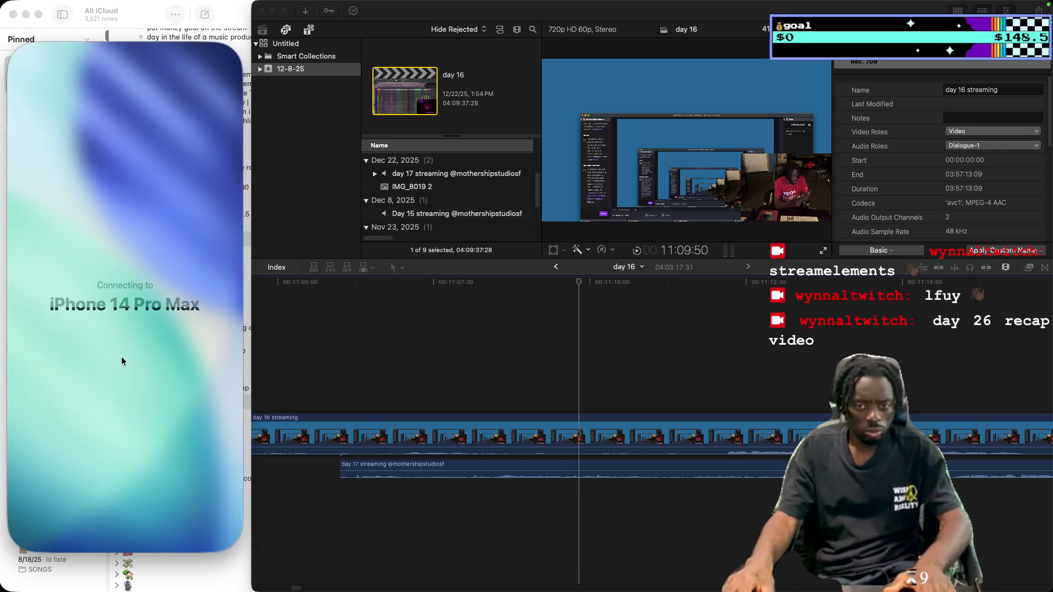
scroll(137, 375, "down", 3)
scroll(143, 389, "up", 1)
scroll(143, 387, "up", 1)
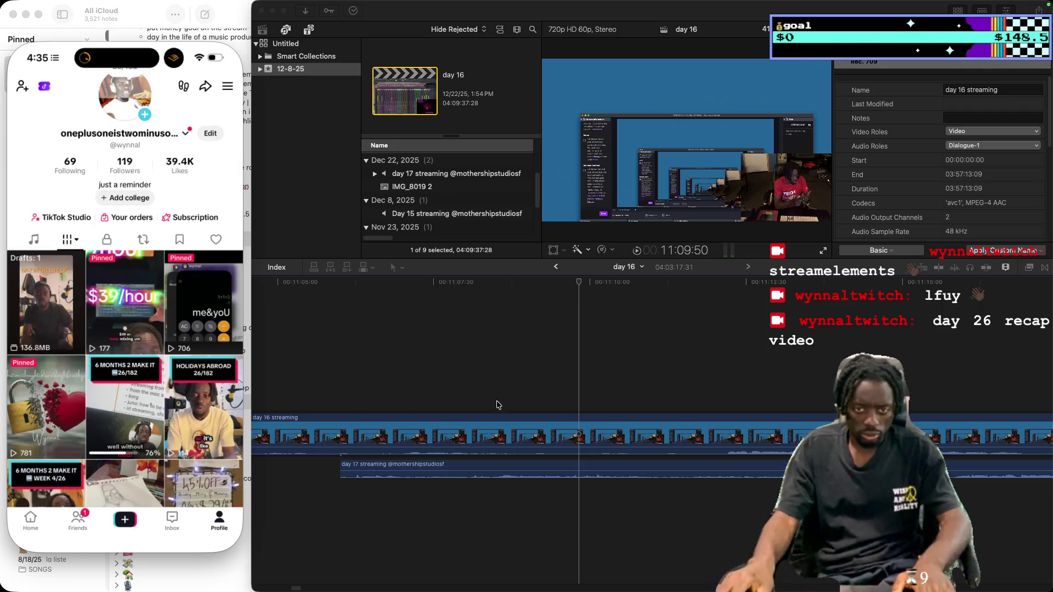
mouse_move(544, 591)
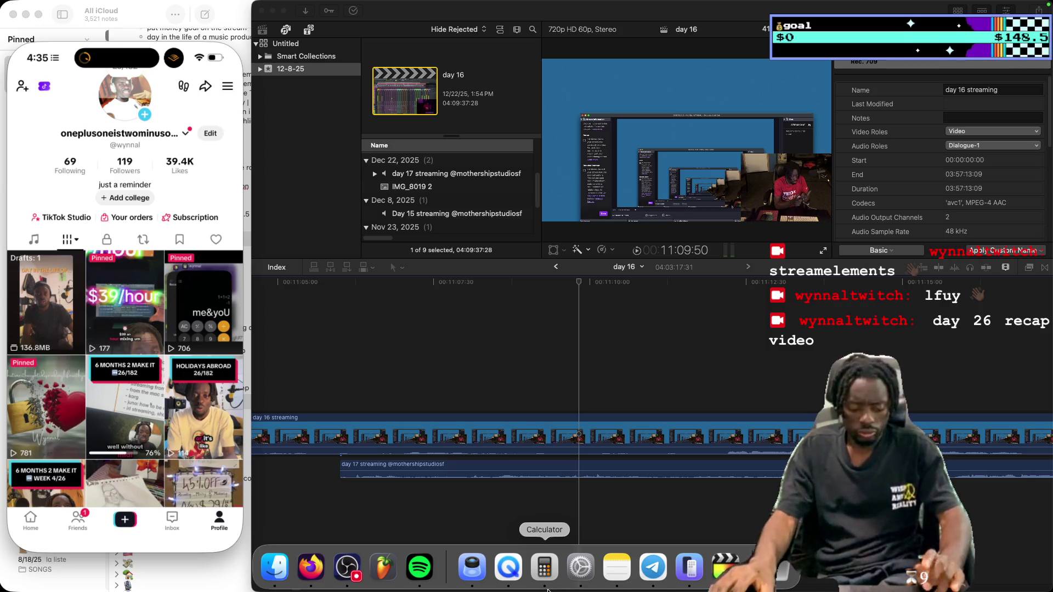
Launch the Clock app through Spotlight search
key("super+space")
type("timer")
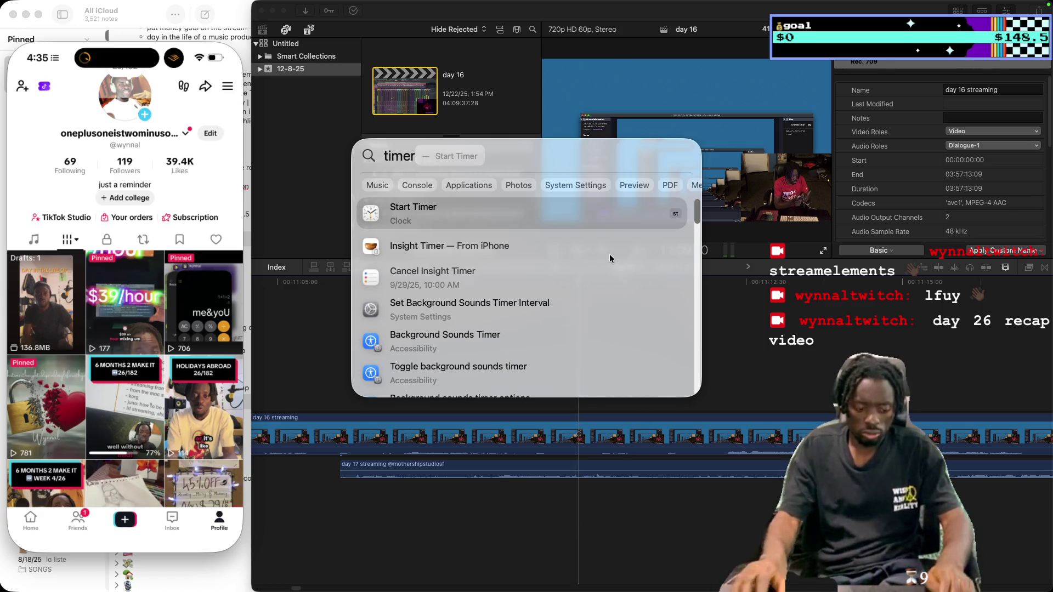
key("BackSpace")
key("BackSpace")
key("BackSpace")
type("clock")
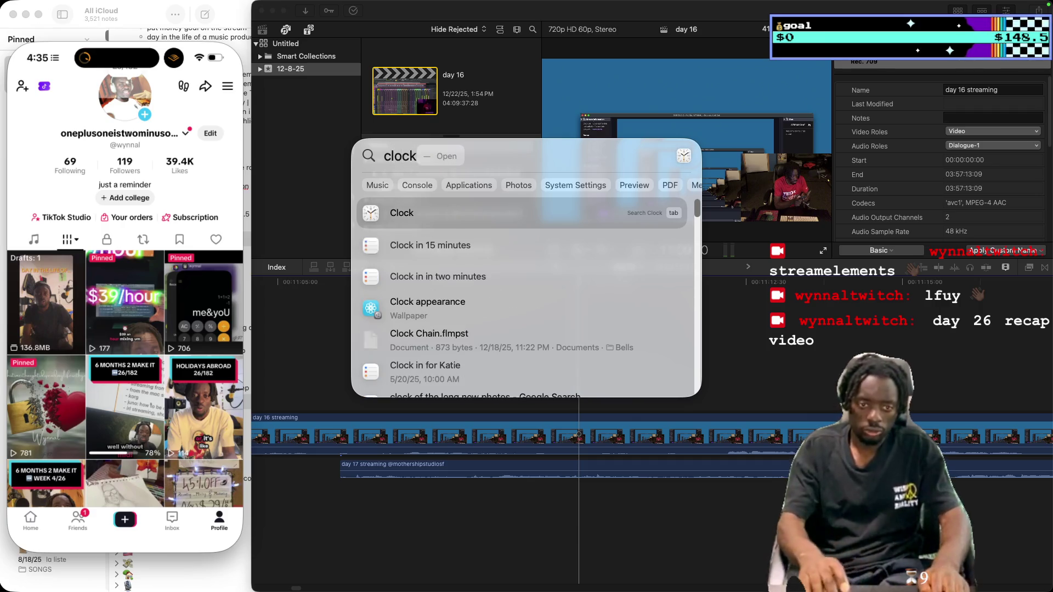
key("Return")
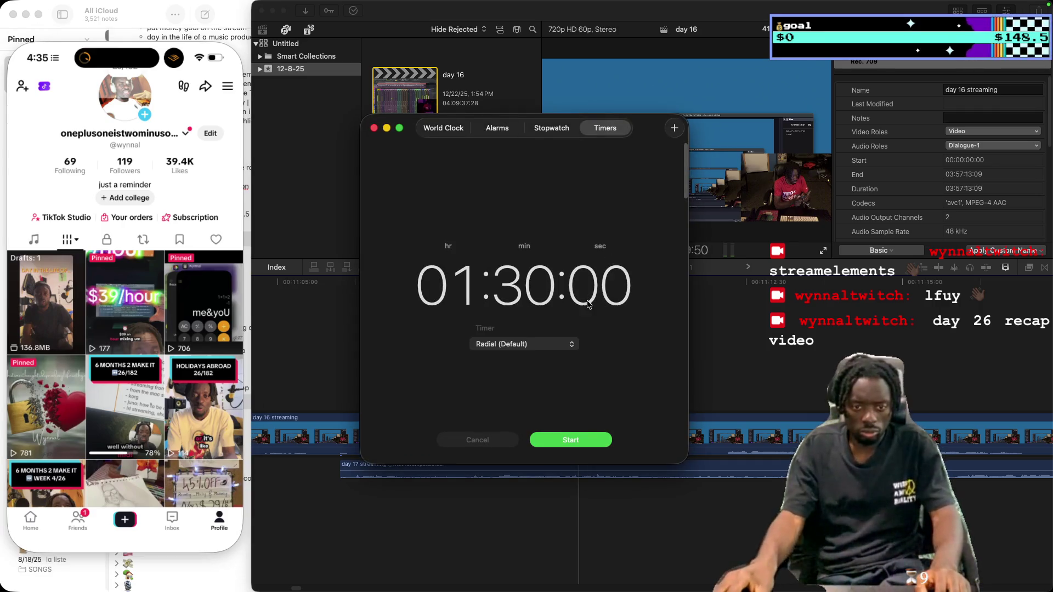
Set the timer duration to 15 minutes and browse the alert sounds
scroll(570, 307, "down", 10)
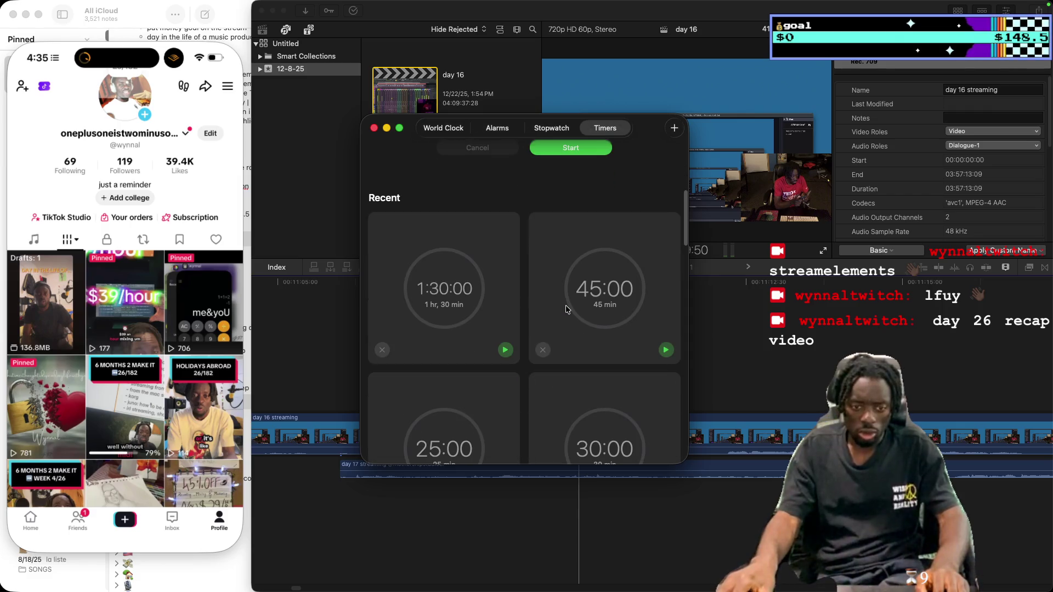
scroll(566, 308, "down", 7)
scroll(566, 307, "up", 15)
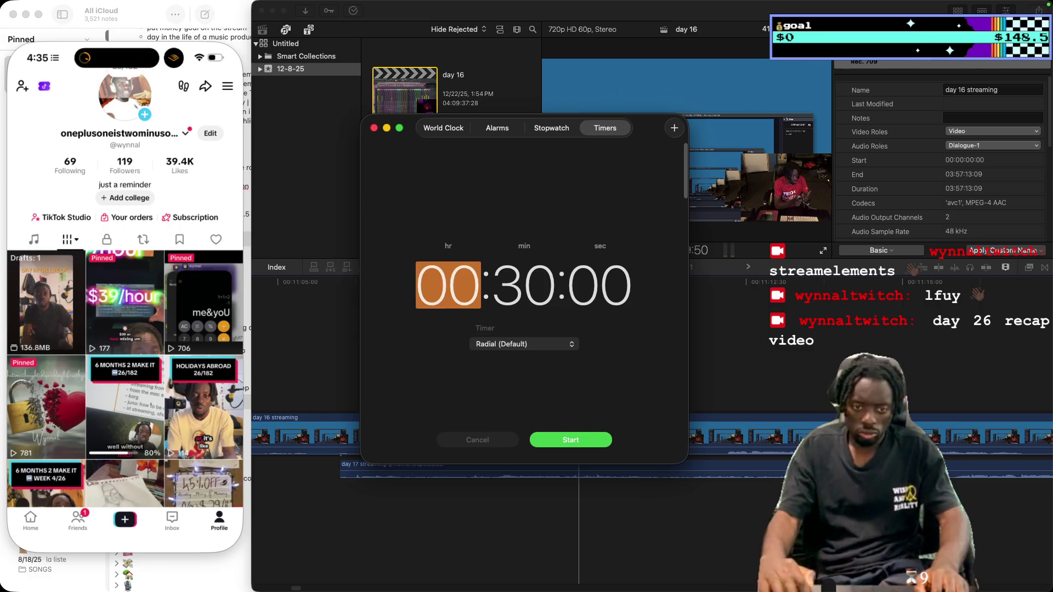
left_click(528, 272)
type("15")
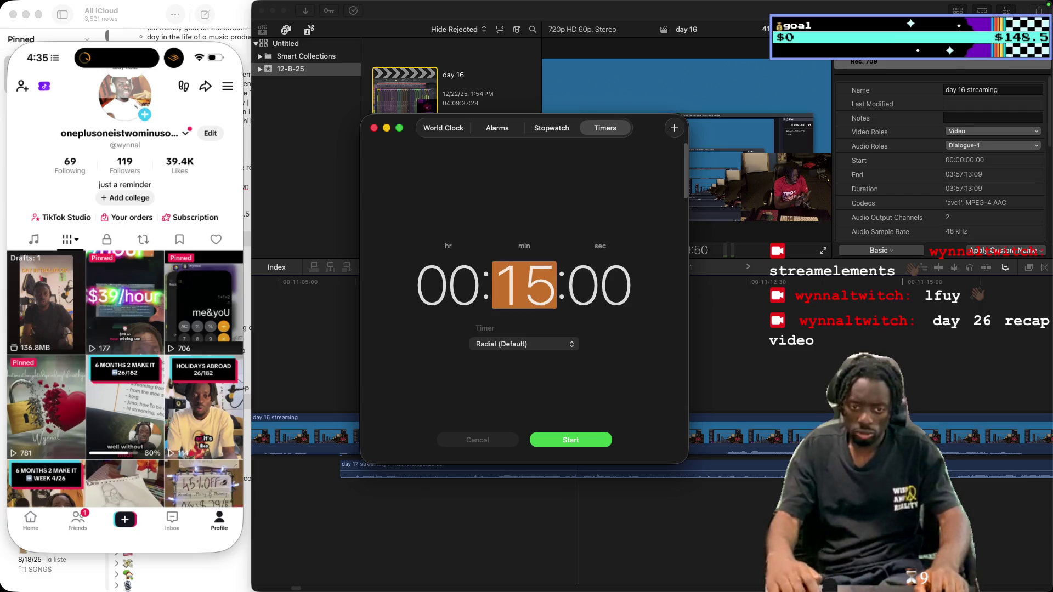
left_click(620, 355)
left_click(559, 346)
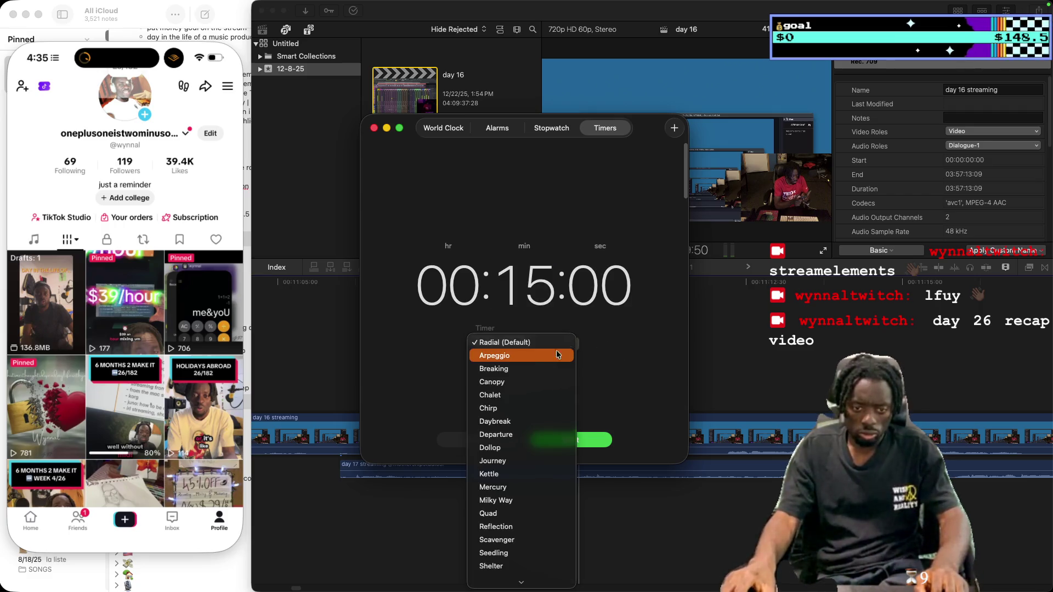
mouse_move(554, 563)
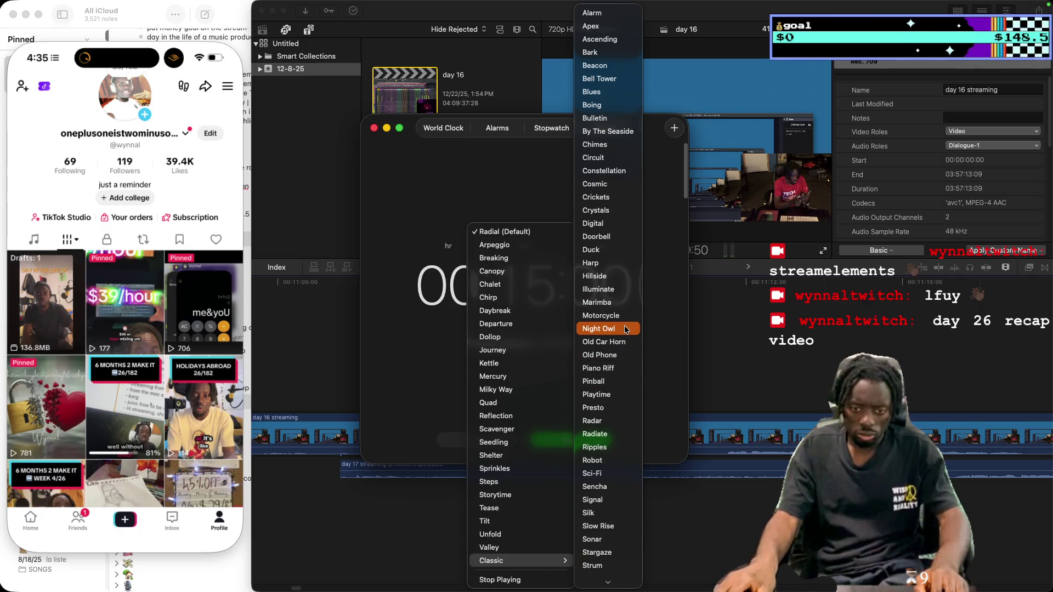
key("Escape")
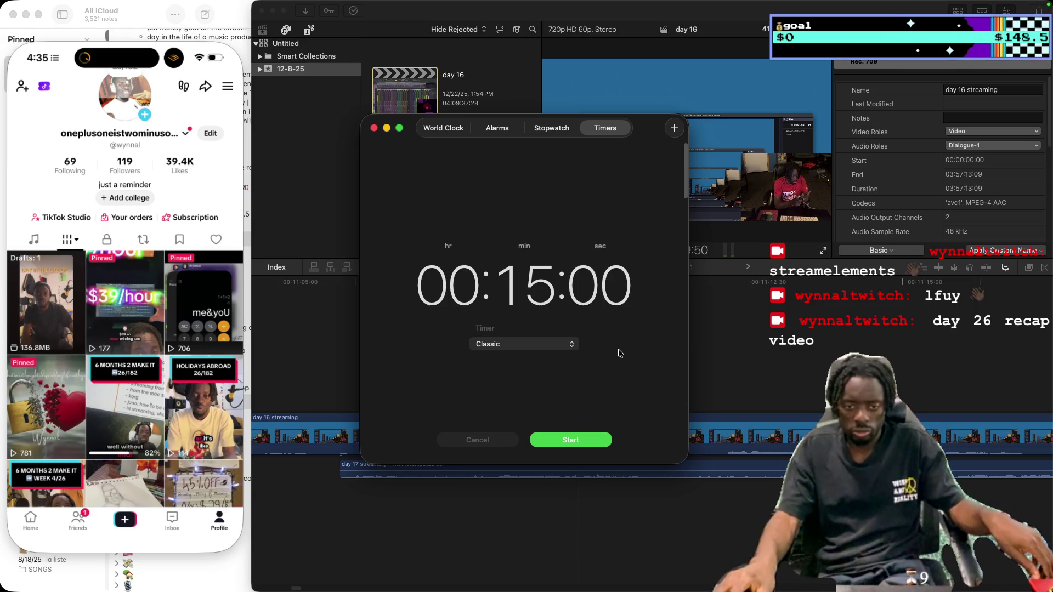
Label the timer with the 👾 emoji and start the countdown
left_click(500, 327)
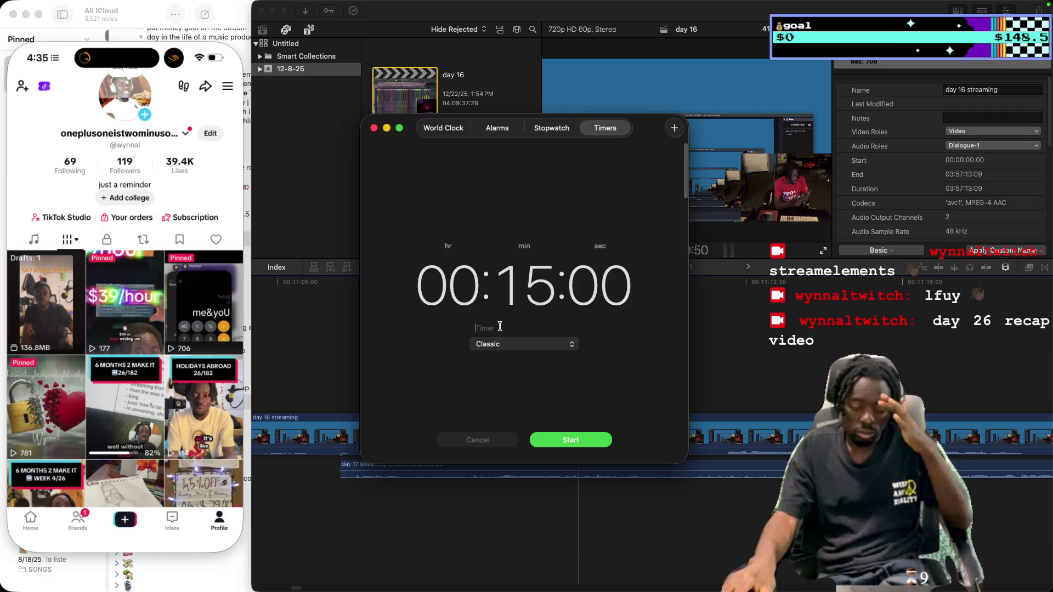
key("ctrl+super+space")
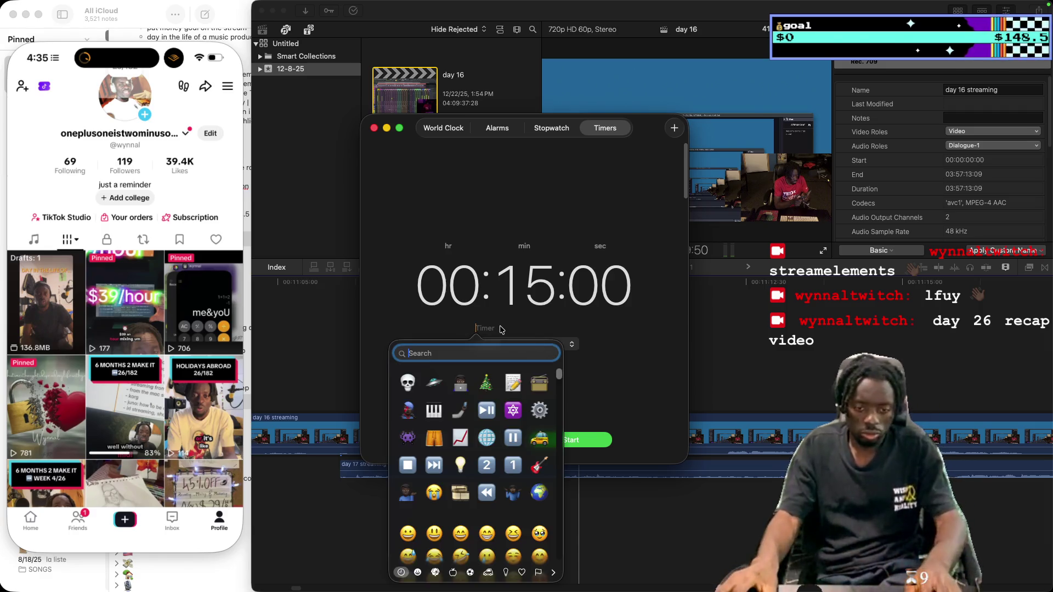
left_click(409, 437)
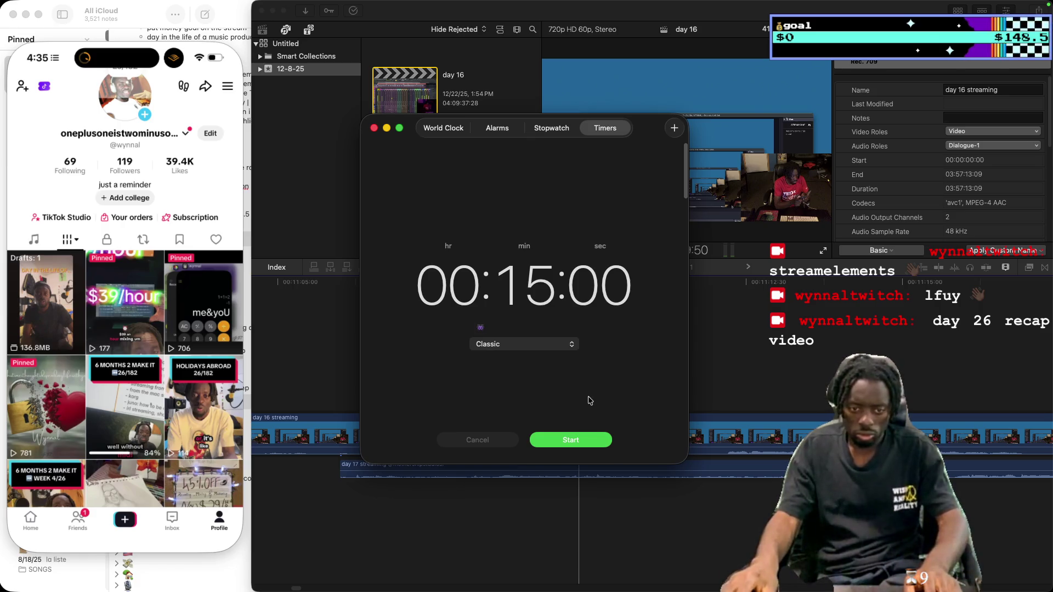
left_click(587, 440)
Replay from around 11:06, then slide the day 17 clip about 15 seconds earlier beneath day 16
left_click(446, 450)
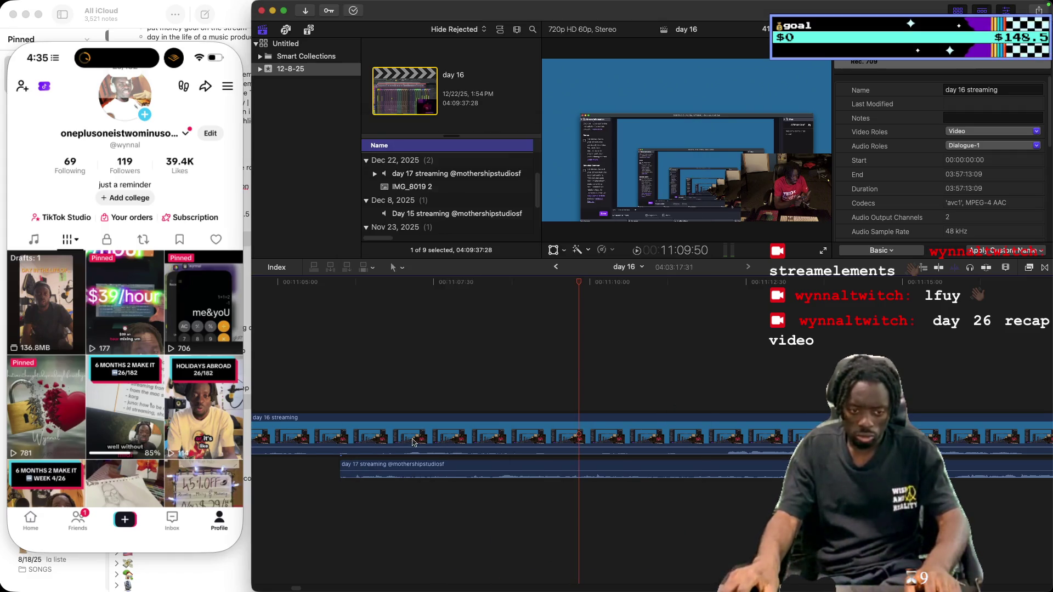
left_click(364, 368)
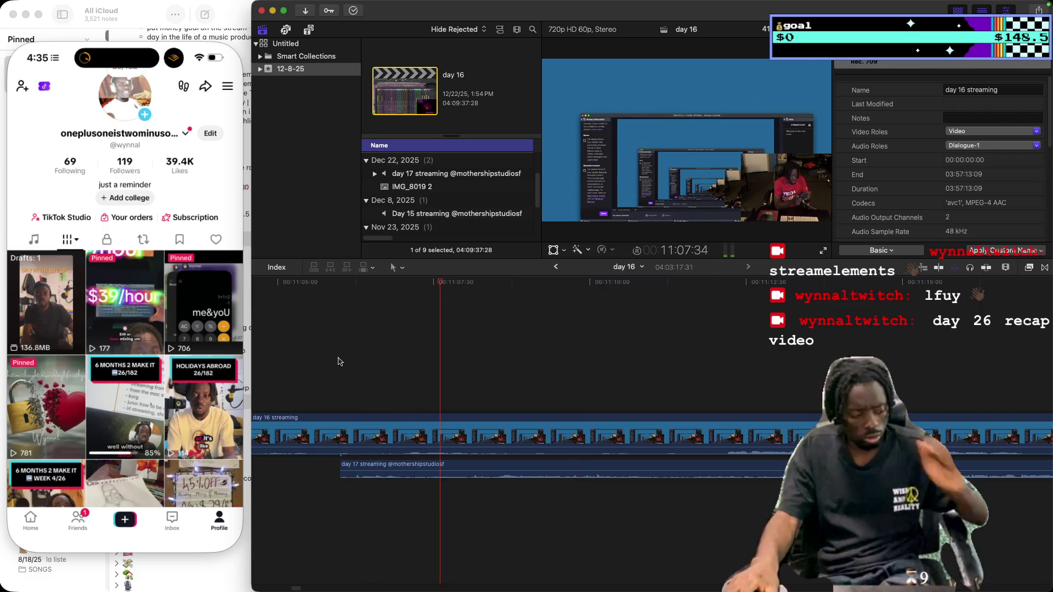
left_click(334, 356)
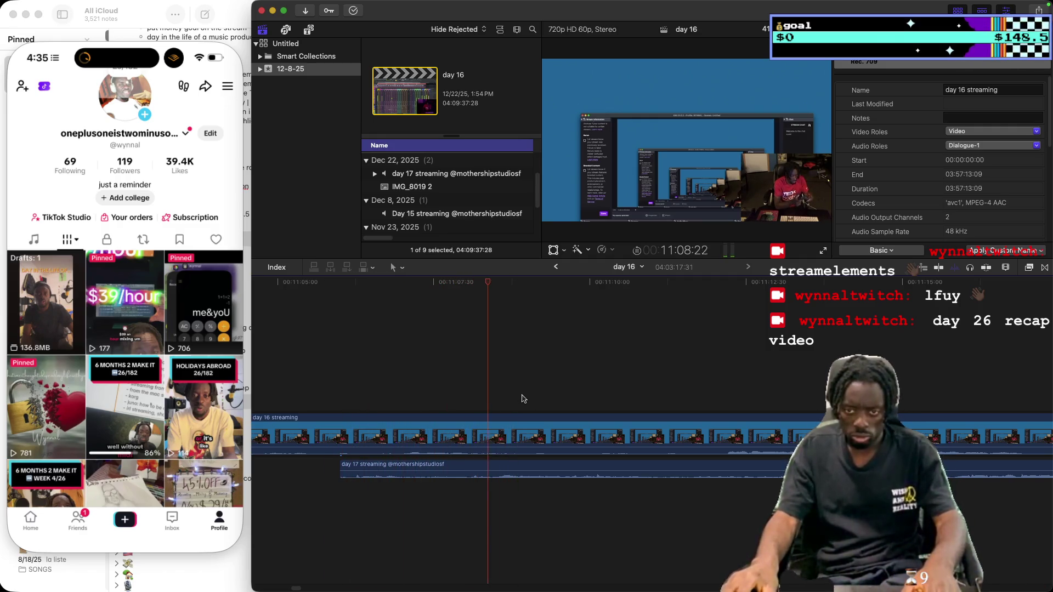
key("space")
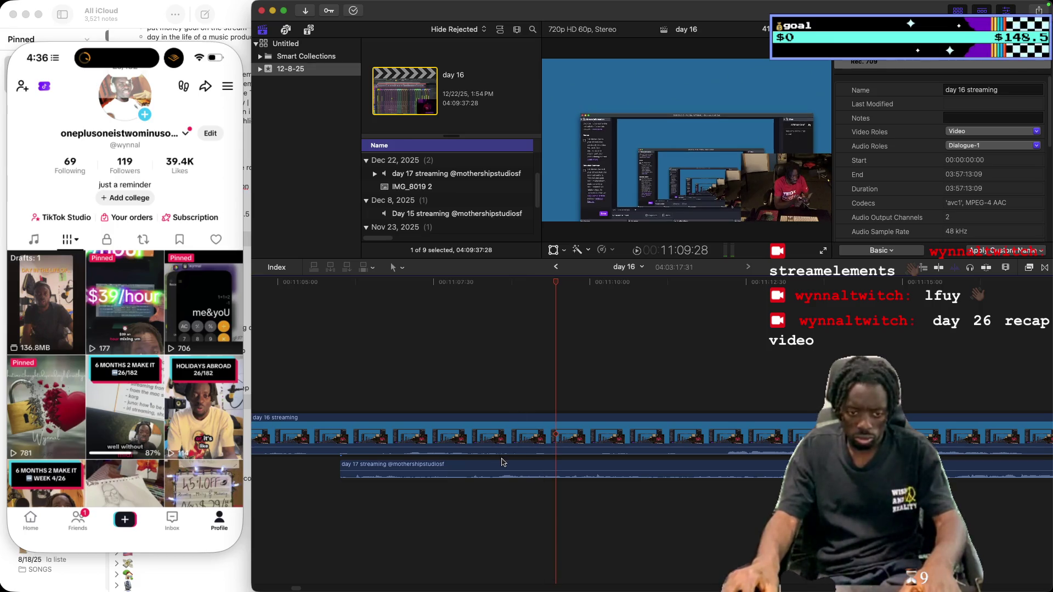
left_click_drag(503, 464, 441, 466)
left_click(385, 388)
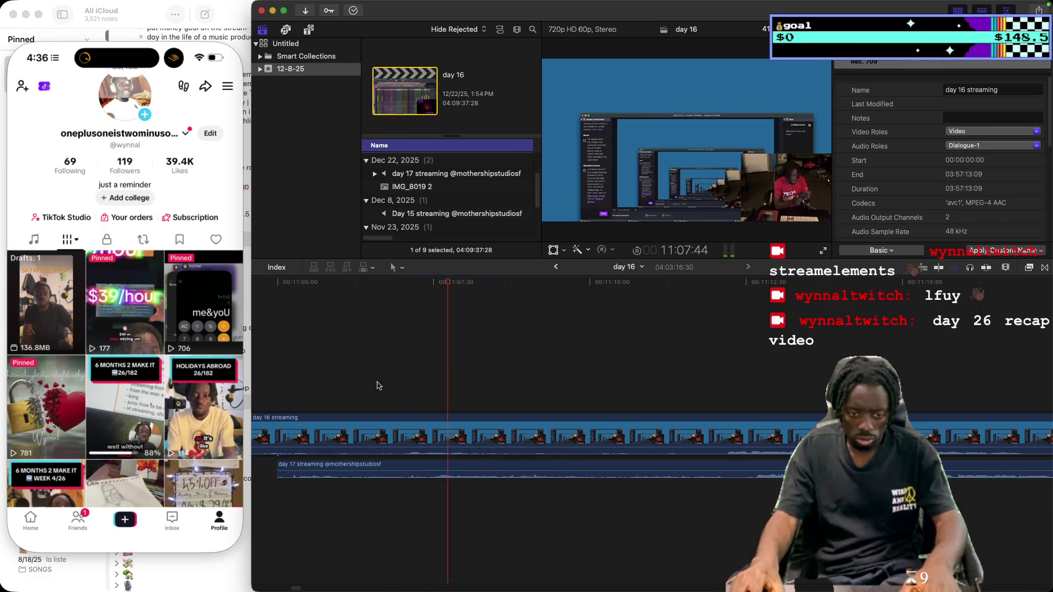
left_click_drag(469, 465, 458, 465)
left_click(367, 382)
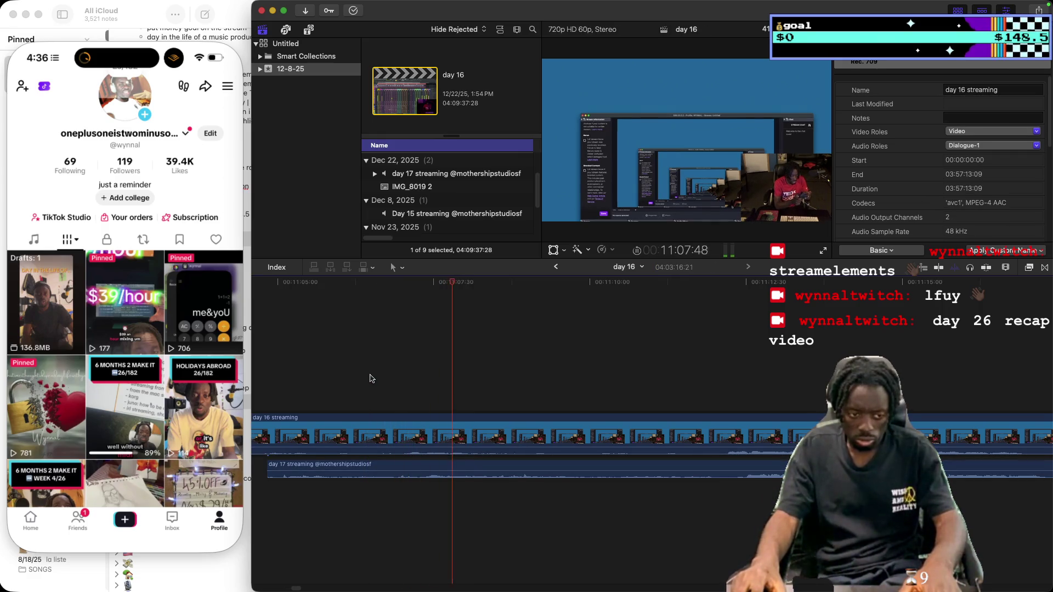
left_click(1005, 267)
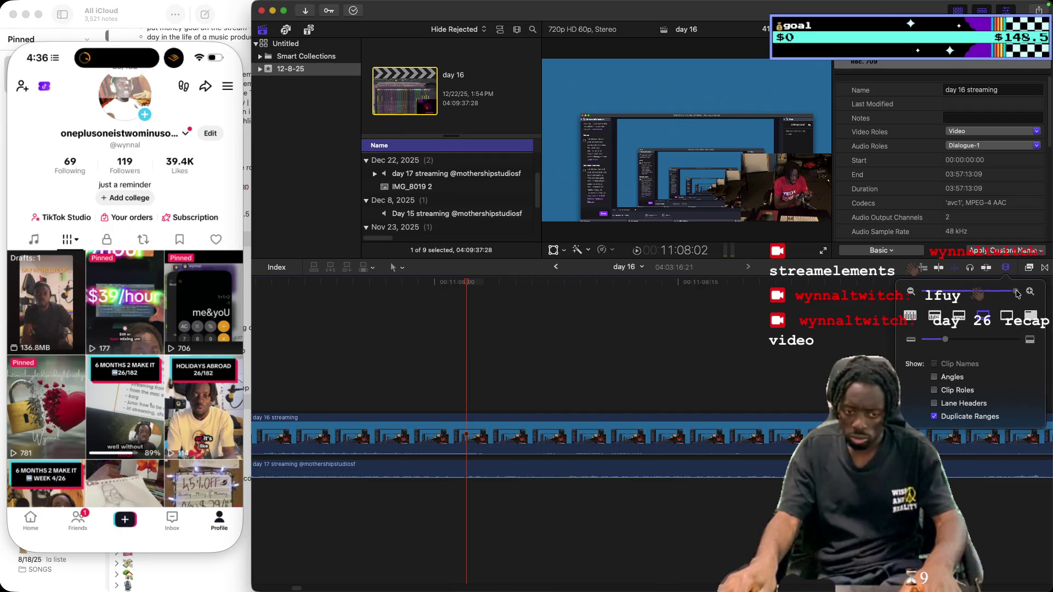
Make the timeline clips as tall as possible and play around 11:08 to inspect the waveforms
left_click(831, 331)
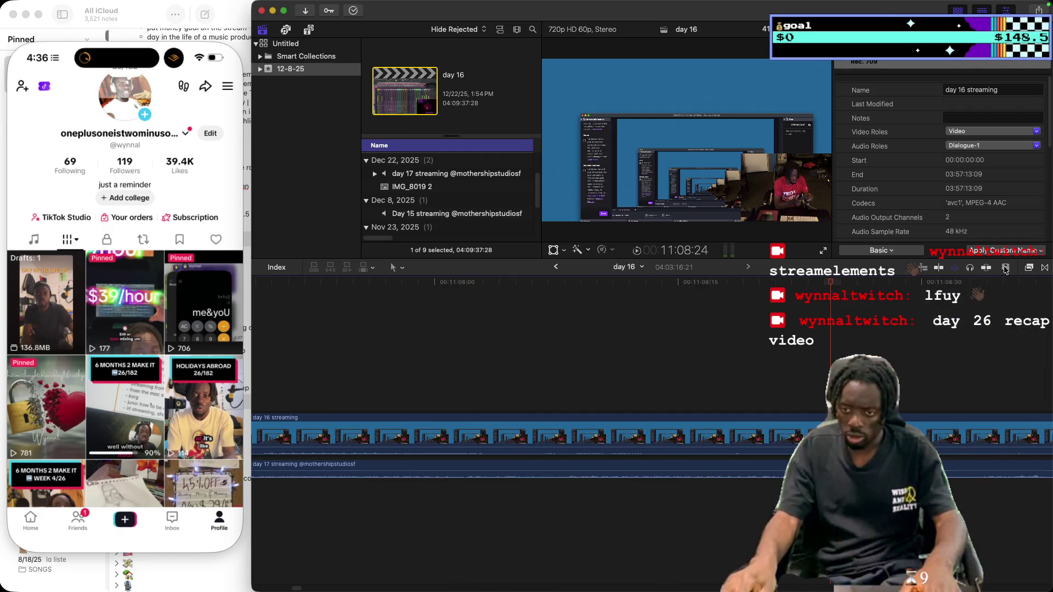
left_click_drag(945, 339, 1047, 341)
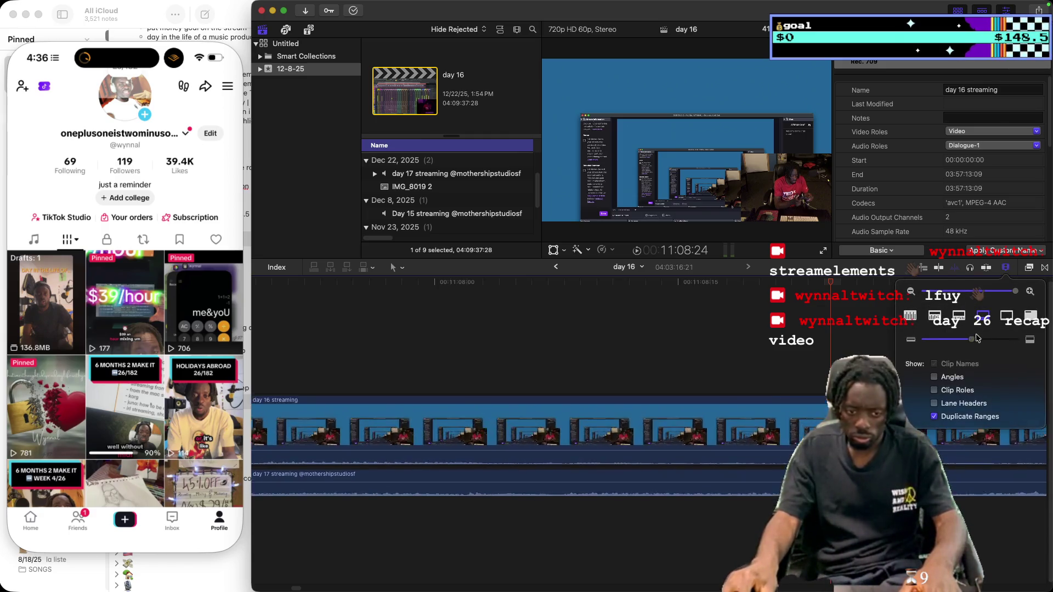
left_click(336, 317)
left_click(319, 315)
key("space")
key("space")
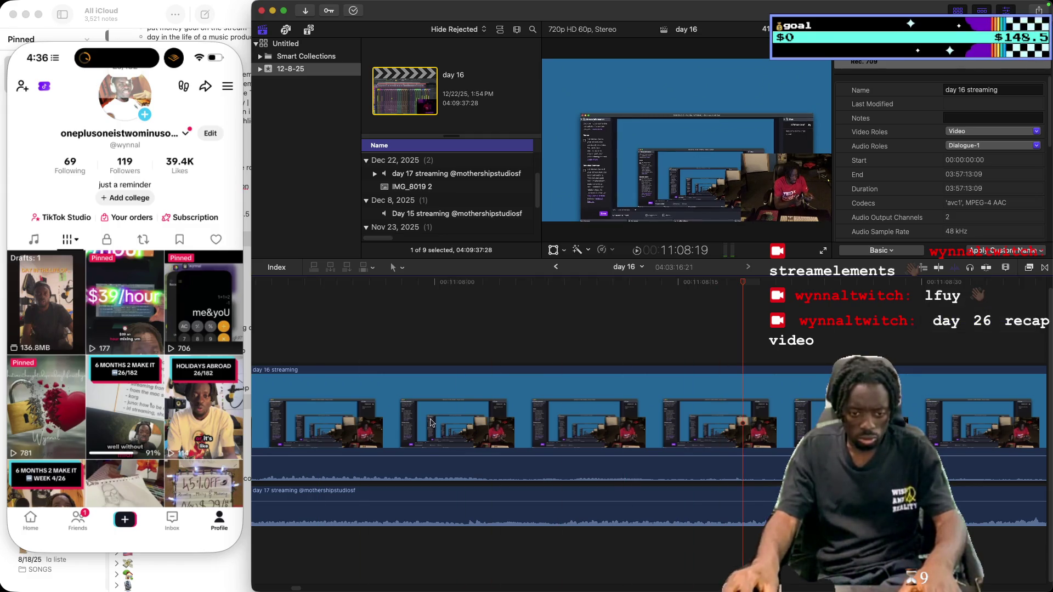
left_click(447, 487)
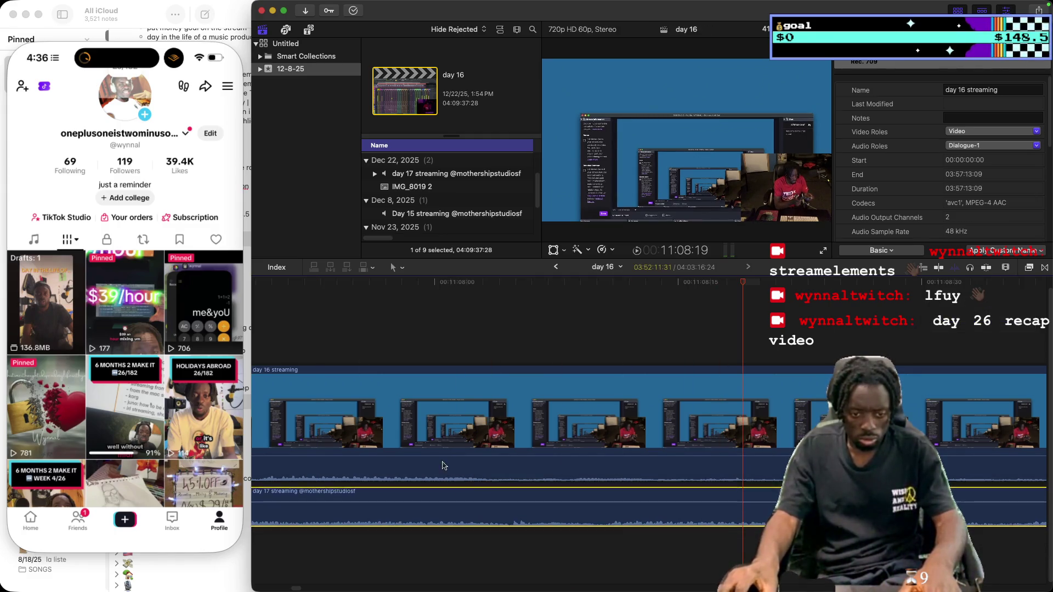
left_click(285, 331)
key("super+z")
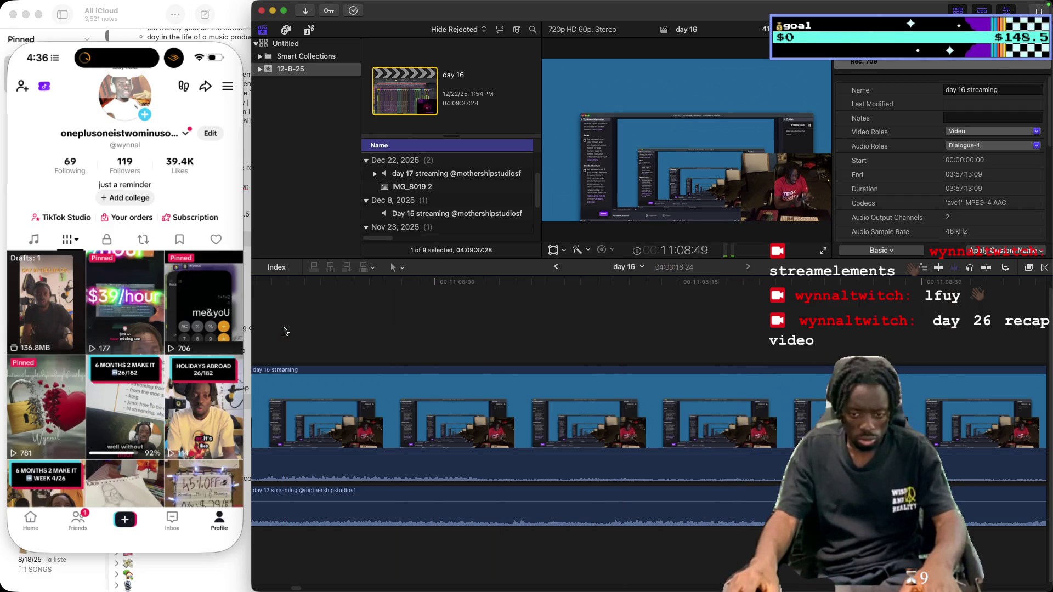
key("space")
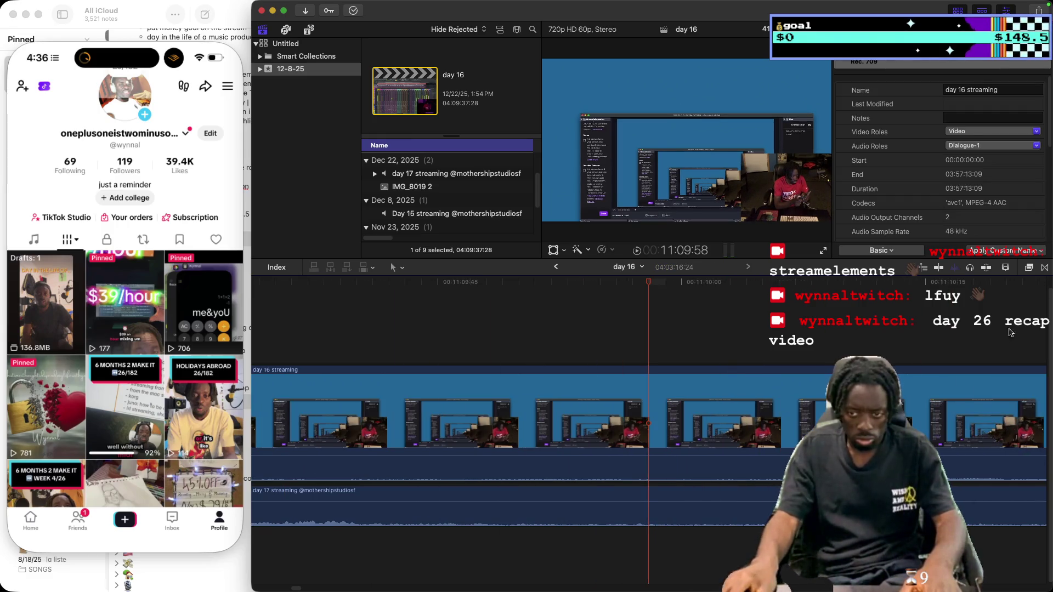
Zoom the timeline far out, then back in around the 12:00 mark
left_click(1005, 268)
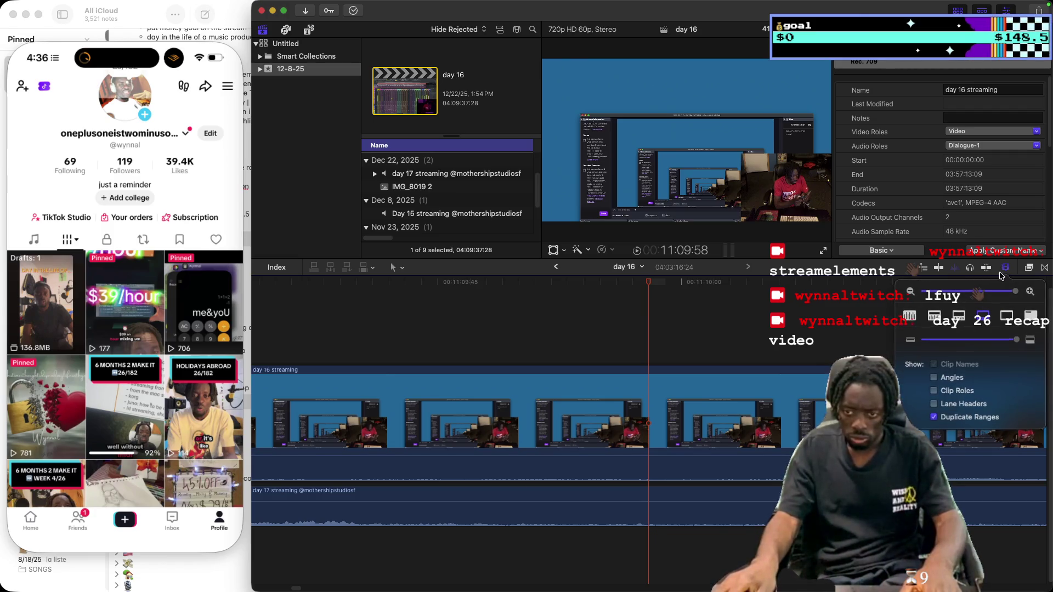
left_click_drag(1021, 292, 1015, 294)
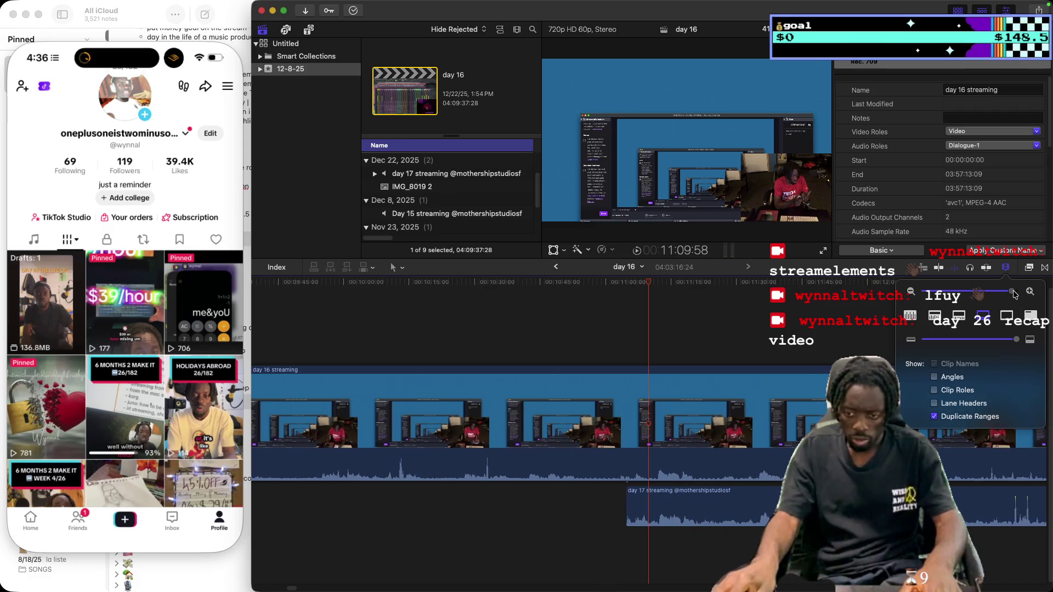
left_click(889, 337)
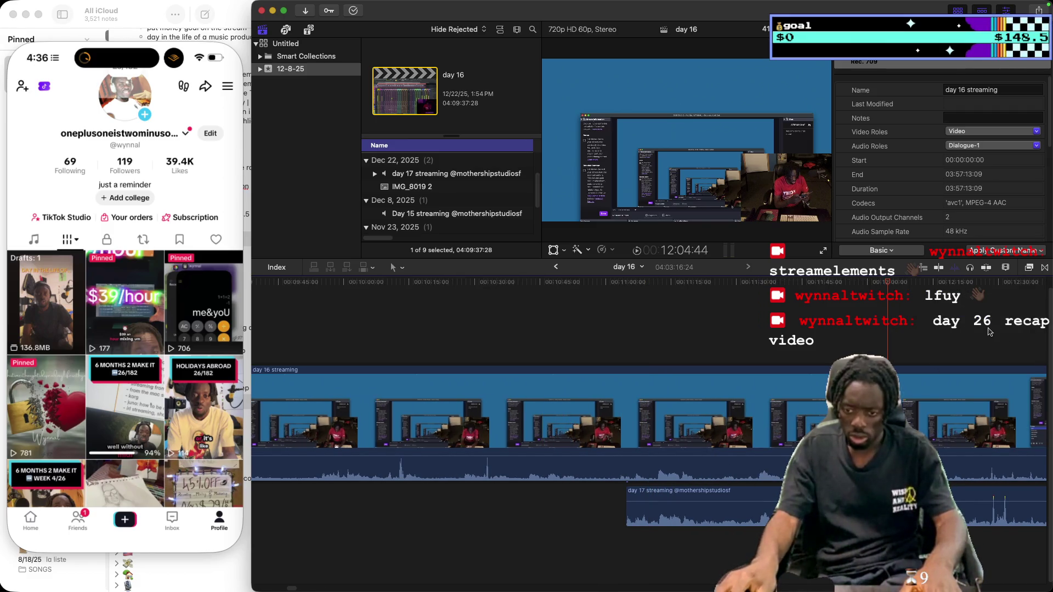
left_click(1004, 269)
left_click_drag(1011, 291, 1013, 291)
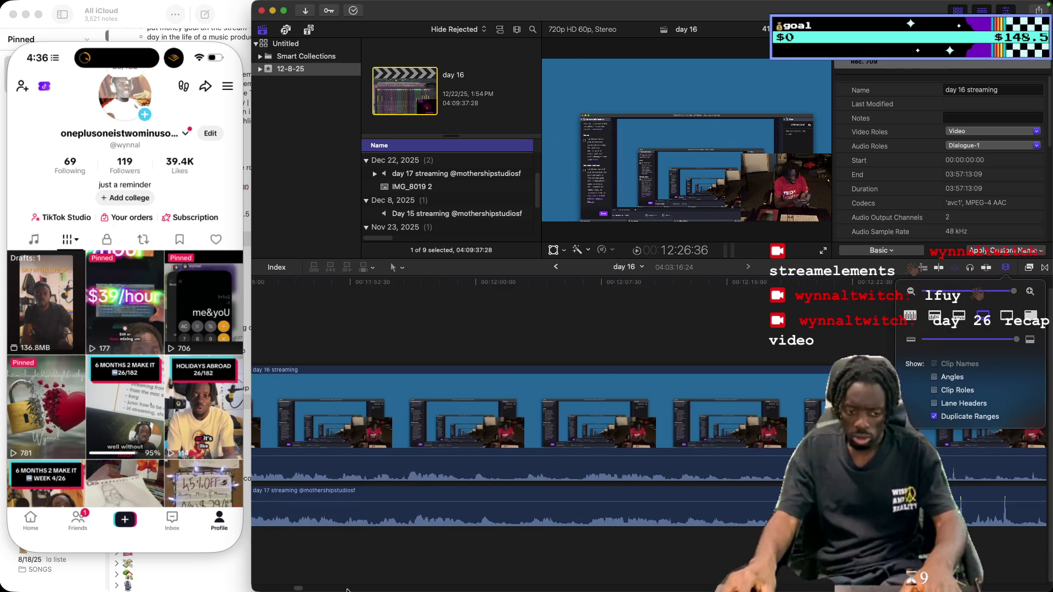
left_click_drag(295, 588, 301, 588)
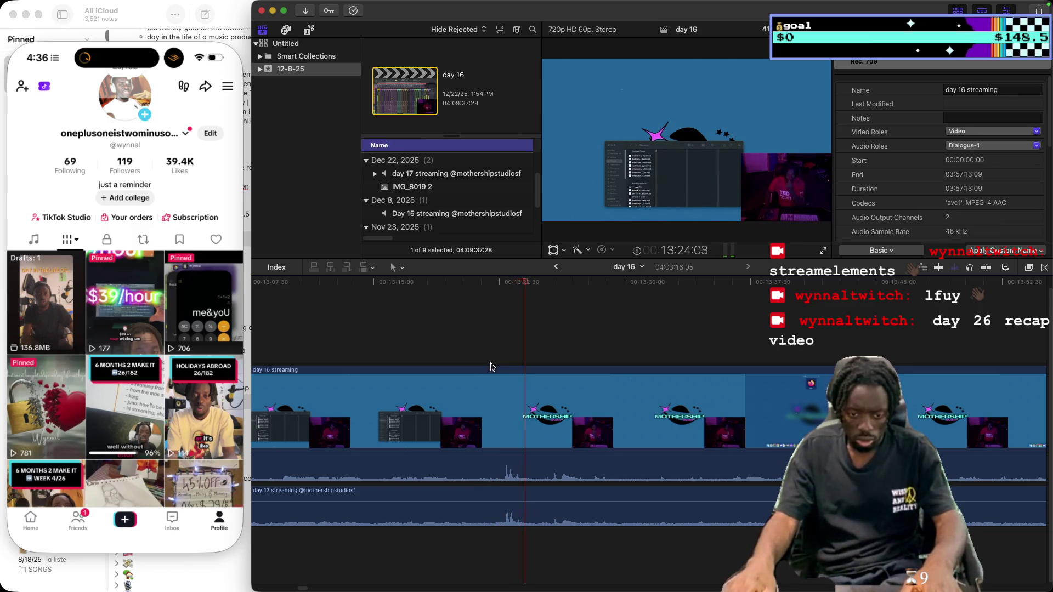
Scroll the timeline and move the playhead to about 13:40, 12:50, then 14:57
left_click(799, 341)
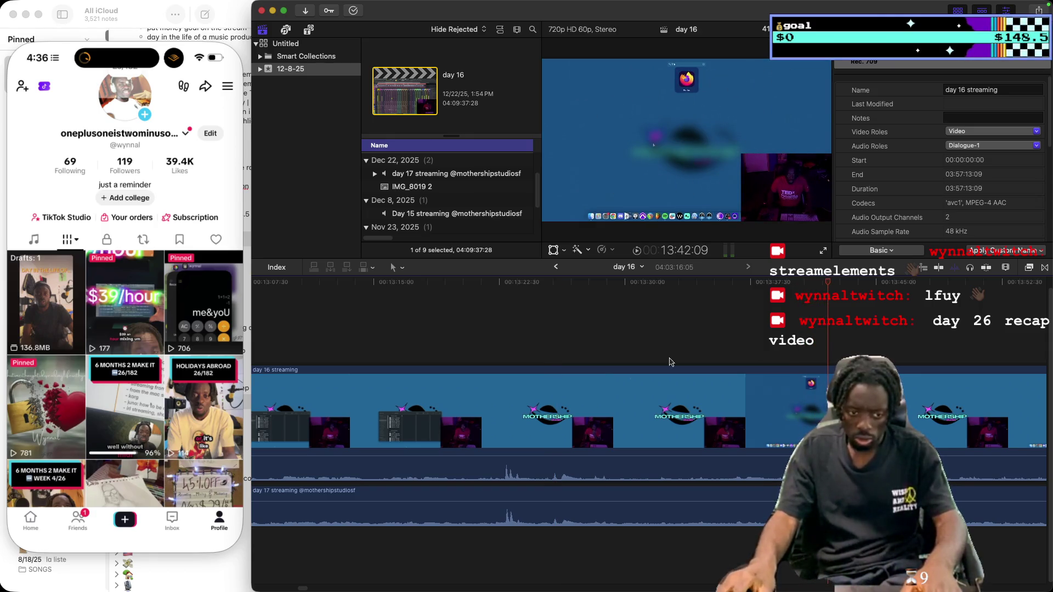
scroll(302, 589, "left", 5)
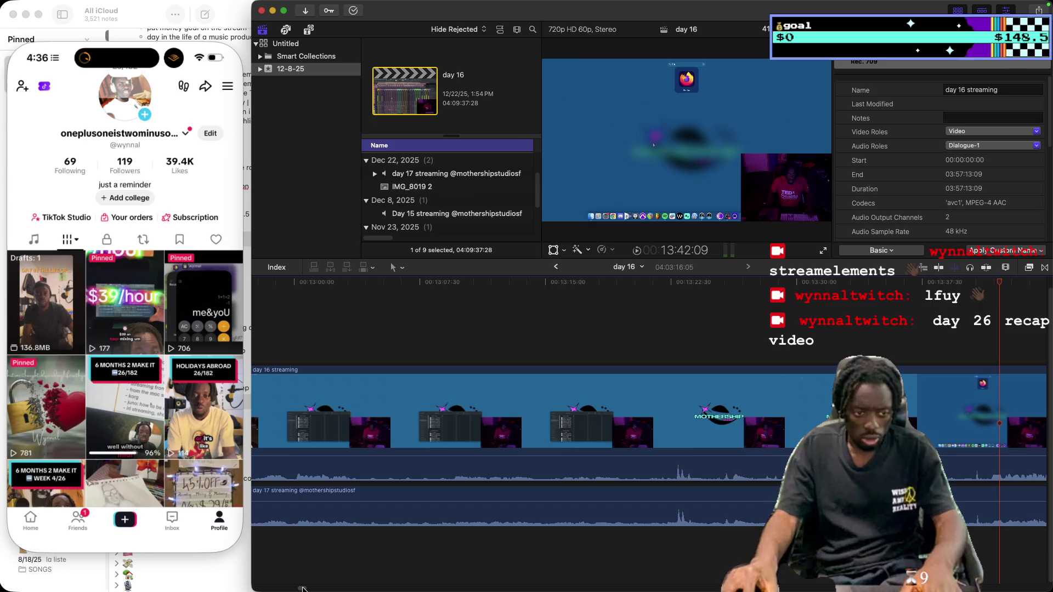
scroll(302, 589, "left", 3)
scroll(303, 589, "left", 3)
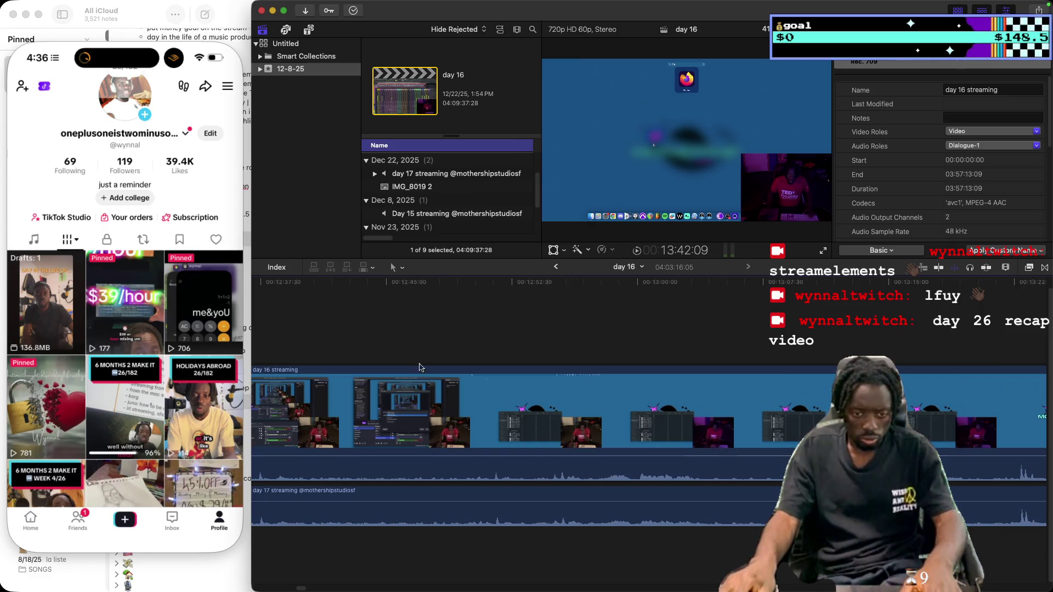
left_click(472, 341)
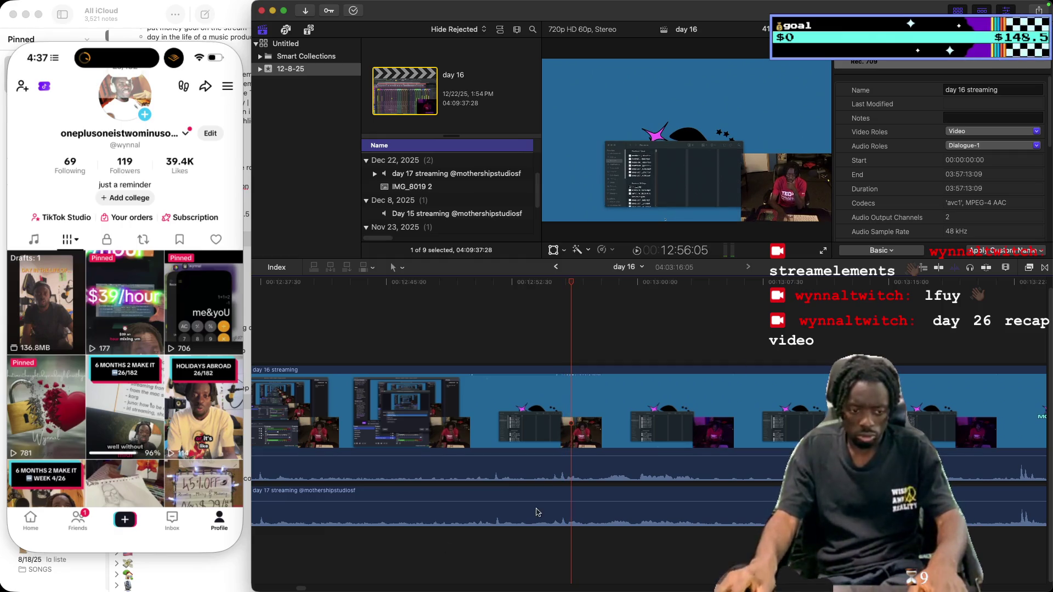
left_click_drag(303, 589, 307, 588)
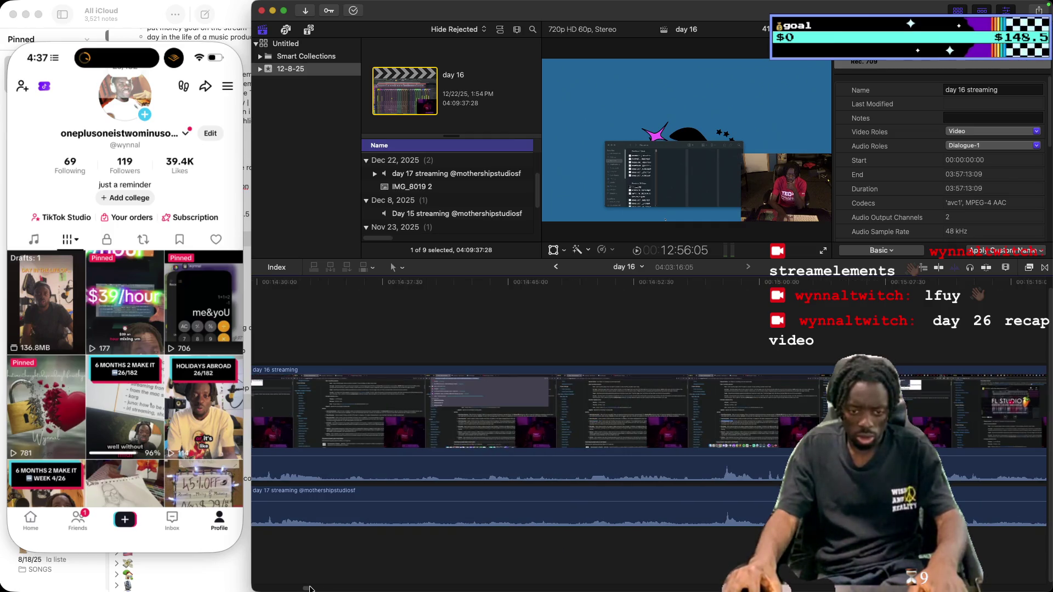
left_click(708, 330)
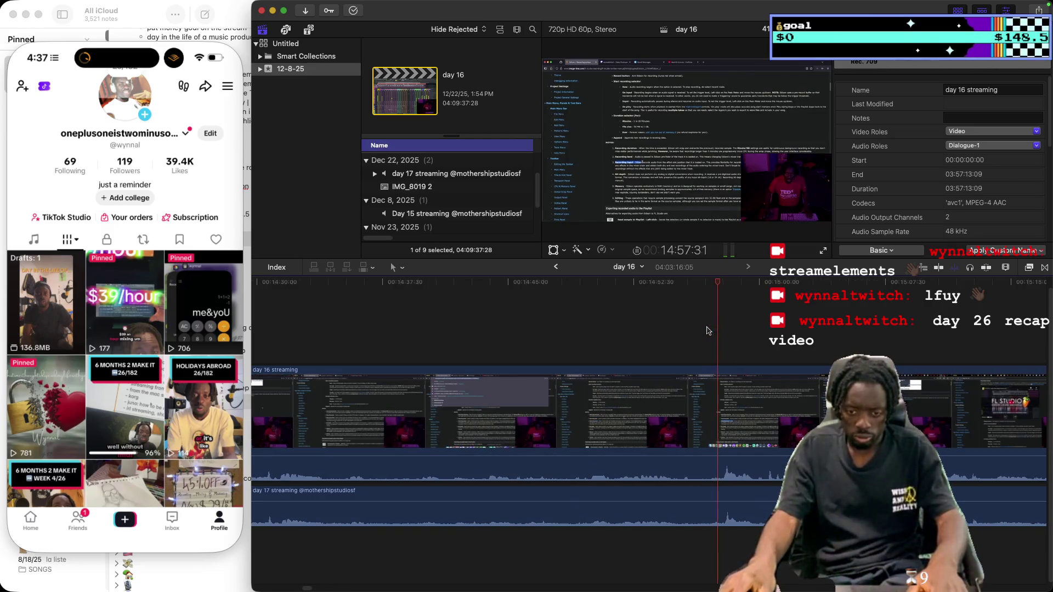
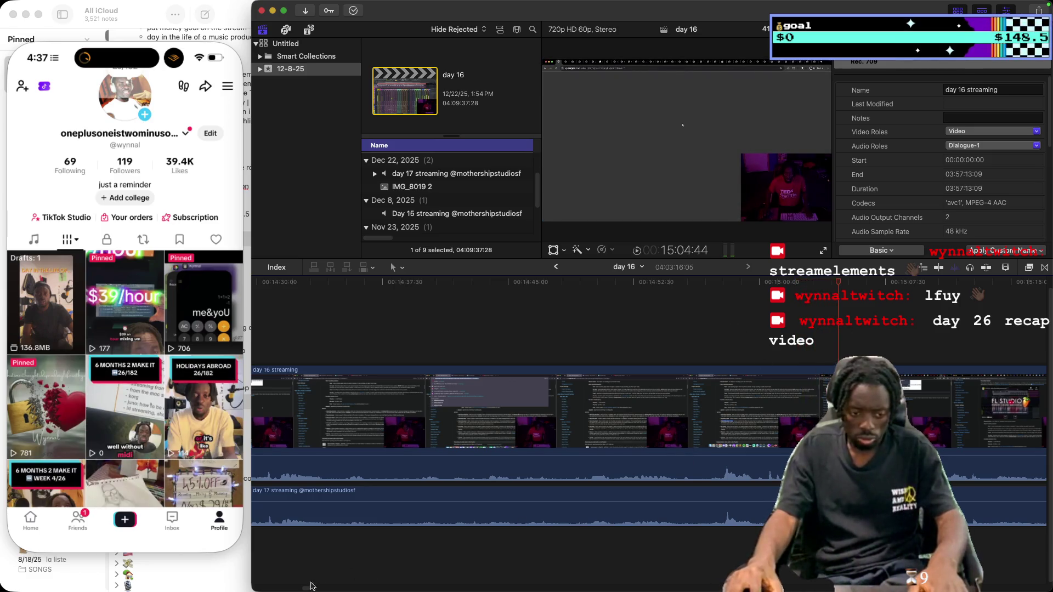
Scrub the day 16 streaming timeline to around 12:28, then back to about 11:42
left_click_drag(308, 589, 299, 589)
left_click(448, 341)
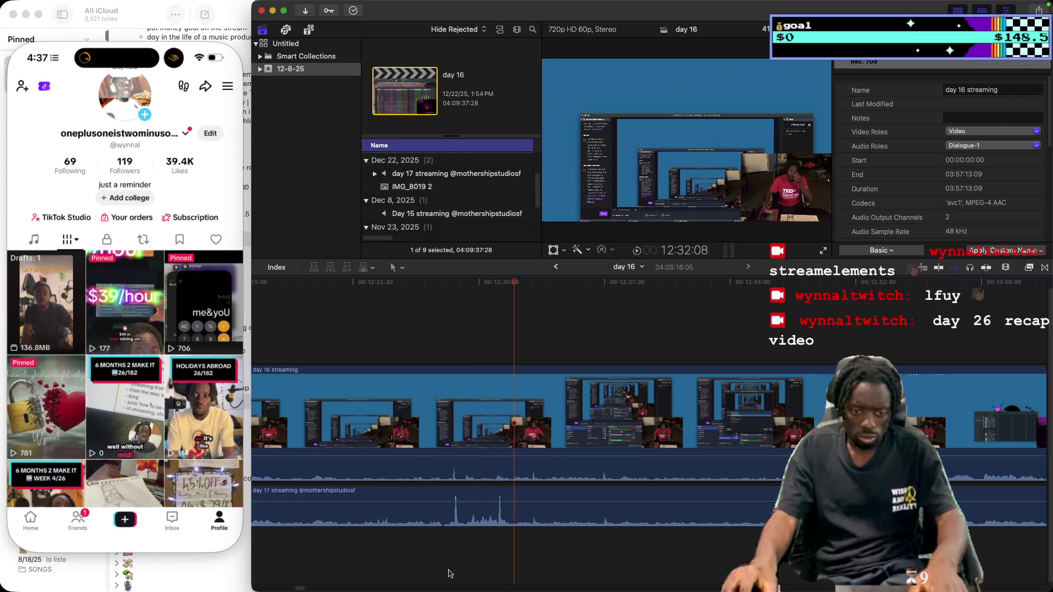
left_click_drag(301, 589, 300, 589)
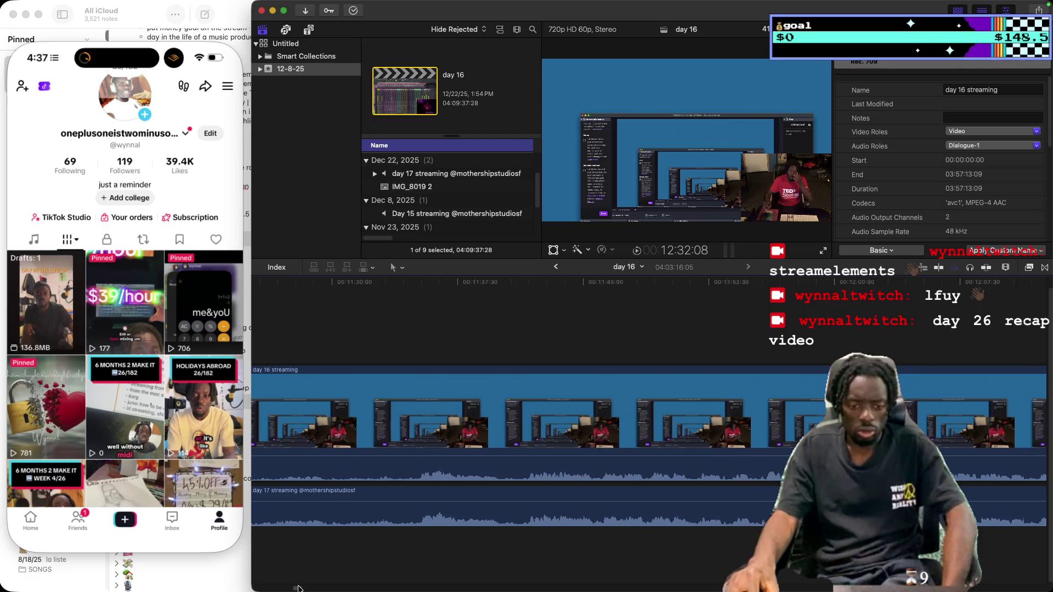
left_click(537, 339)
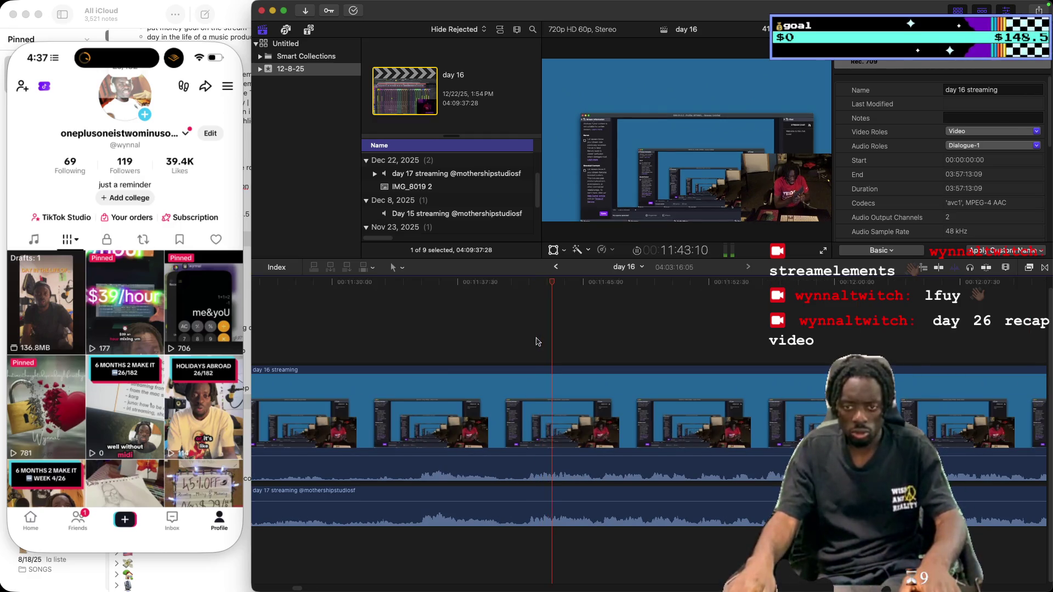
left_click_drag(297, 589, 343, 588)
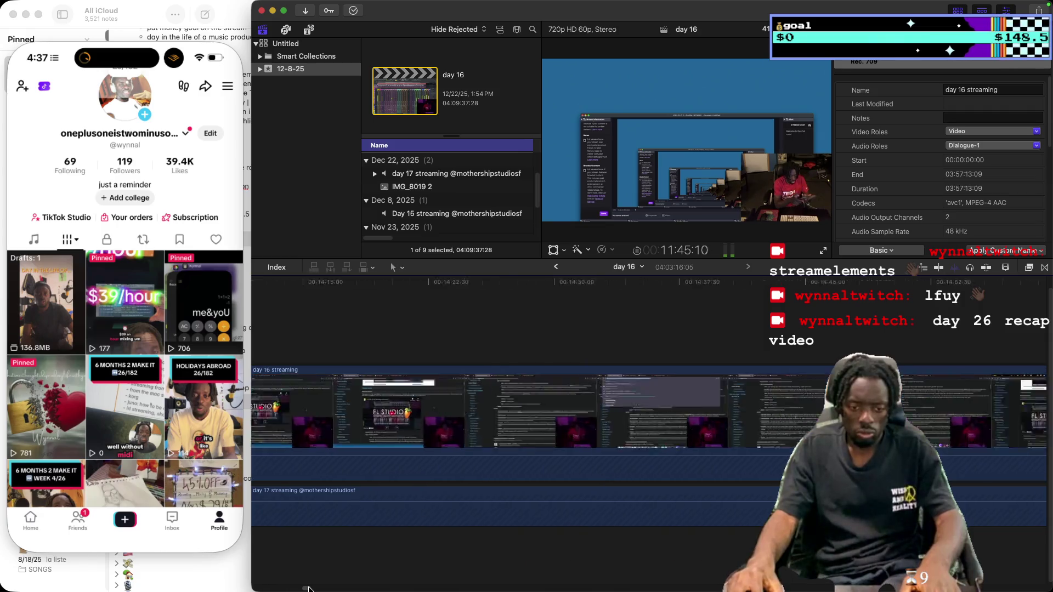
left_click(1005, 268)
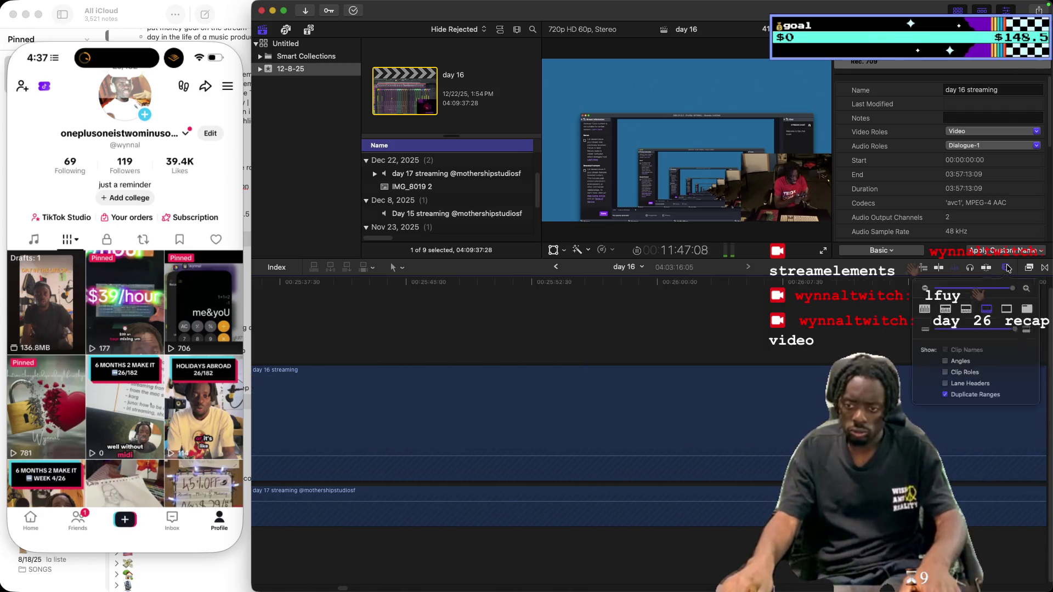
Zoom the timeline out and check the footage at about 33:08 and 36:57
left_click_drag(1011, 292, 974, 293)
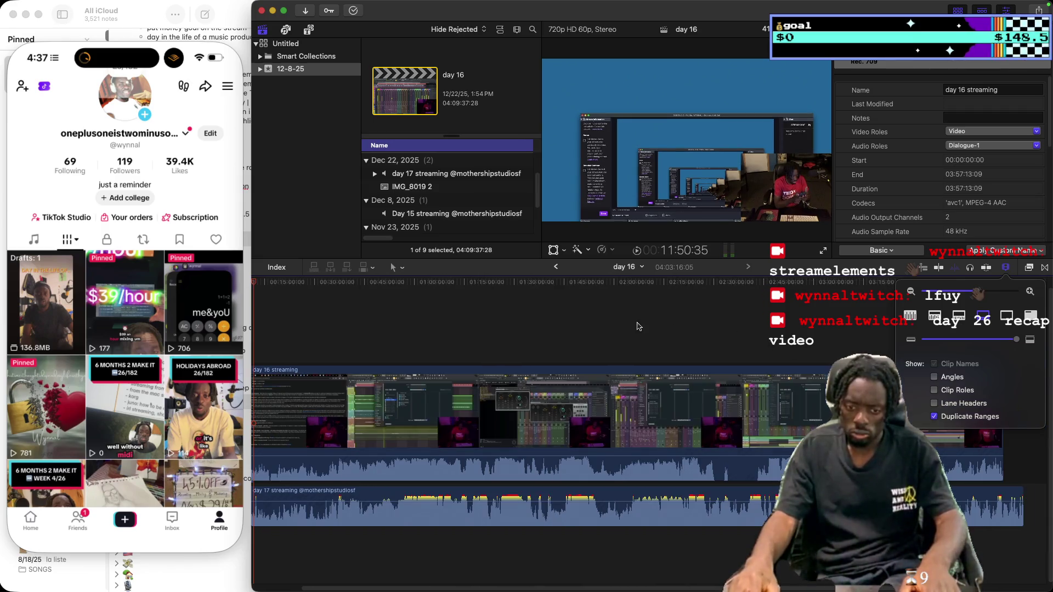
left_click(325, 349)
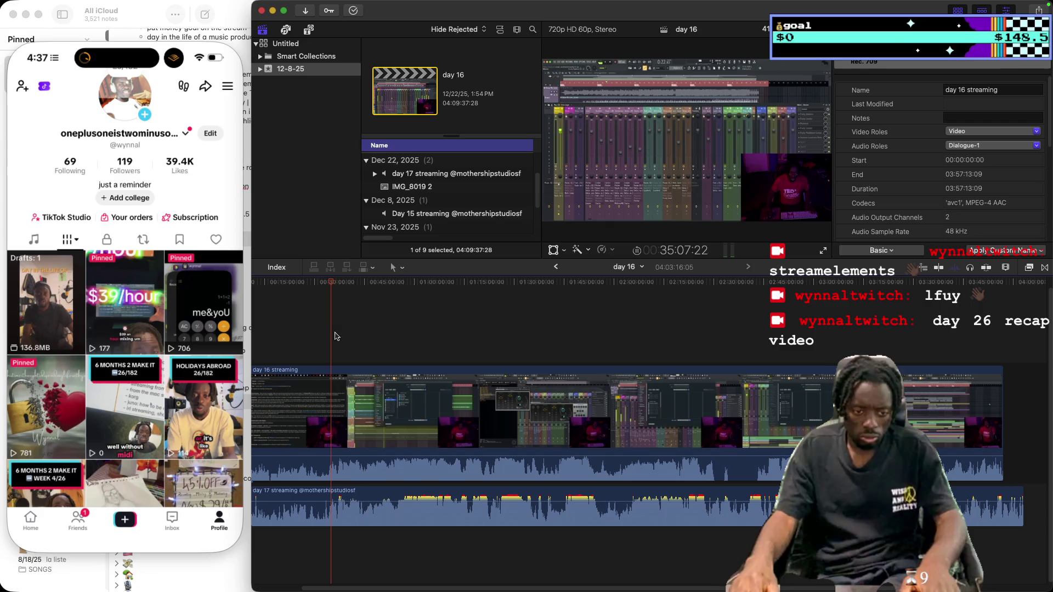
left_click(337, 333)
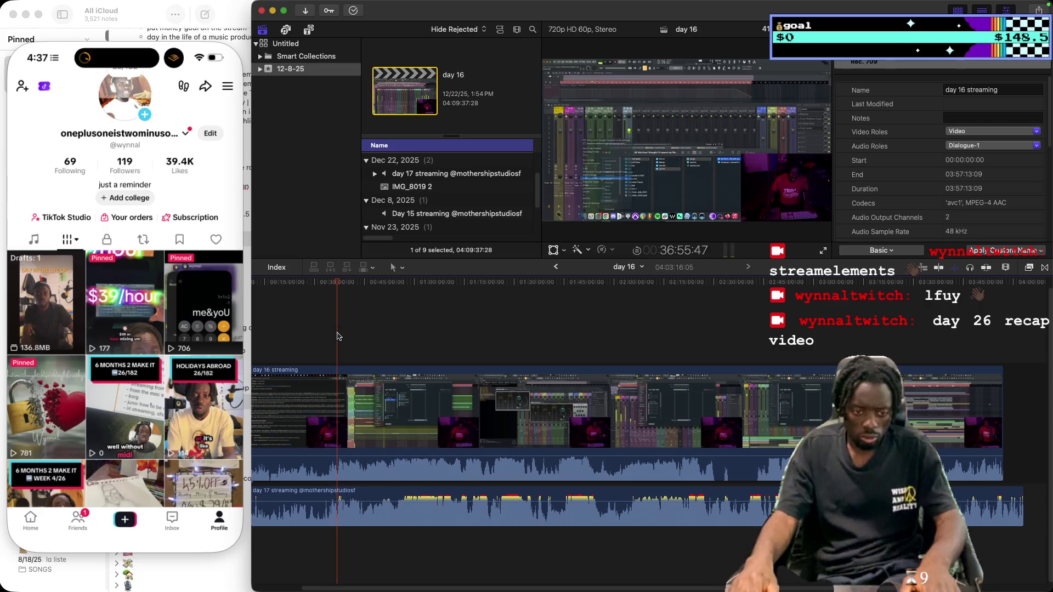
Zoom out to the whole stream and check the footage around 37:49 and an earlier point
left_click(1005, 268)
mouse_move(984, 291)
left_mouse_down()
mouse_move(960, 288)
mouse_move(1022, 297)
left_mouse_up()
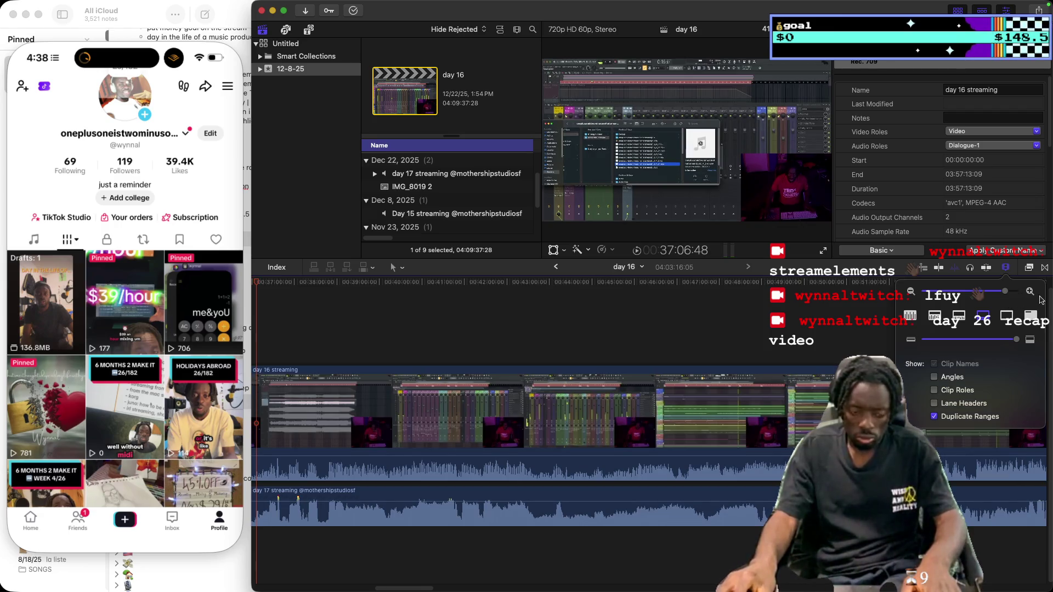
left_click(287, 337)
left_click(286, 336)
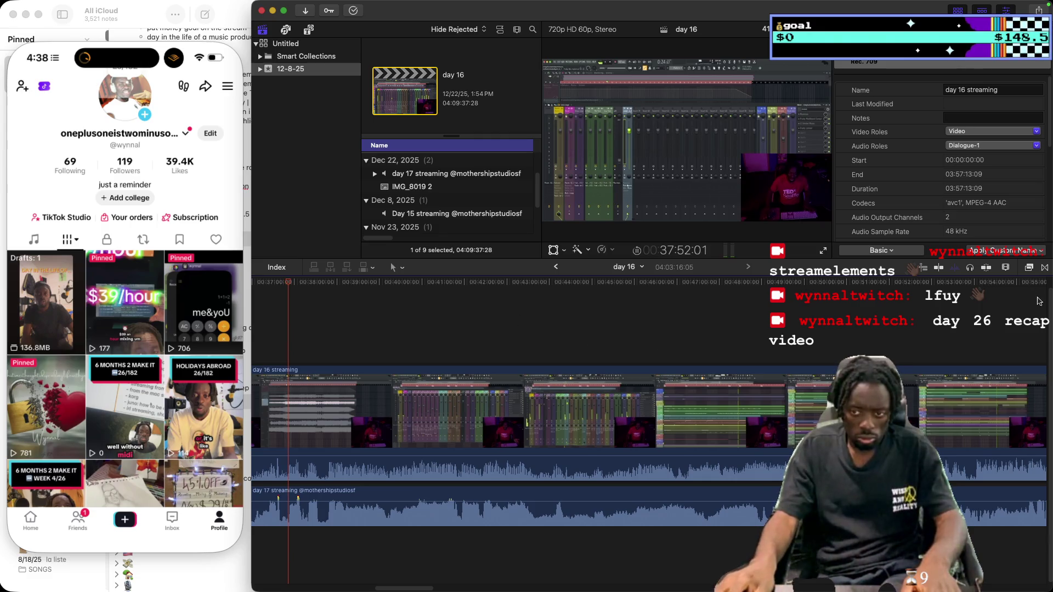
left_click(1007, 269)
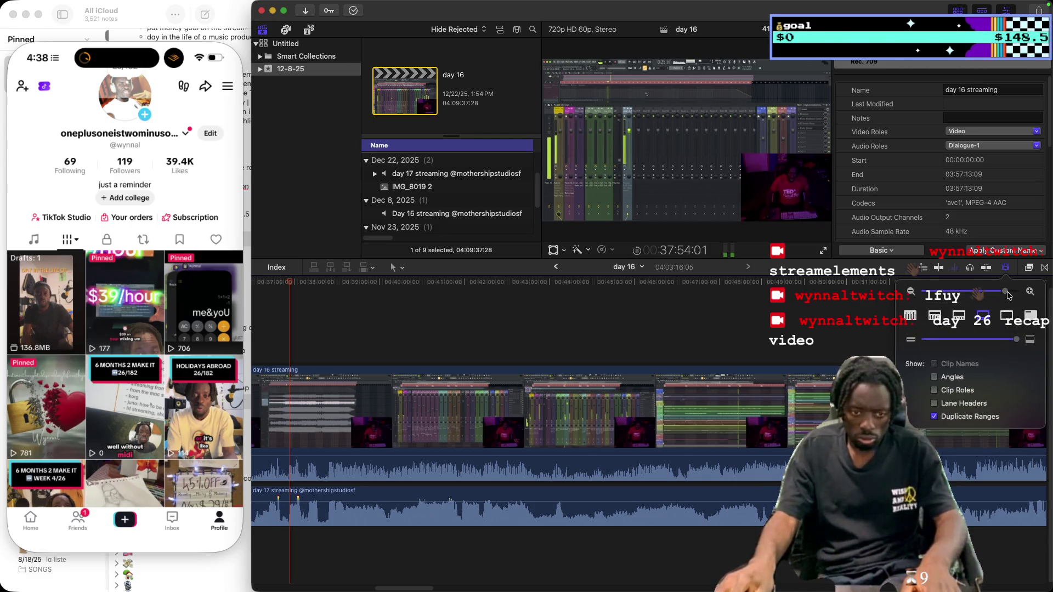
left_click_drag(1009, 295, 976, 294)
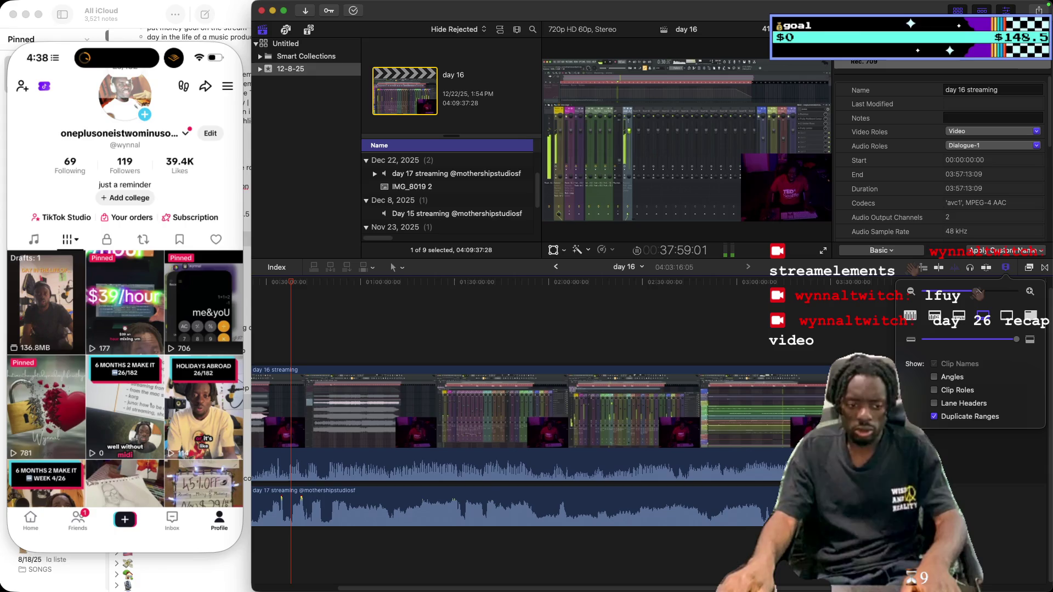
left_click(269, 338)
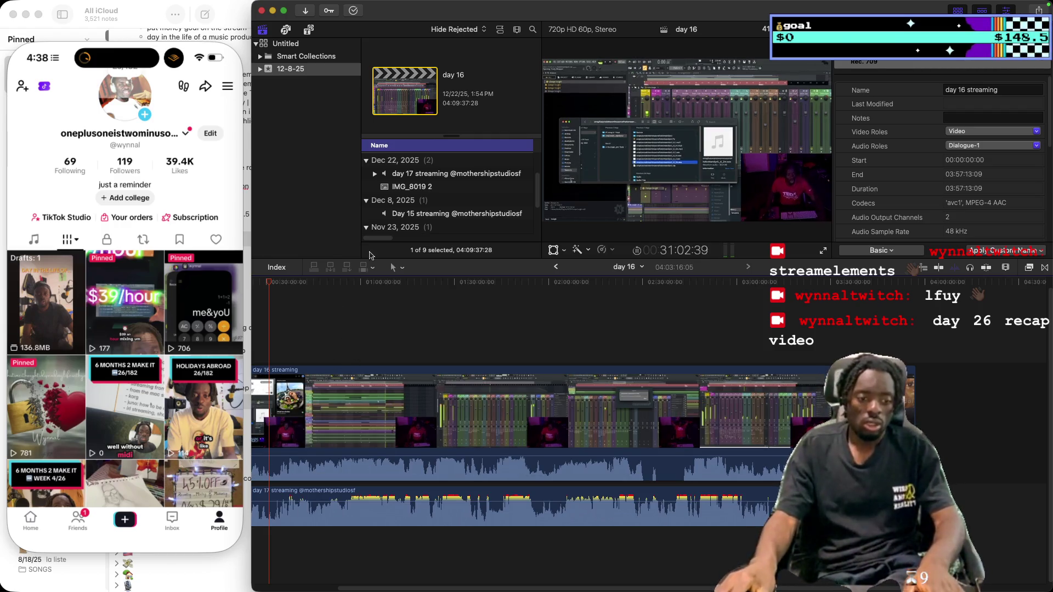
left_click(274, 11)
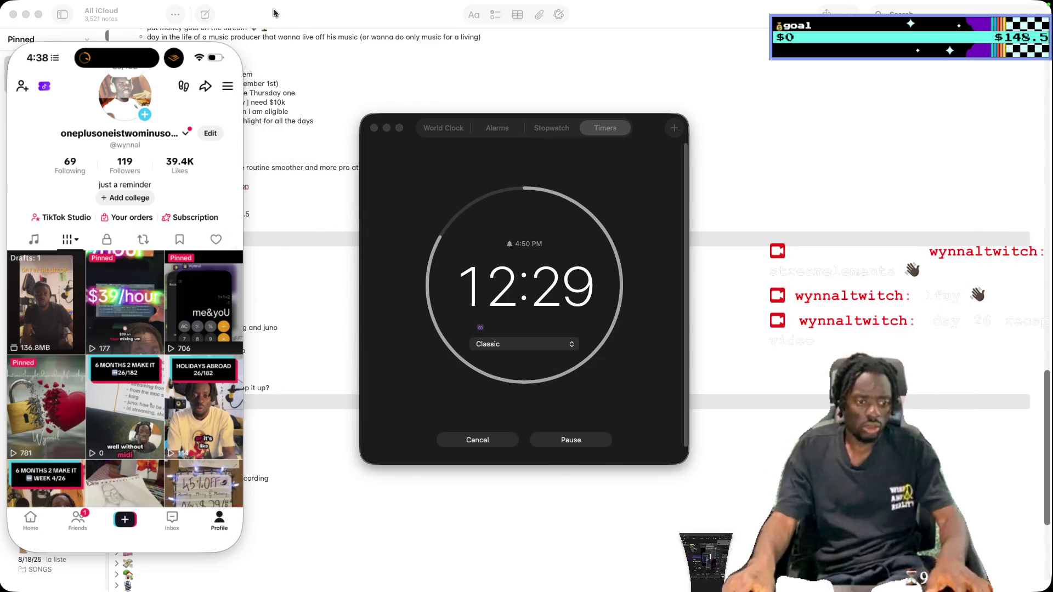
Pause the Clock countdown at 12:26, then open the 26/182 video on the mirrored phone
left_click(572, 440)
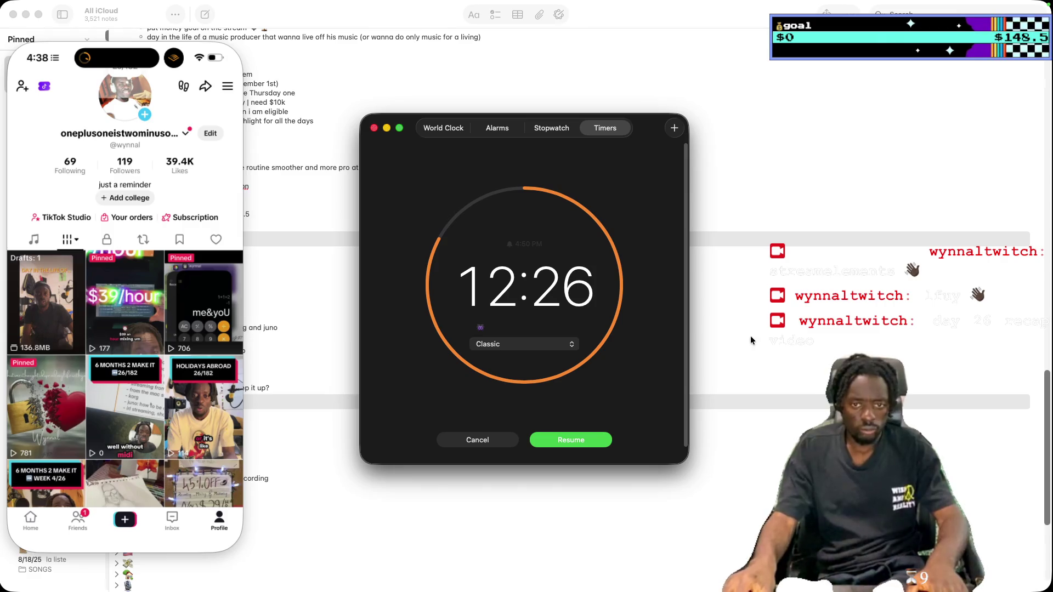
scroll(659, 308, "down", 2)
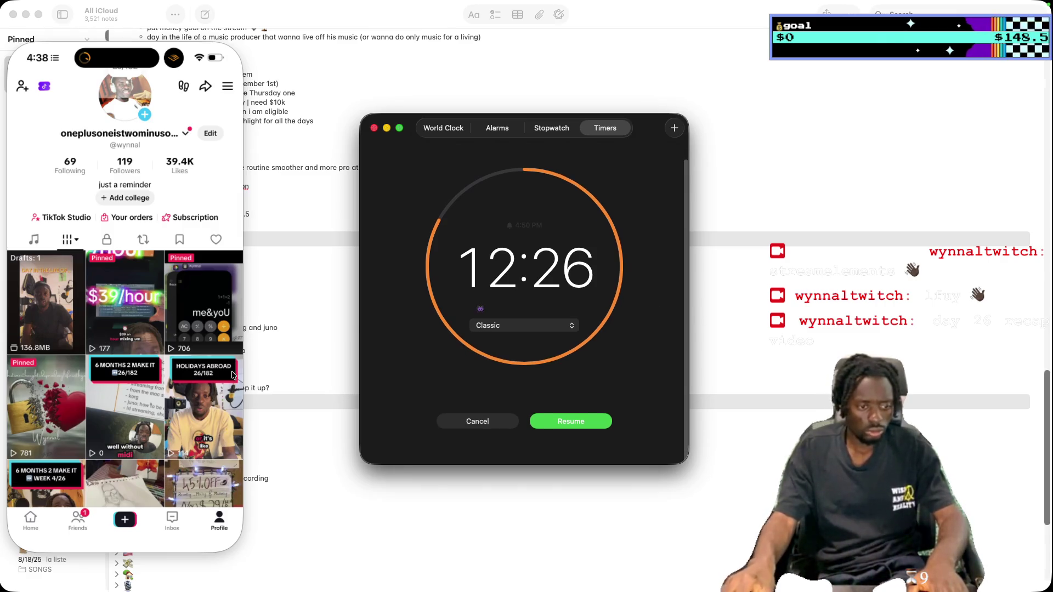
left_click(127, 407)
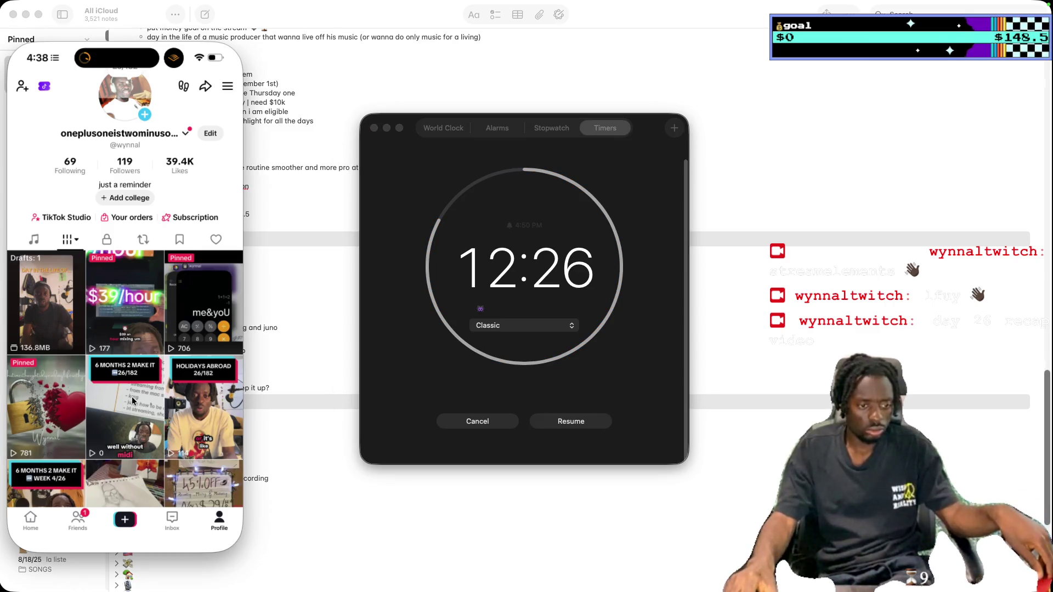
left_click(131, 397)
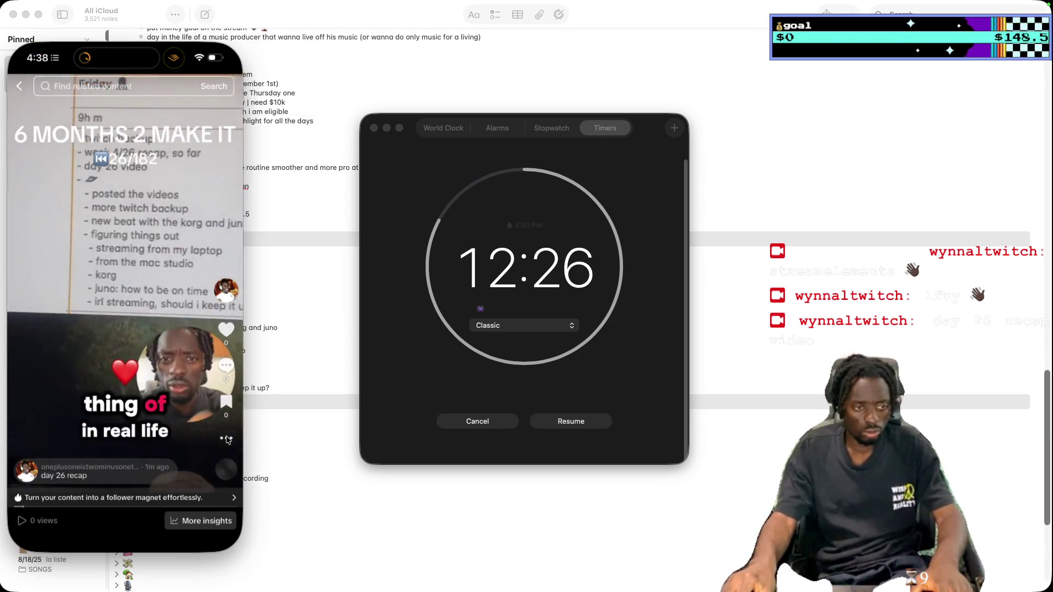
Save the day 26 recap TikTok video as a Live Photo from its share options
left_click(227, 439)
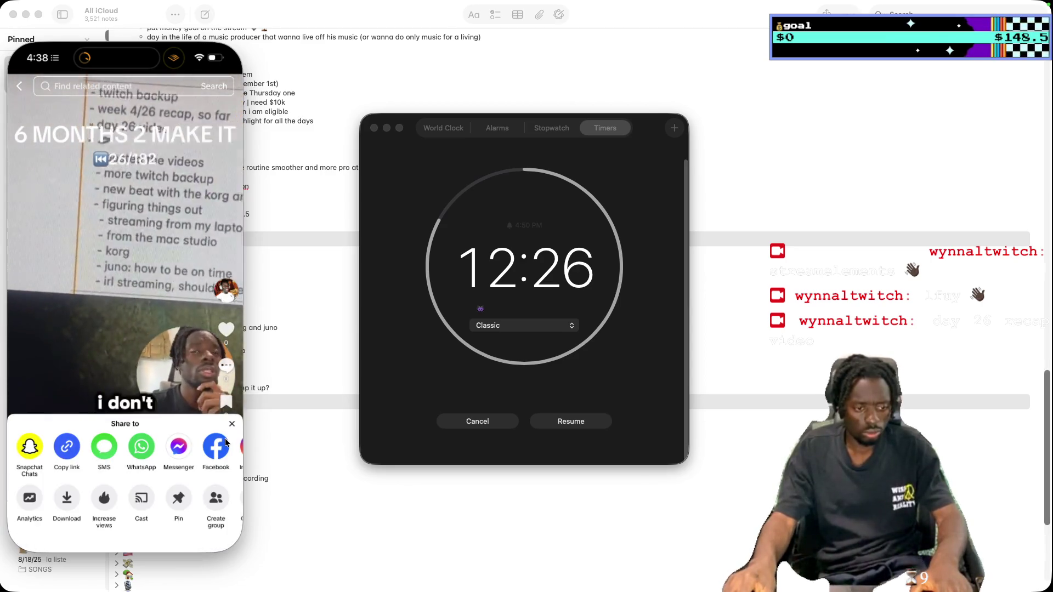
scroll(207, 498, "right", 5)
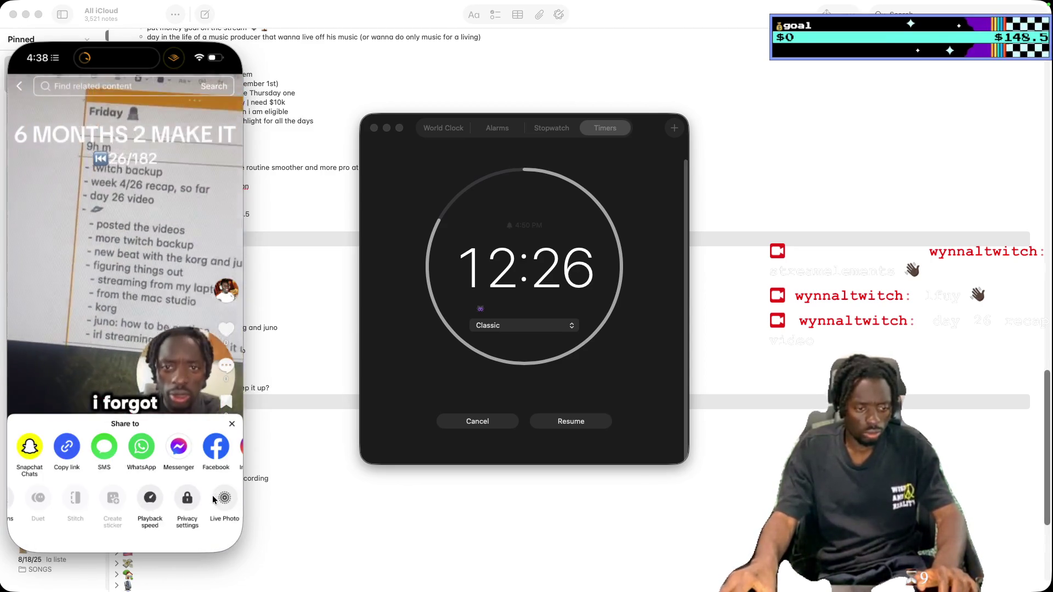
left_click(217, 498)
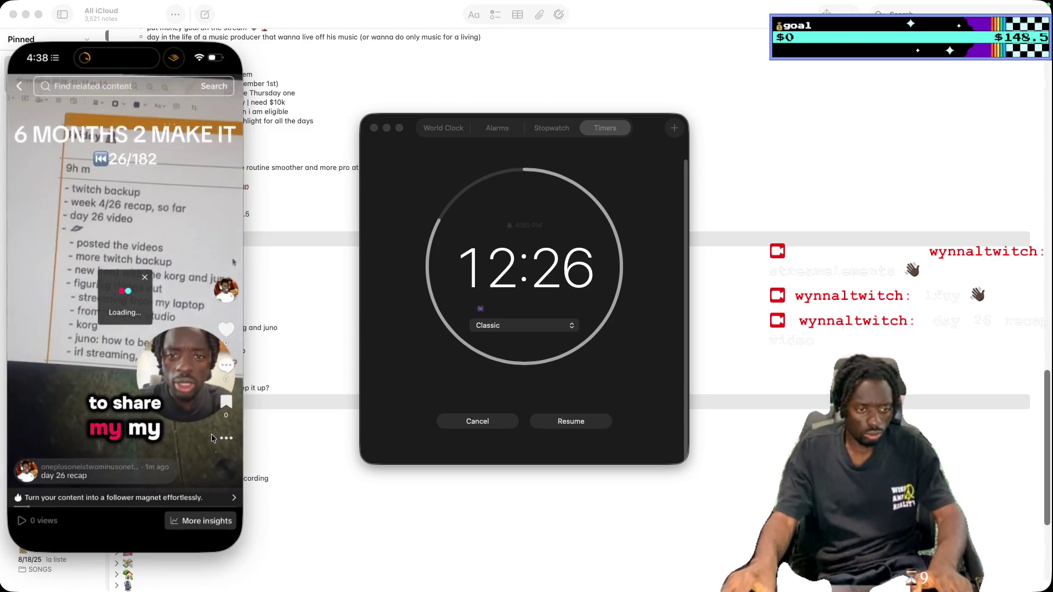
left_click(675, 129)
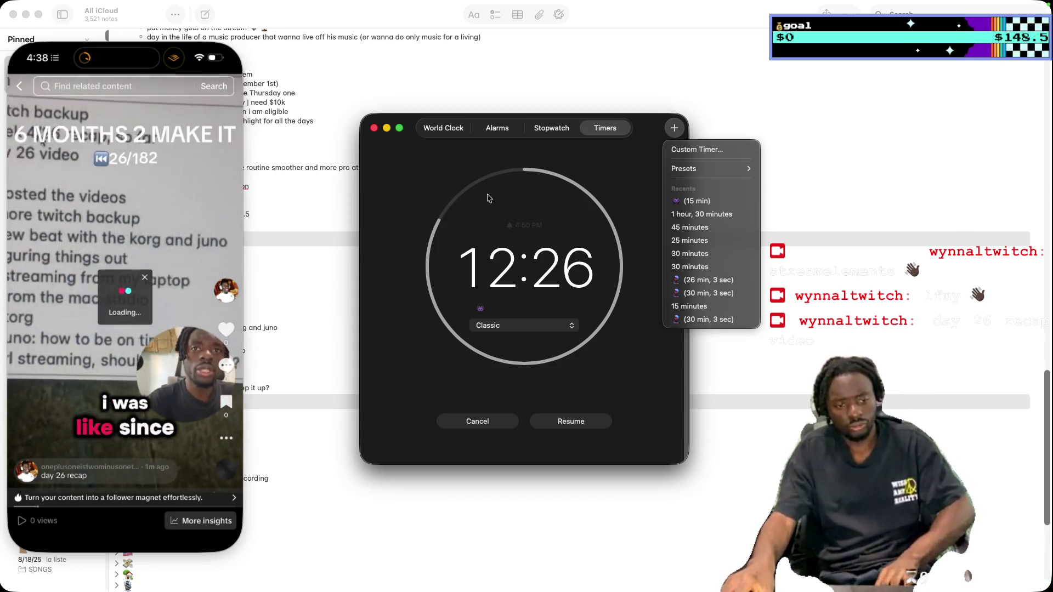
left_click(548, 519)
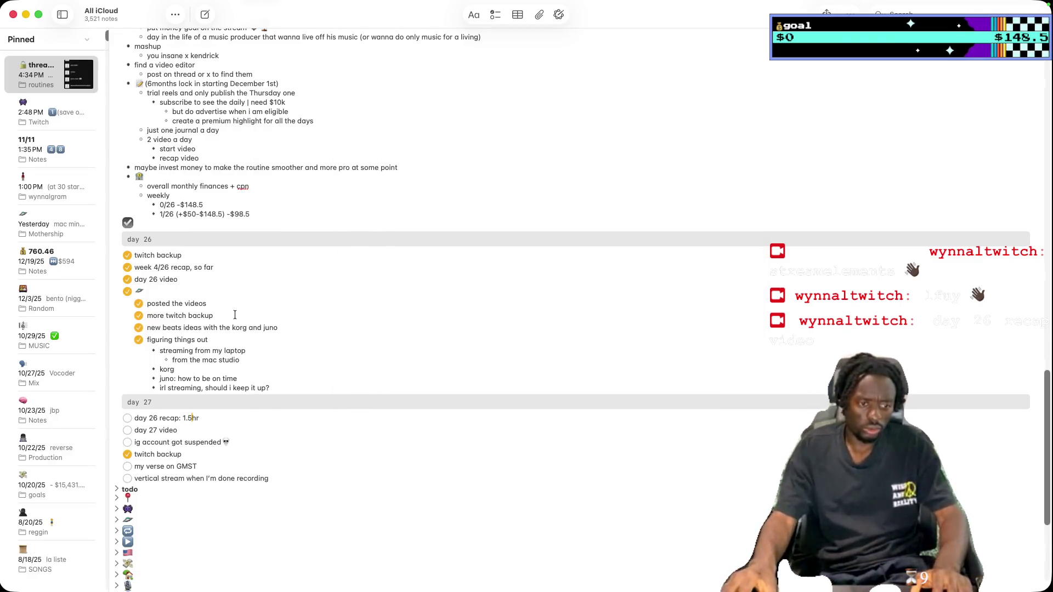
key("Return")
type("postings")
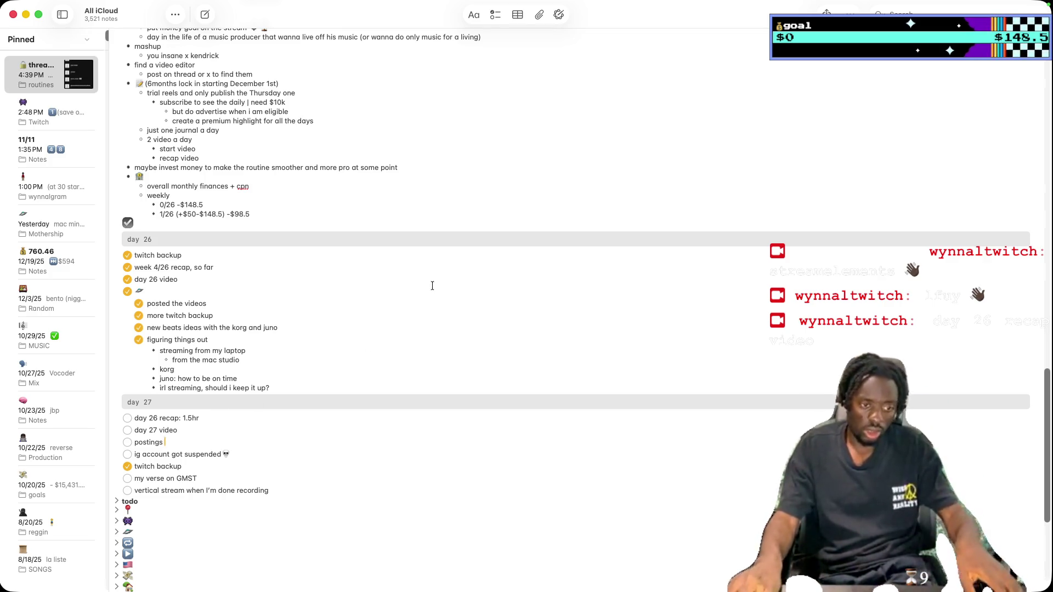
mouse_move(867, 4)
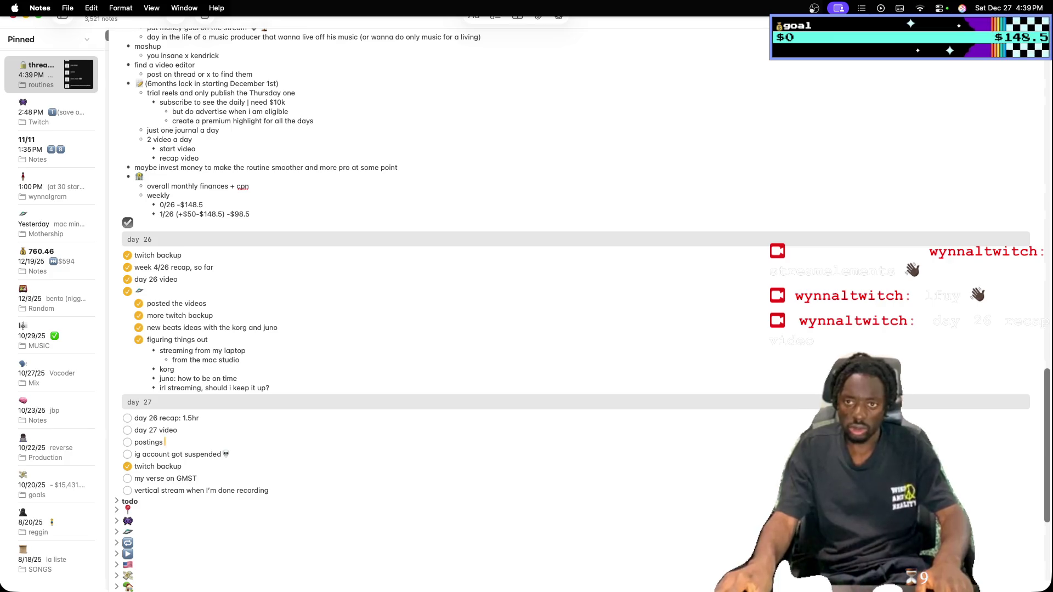
left_click(880, 8)
left_click(881, 7)
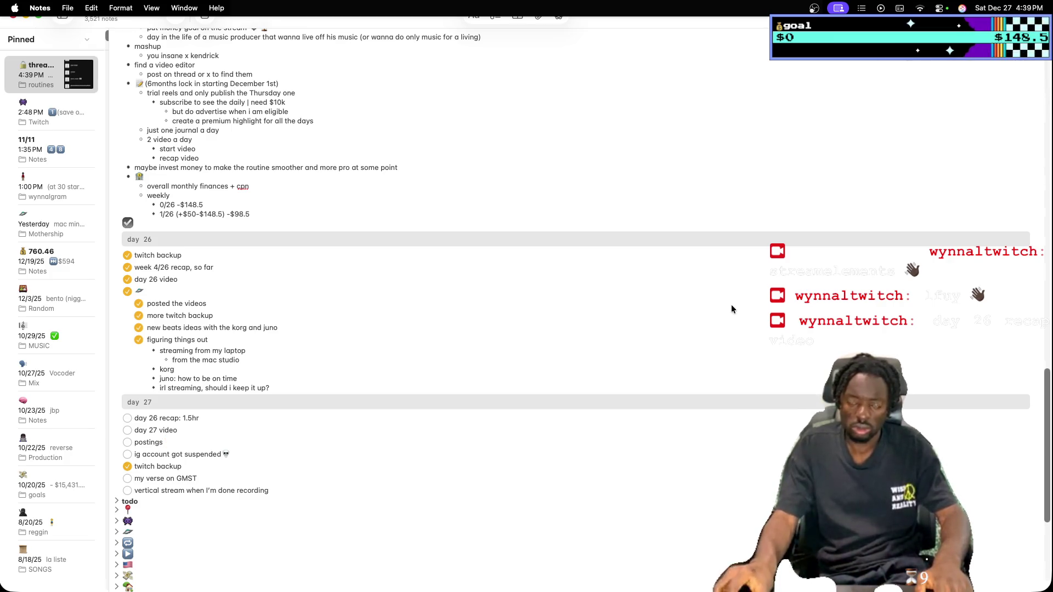
mouse_move(546, 591)
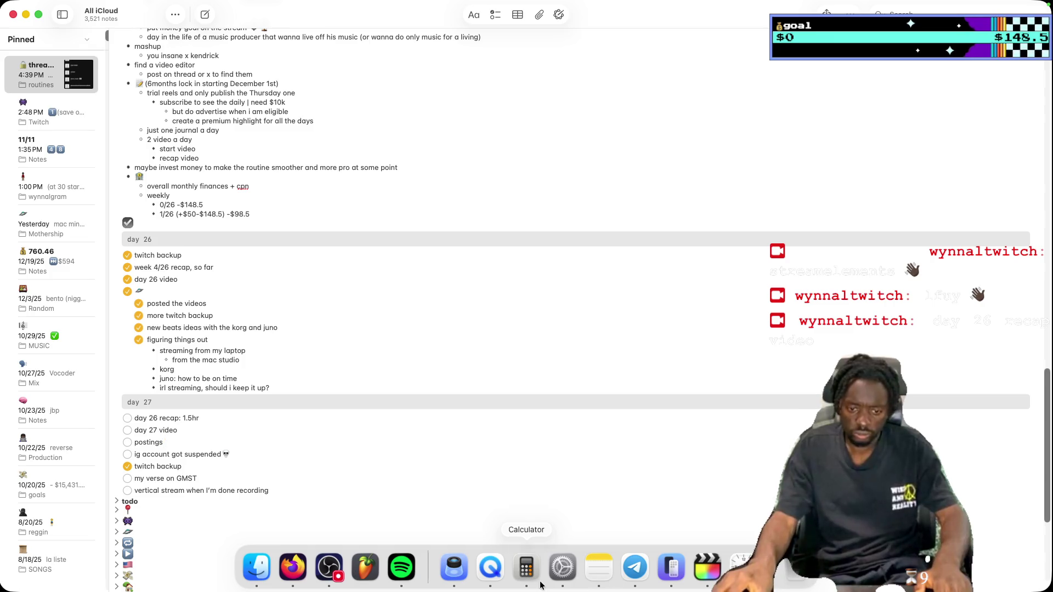
Hide Final Cut Pro and set up a custom 30-minute timer in Clock
left_click(707, 568)
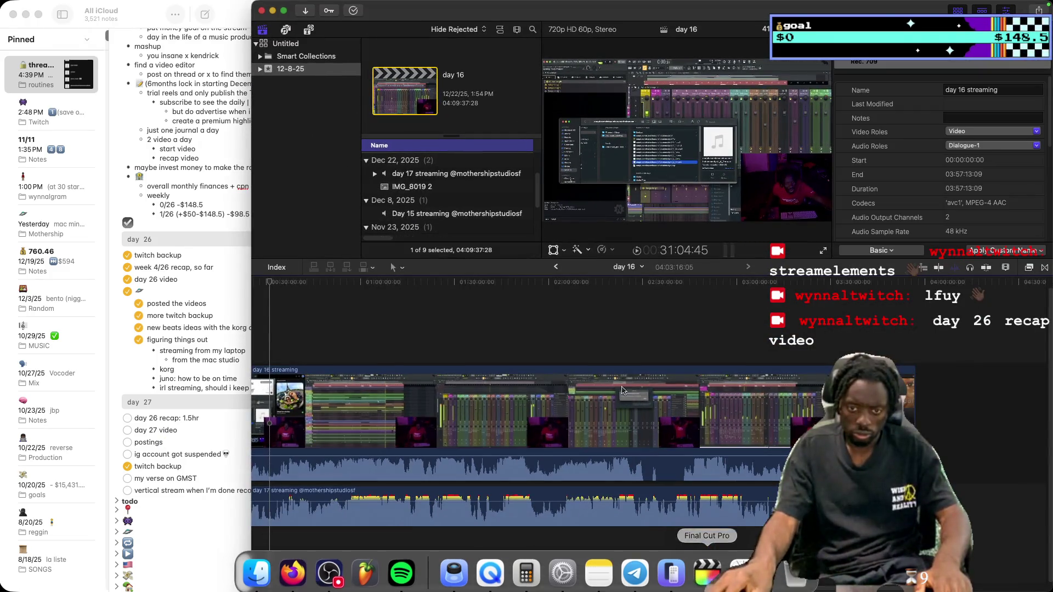
left_click(284, 10)
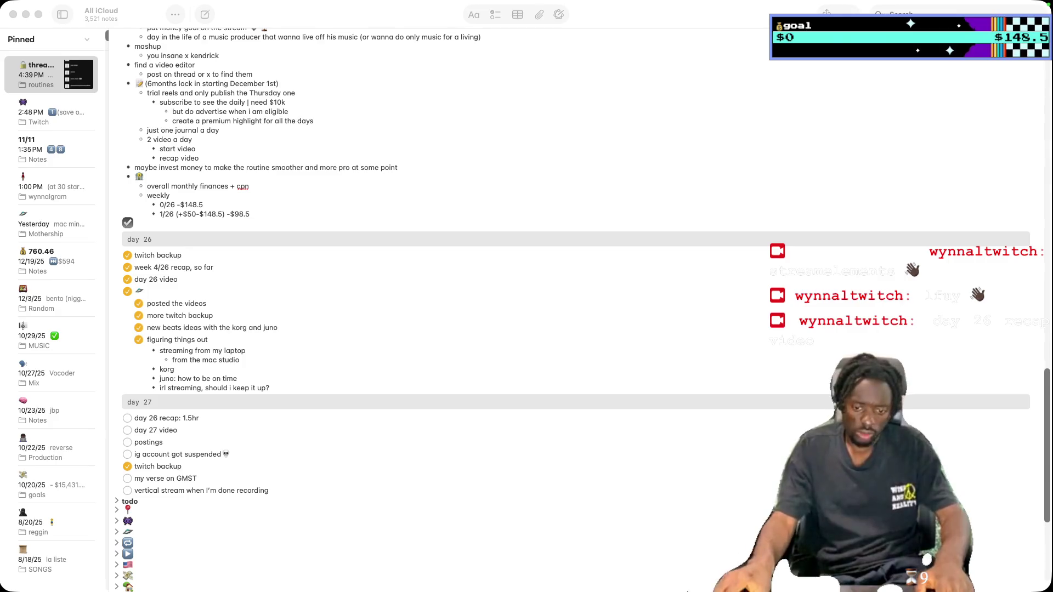
mouse_move(671, 589)
left_click(740, 565)
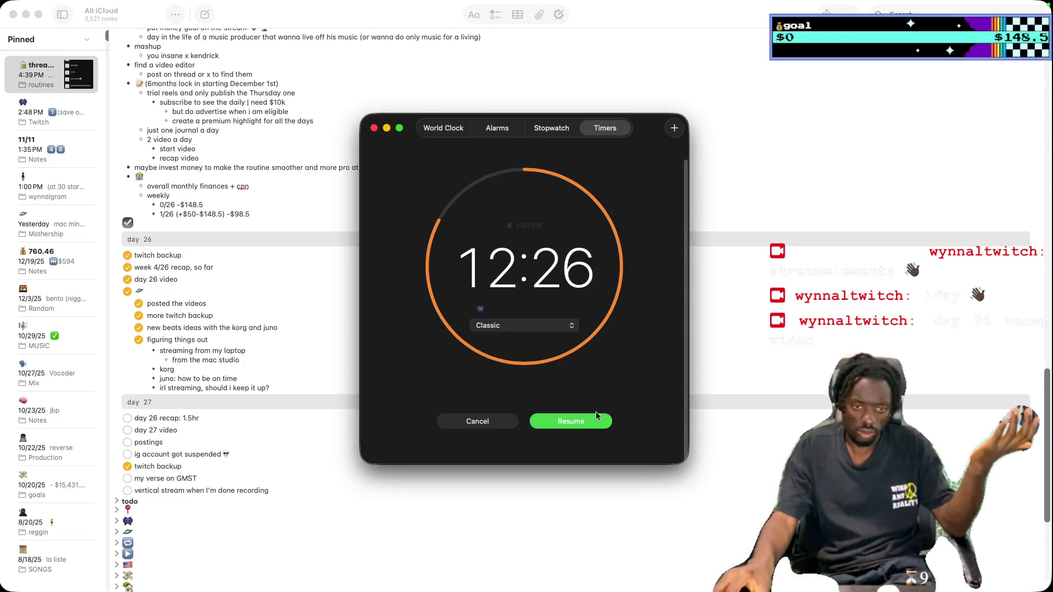
left_click(675, 128)
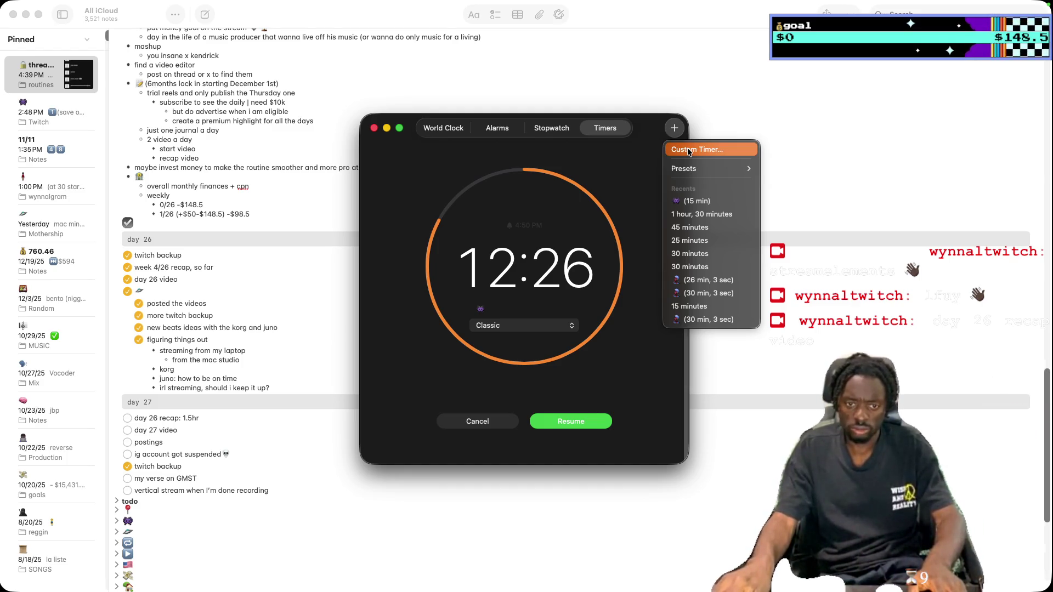
left_click(689, 150)
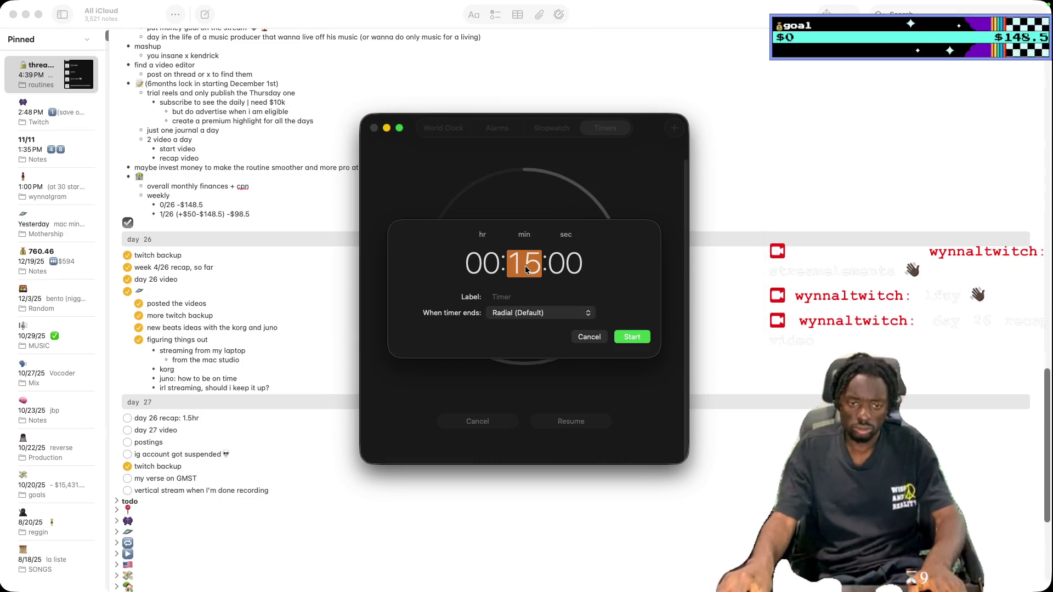
type("30")
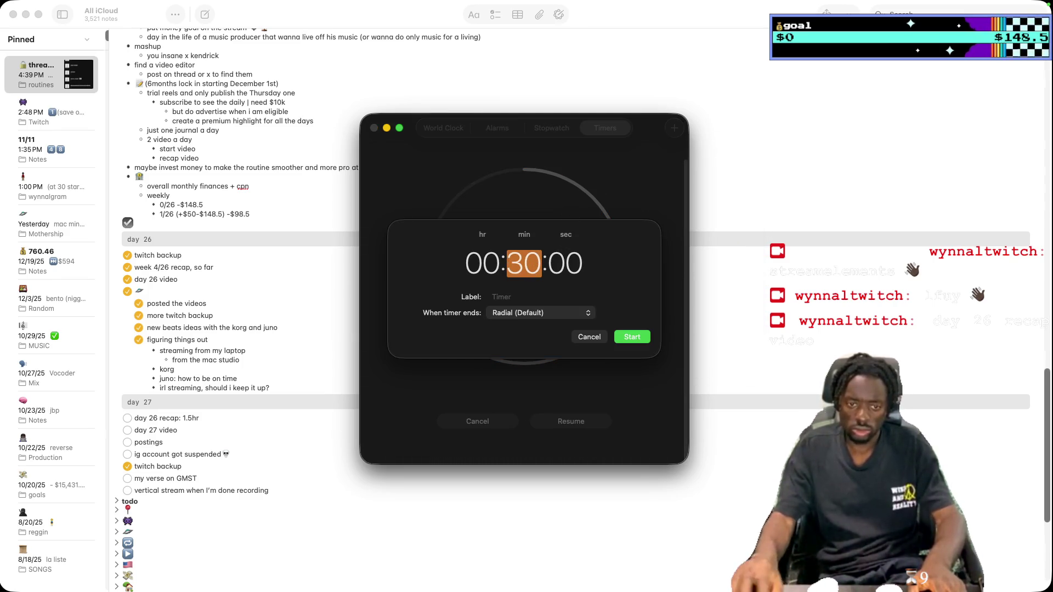
Give the timer a Classic end sound and a video emoji label, then start it
left_click(589, 314)
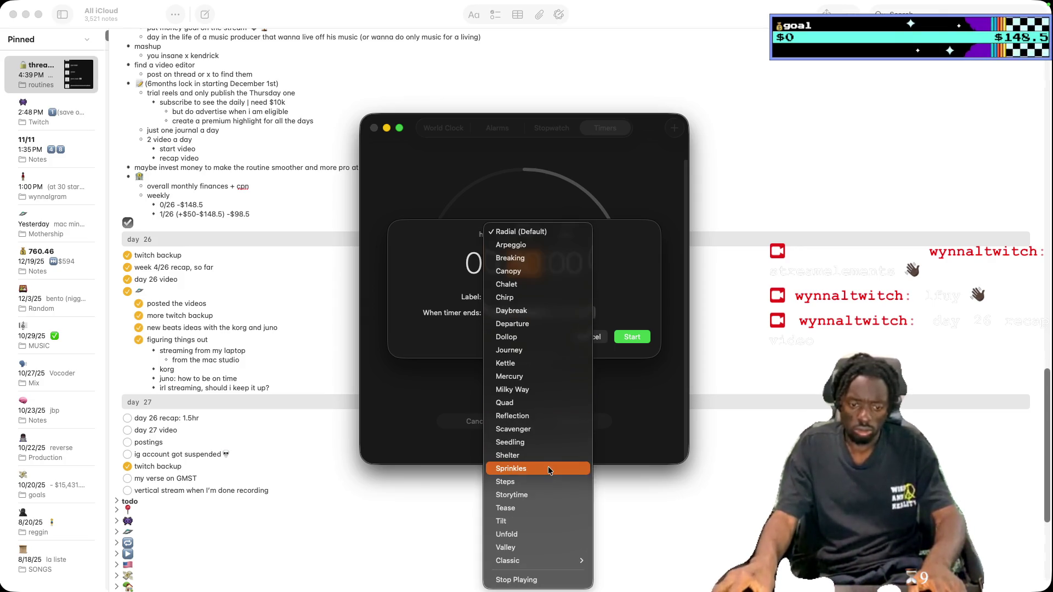
mouse_move(548, 560)
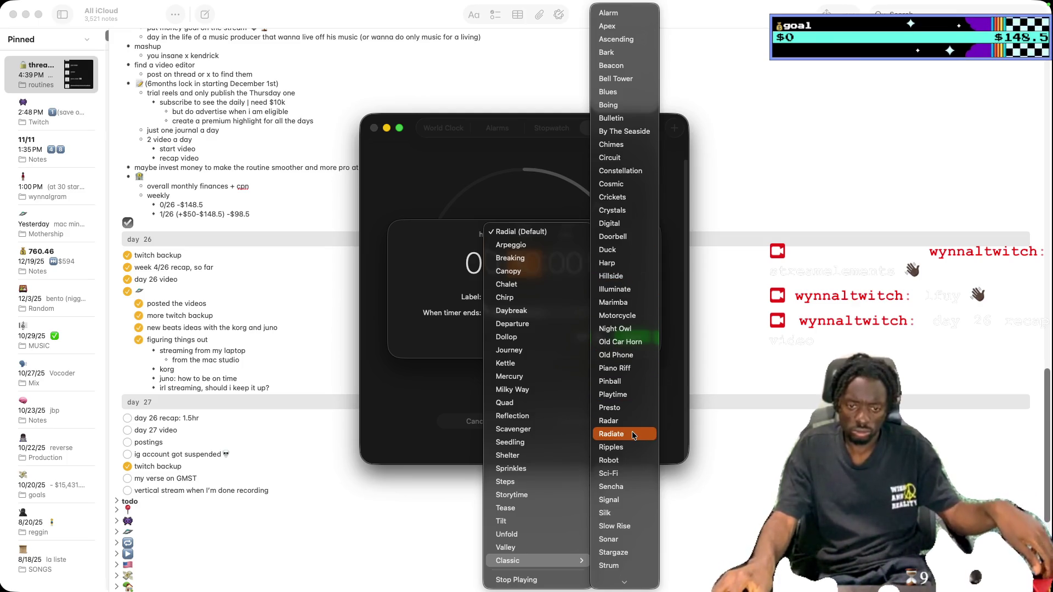
left_click(625, 447)
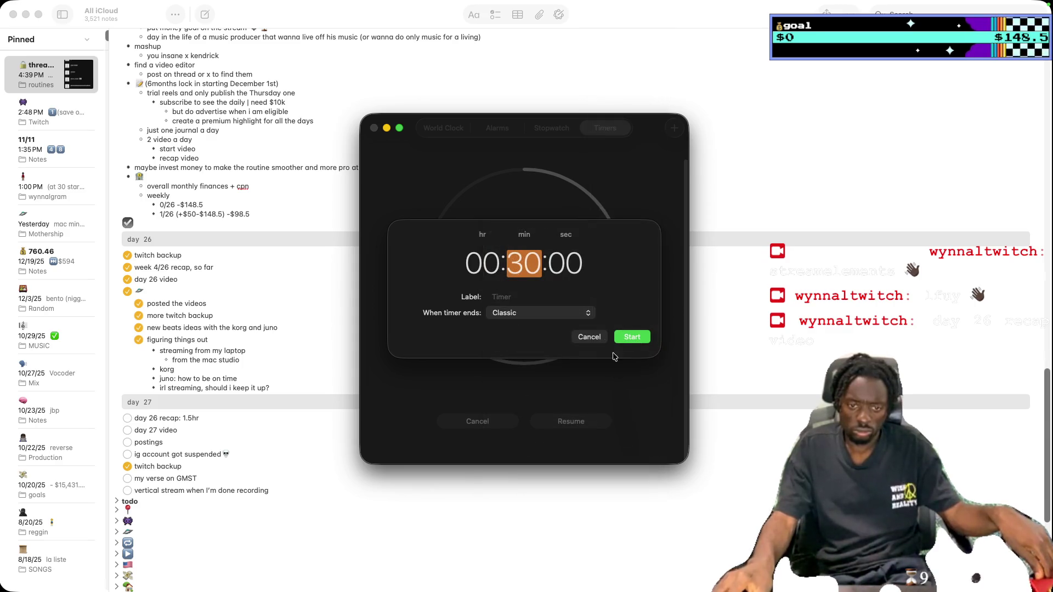
left_click(505, 299)
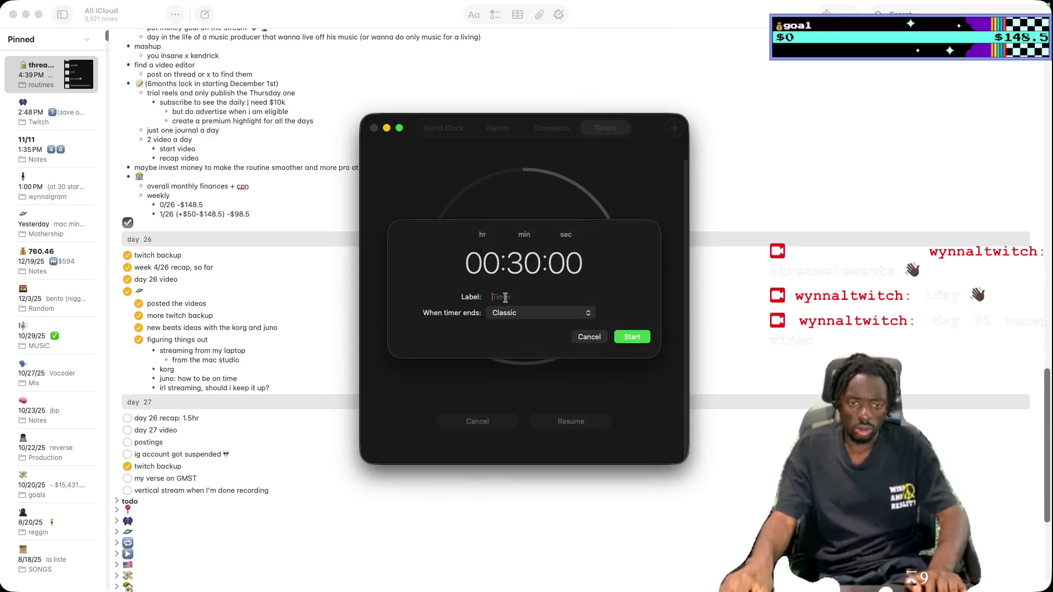
key("ctrl+super+space")
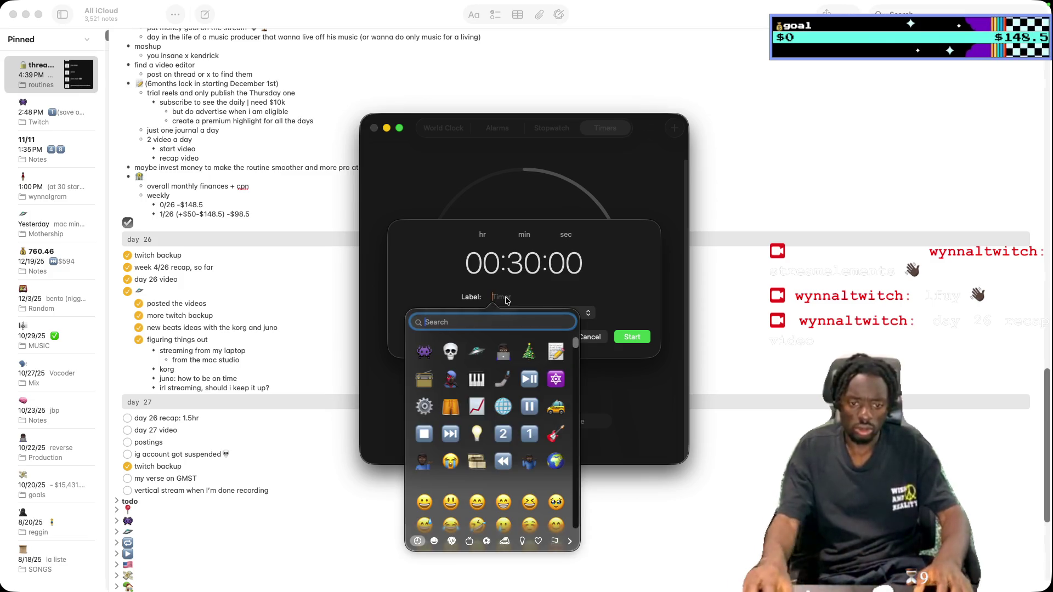
type("video")
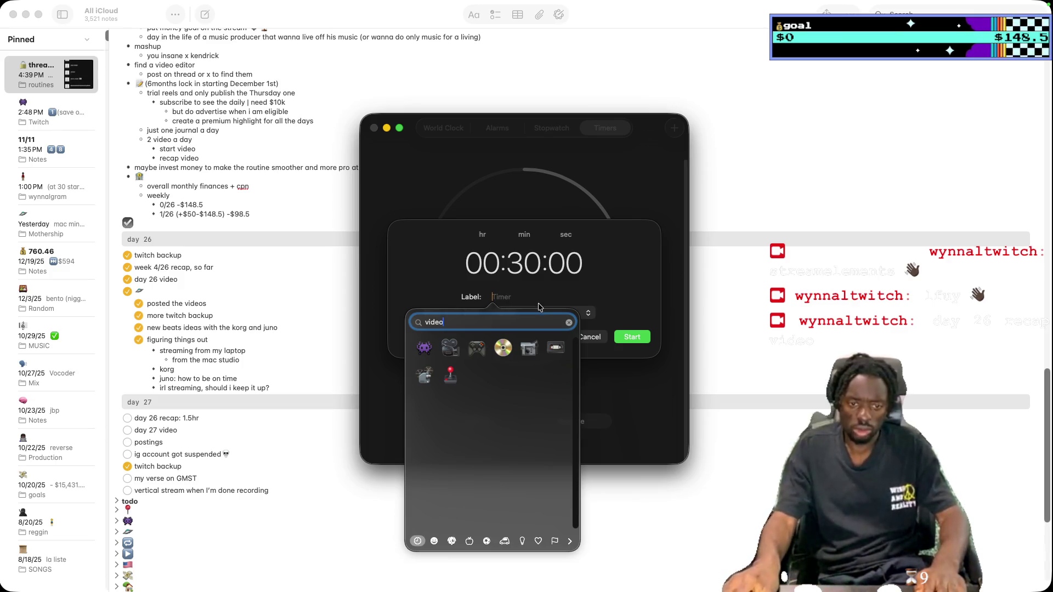
left_click(425, 376)
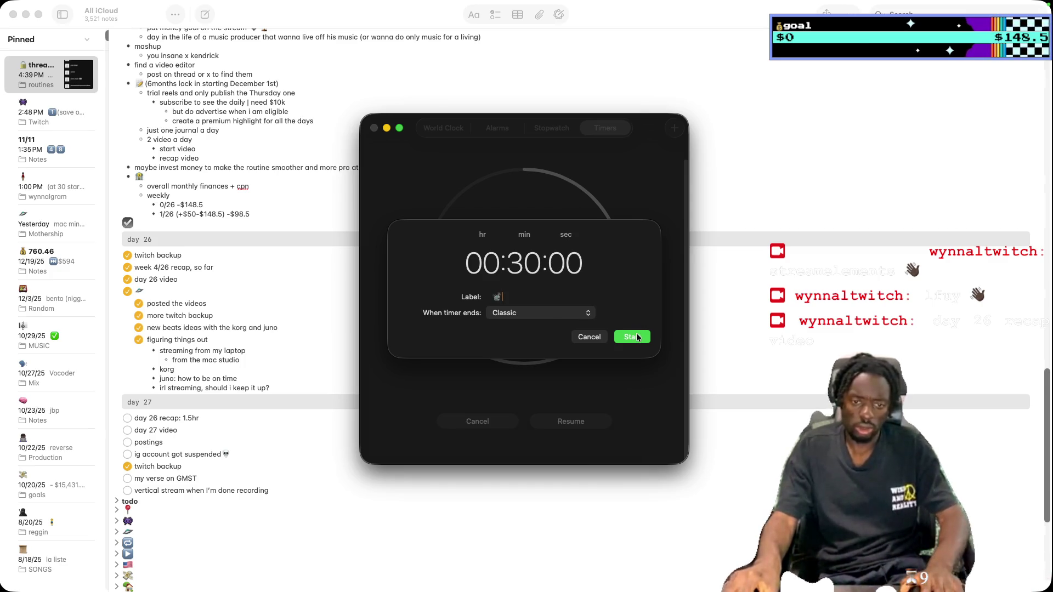
left_click(633, 337)
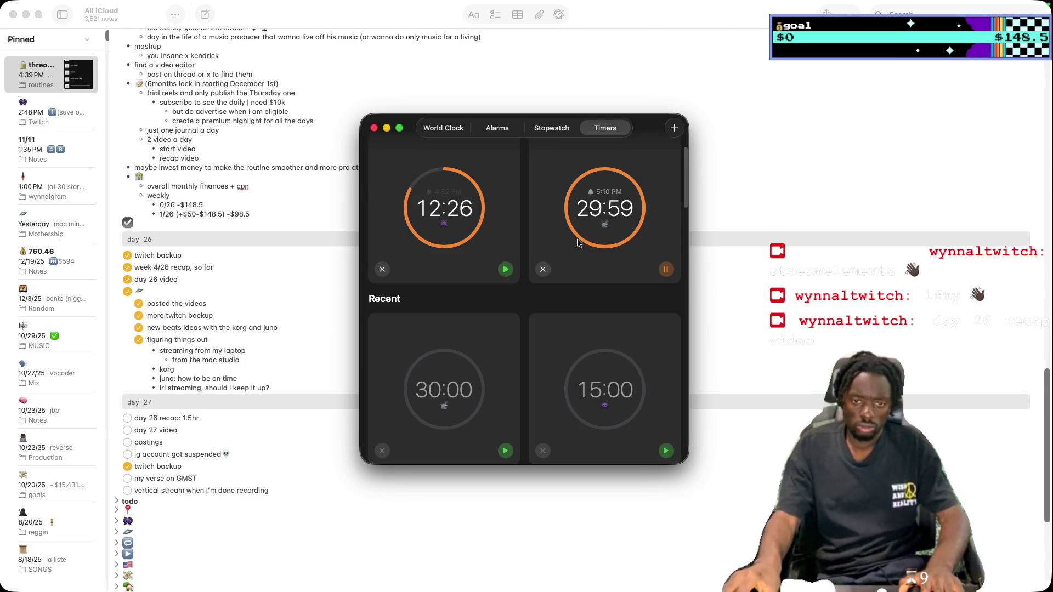
scroll(581, 239, "up", 1)
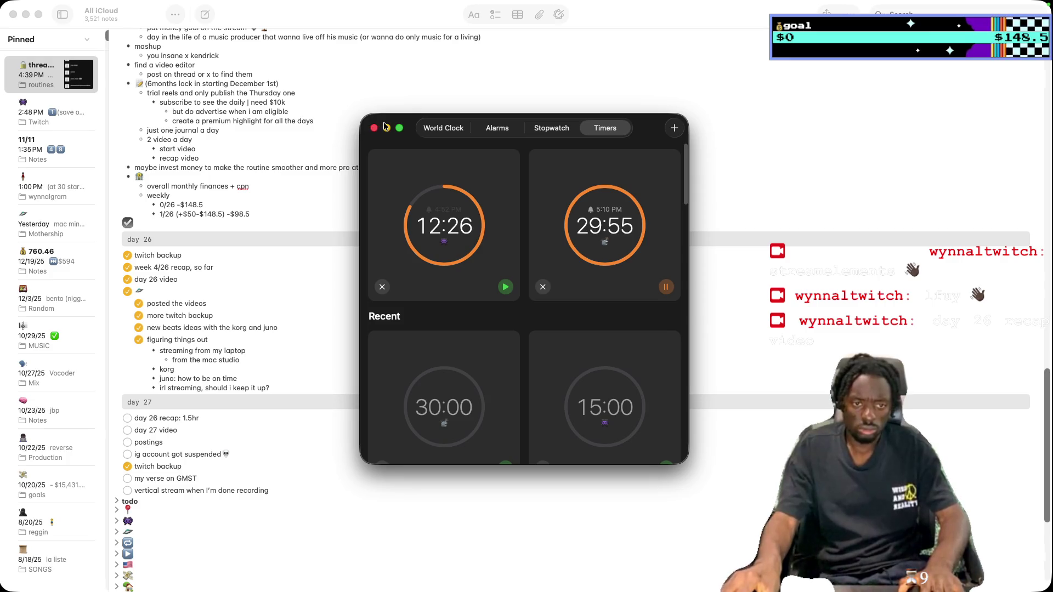
left_click(387, 128)
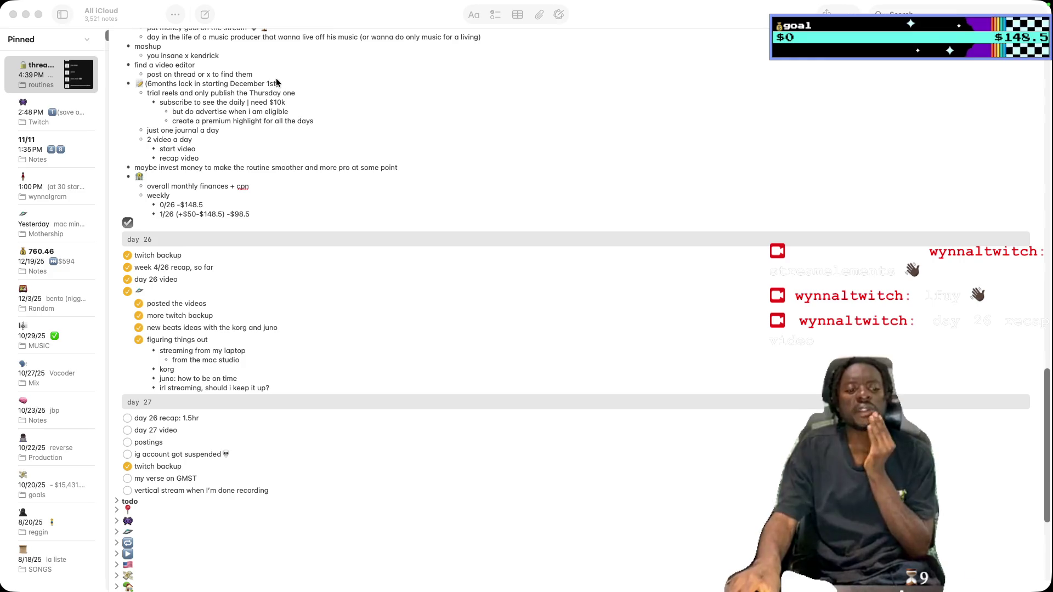
Open the wynnalgram note and collapse the sections under the play emoji
left_click(78, 116)
left_click(68, 117)
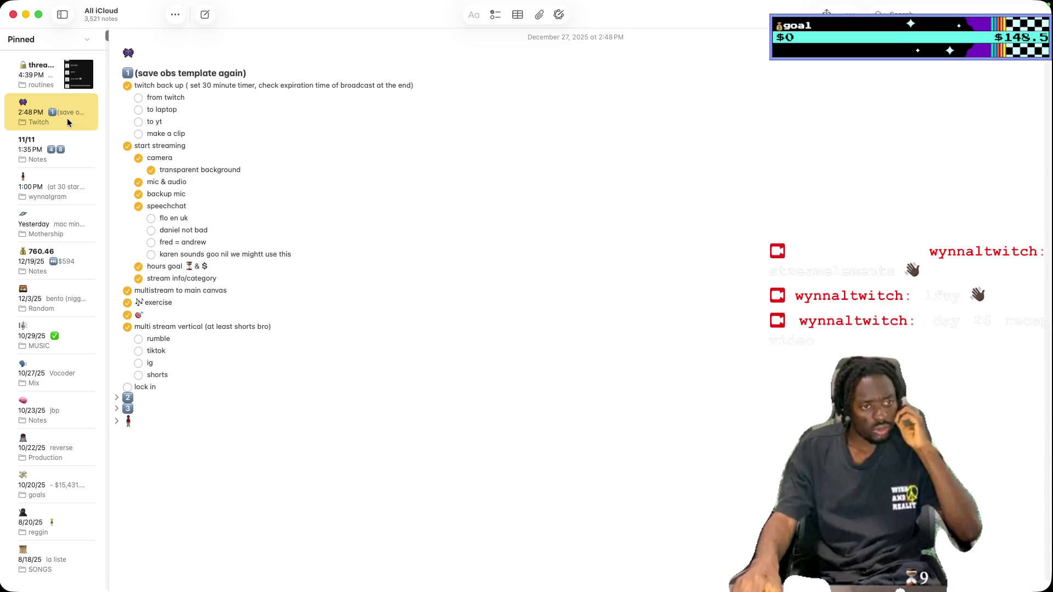
left_click(71, 149)
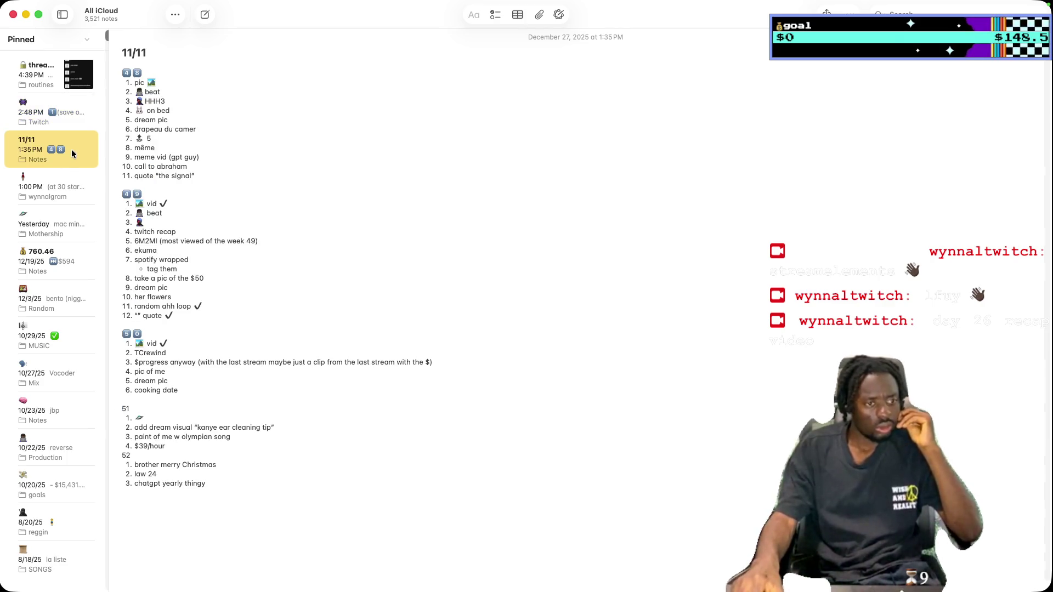
left_click(68, 187)
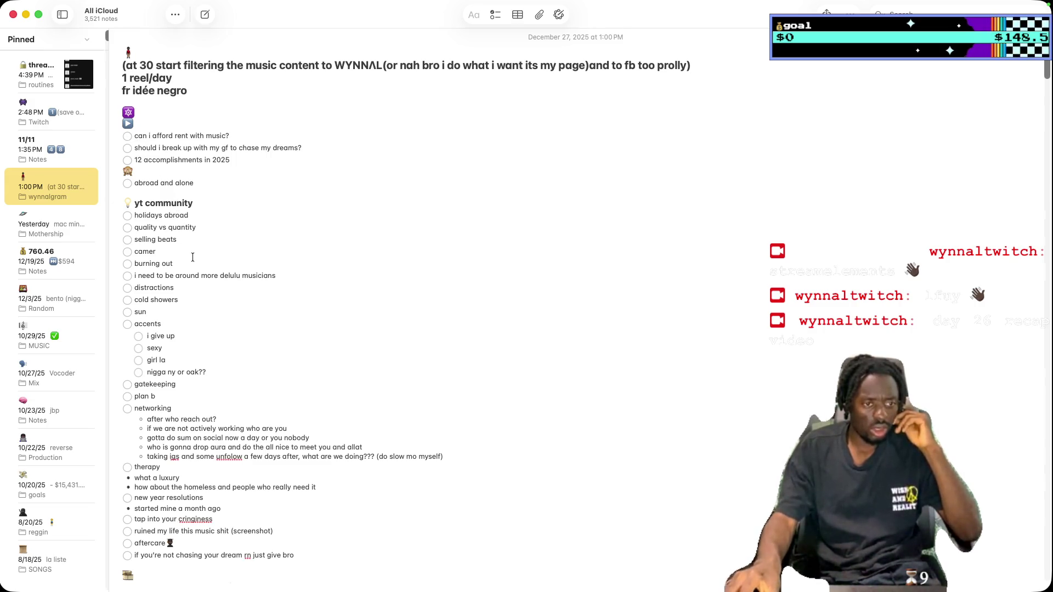
left_click(117, 124)
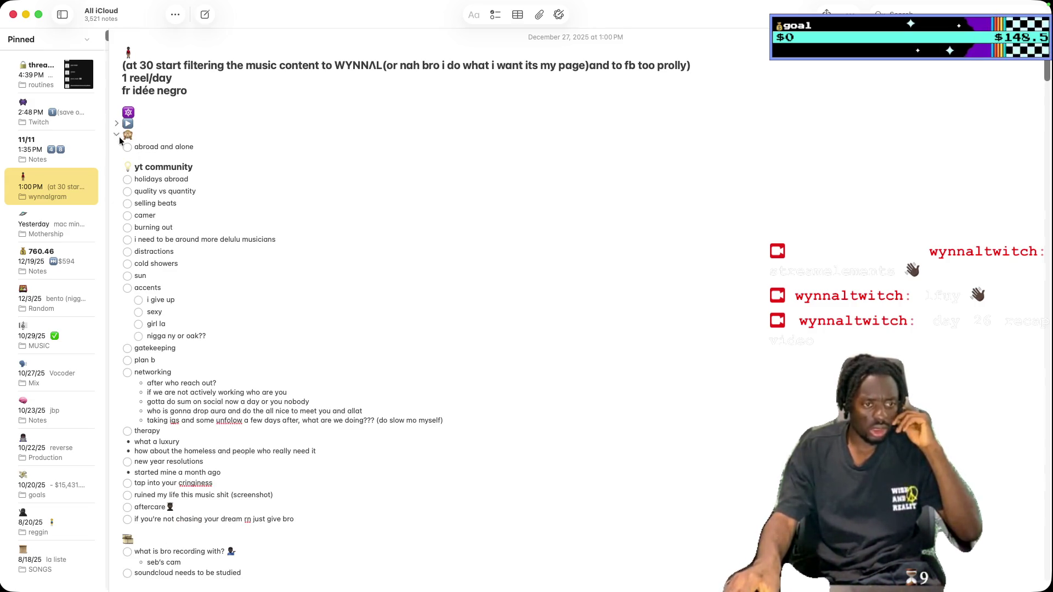
left_click(116, 134)
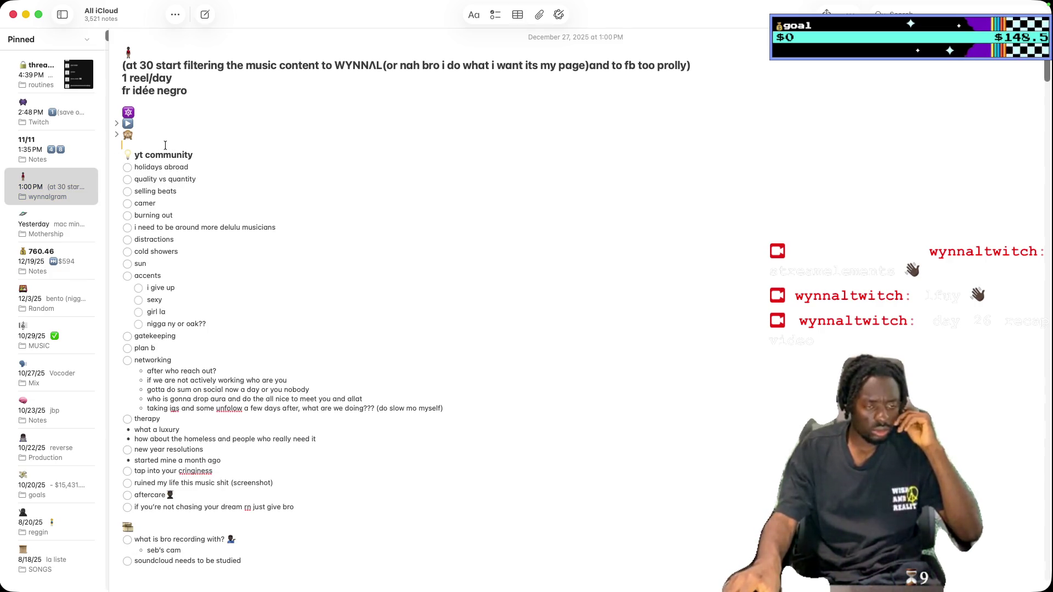
Undo recent edits around the 'abroad and alone' item and the blank line above 'yt community'
key("super+z")
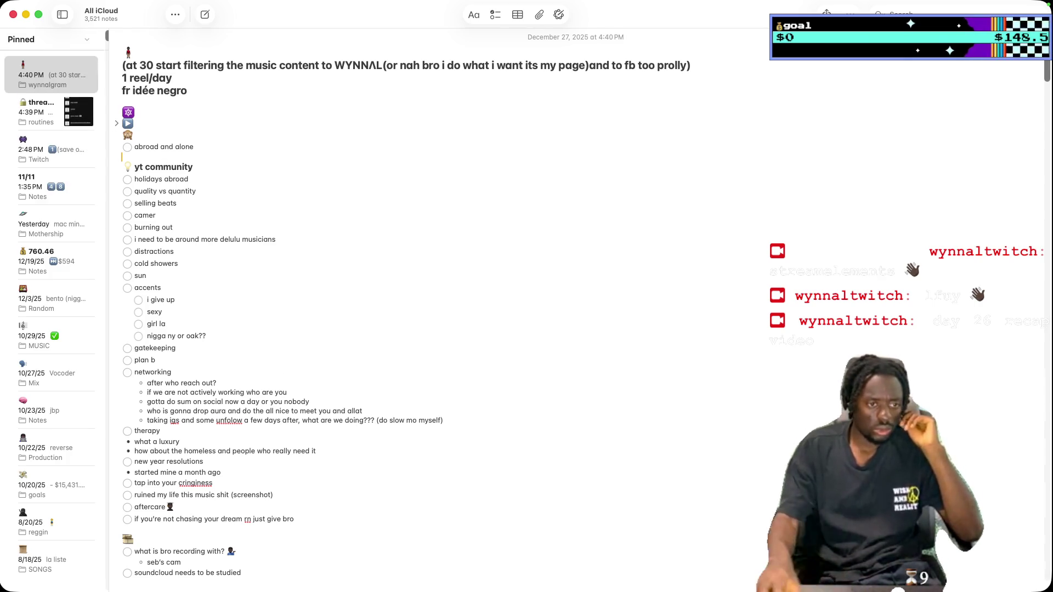
key("super+z")
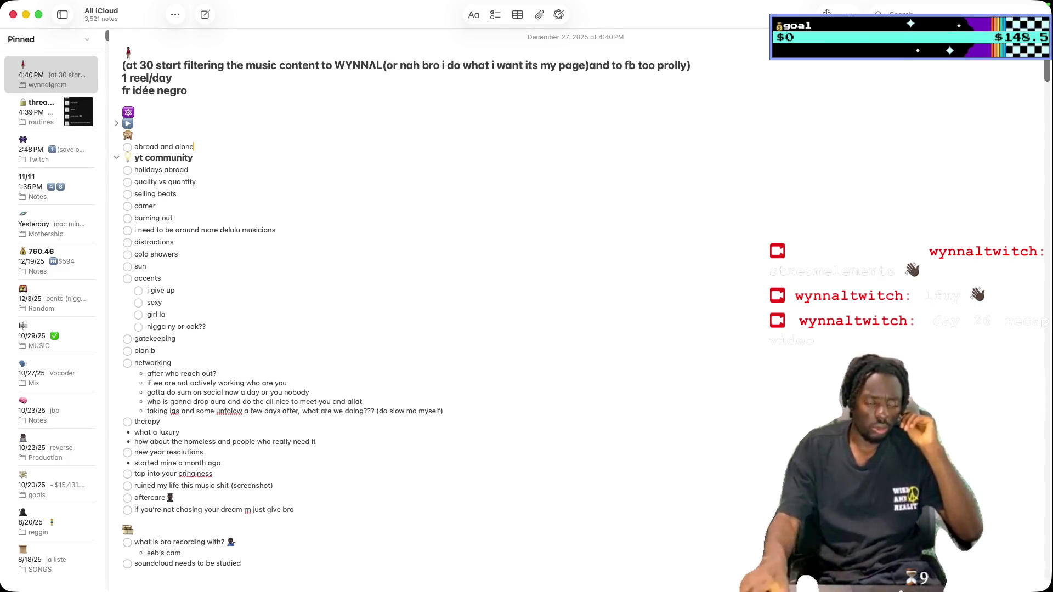
key("super+z")
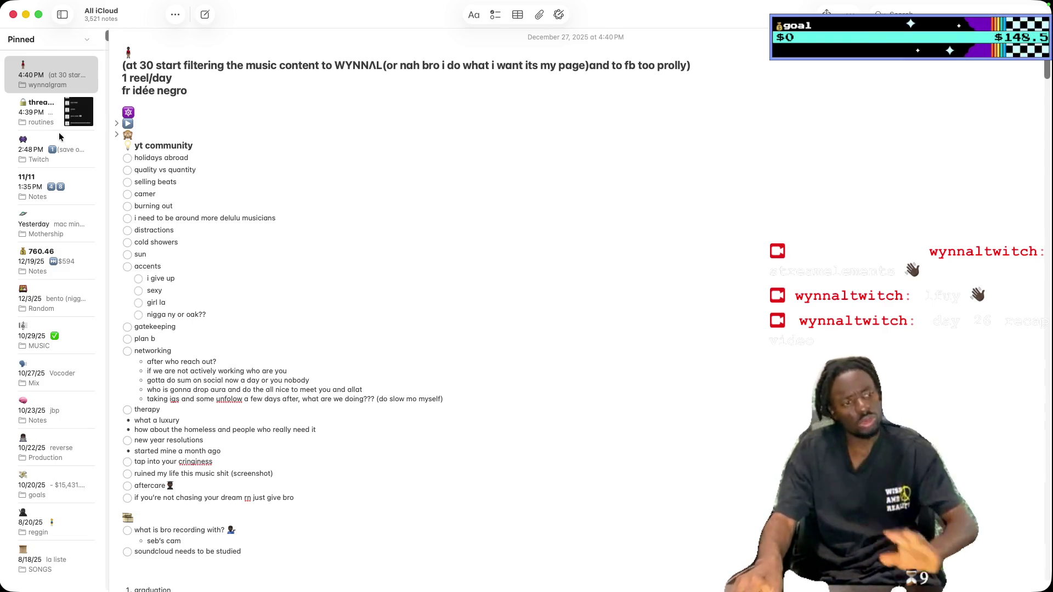
Add 'threads, x & yt community' under day 27's postings in the routines note
left_click(27, 119)
scroll(270, 259, "down", 5)
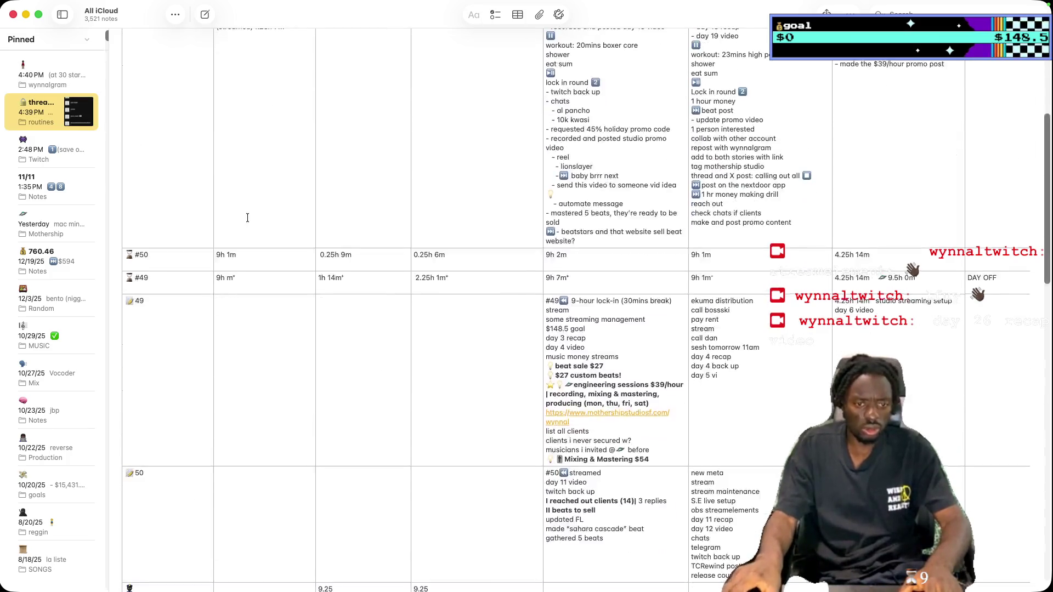
scroll(244, 216, "down", 5)
scroll(241, 208, "down", 5)
scroll(241, 208, "down", 3)
scroll(244, 198, "down", 5)
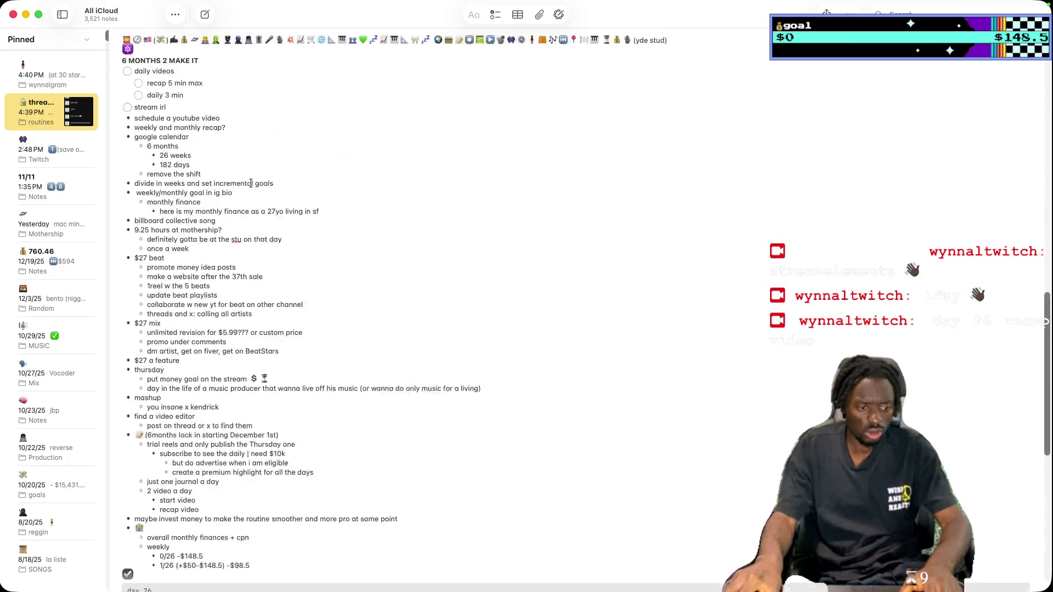
scroll(247, 187, "down", 5)
scroll(246, 187, "down", 5)
scroll(242, 177, "down", 5)
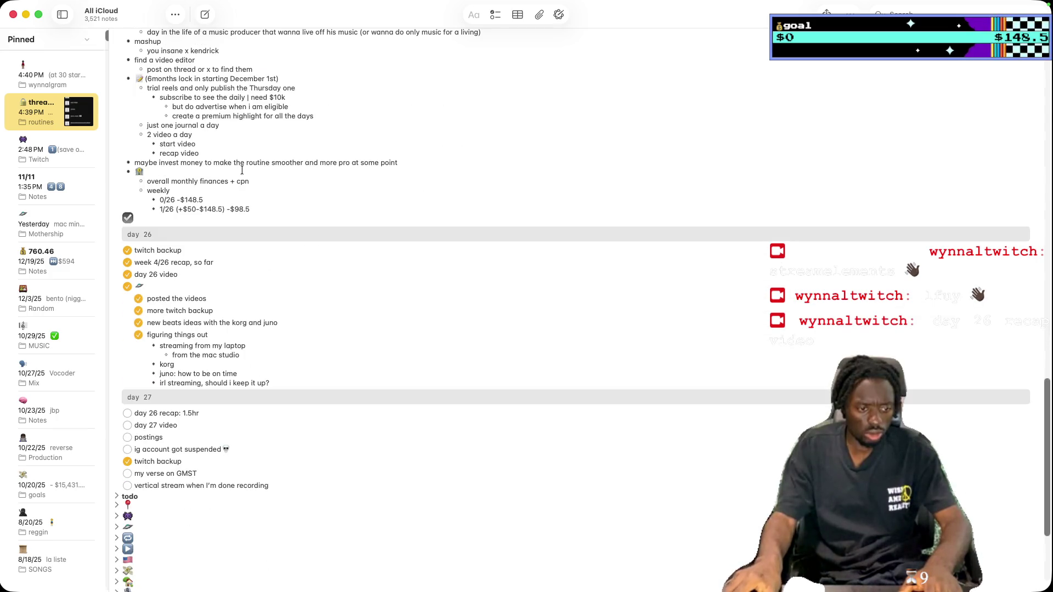
key("Return")
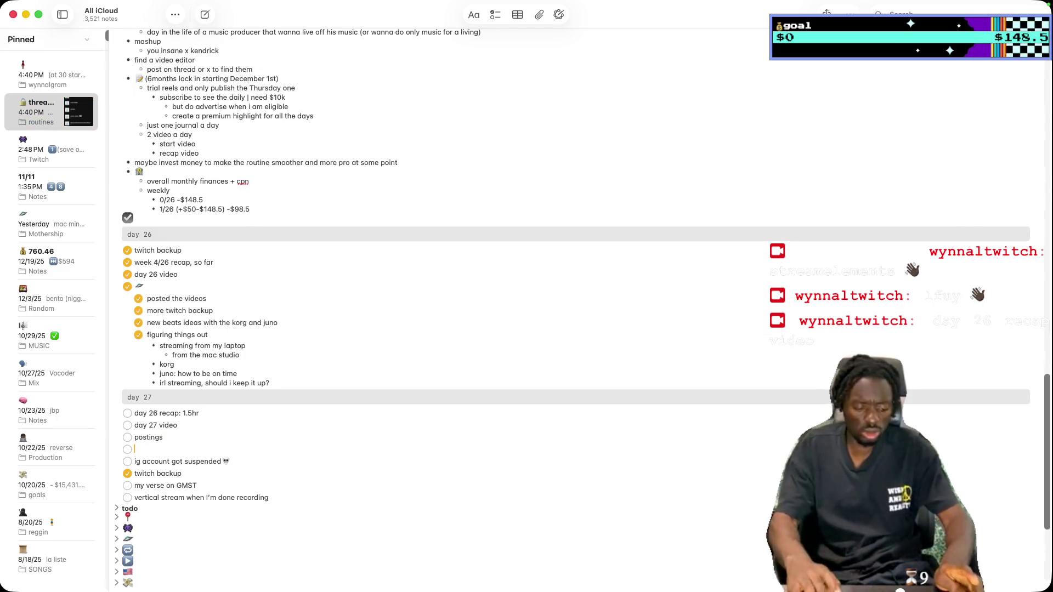
type("threads, x & yt commun")
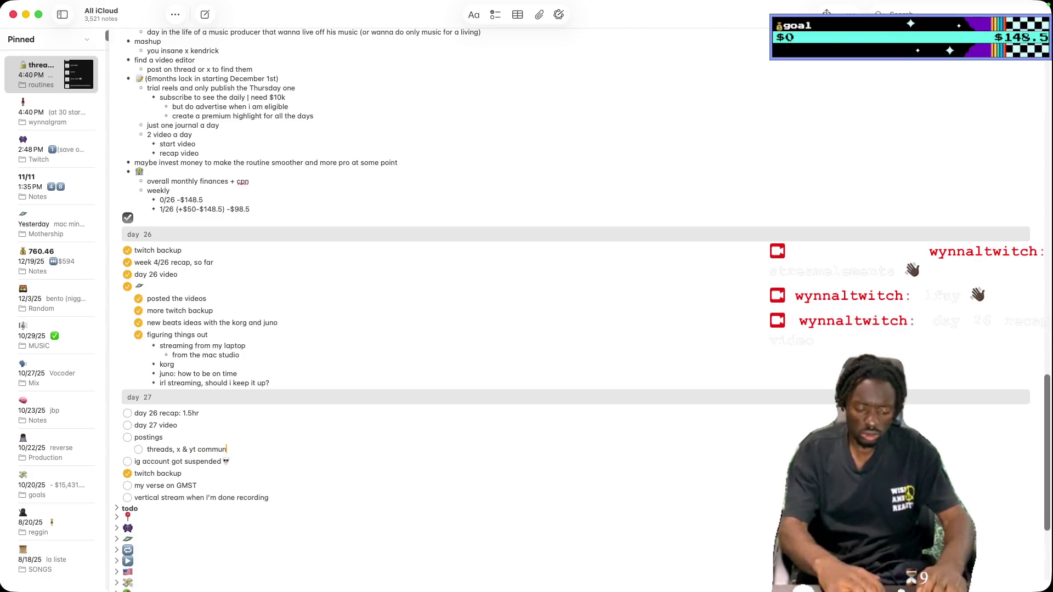
type("ity")
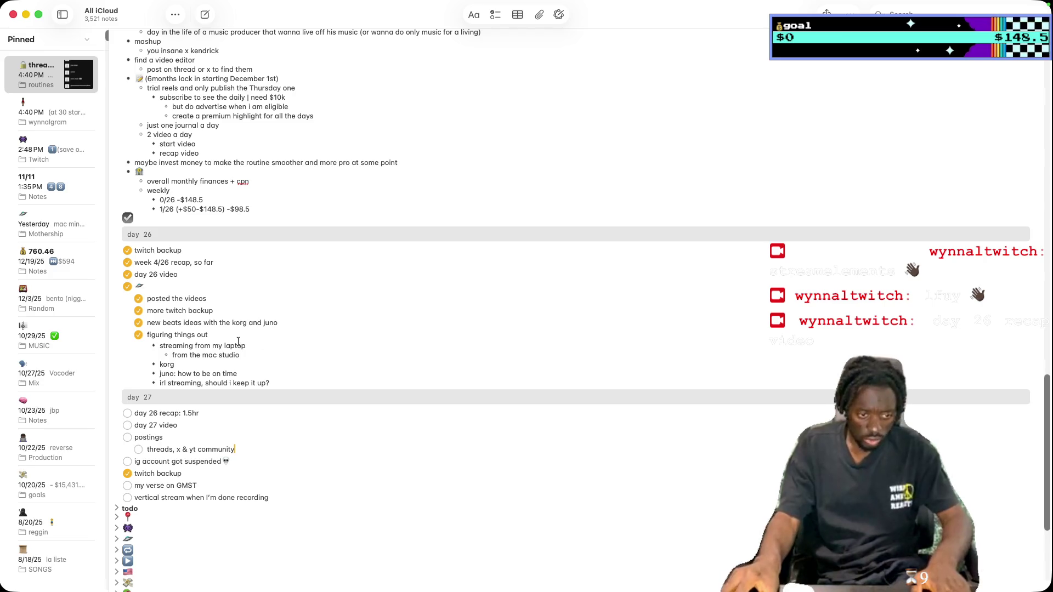
Tick 'holidays abroad' in the wynnalgram note and delete the yt community heading
scroll(238, 341, "up", 5)
left_click(55, 114)
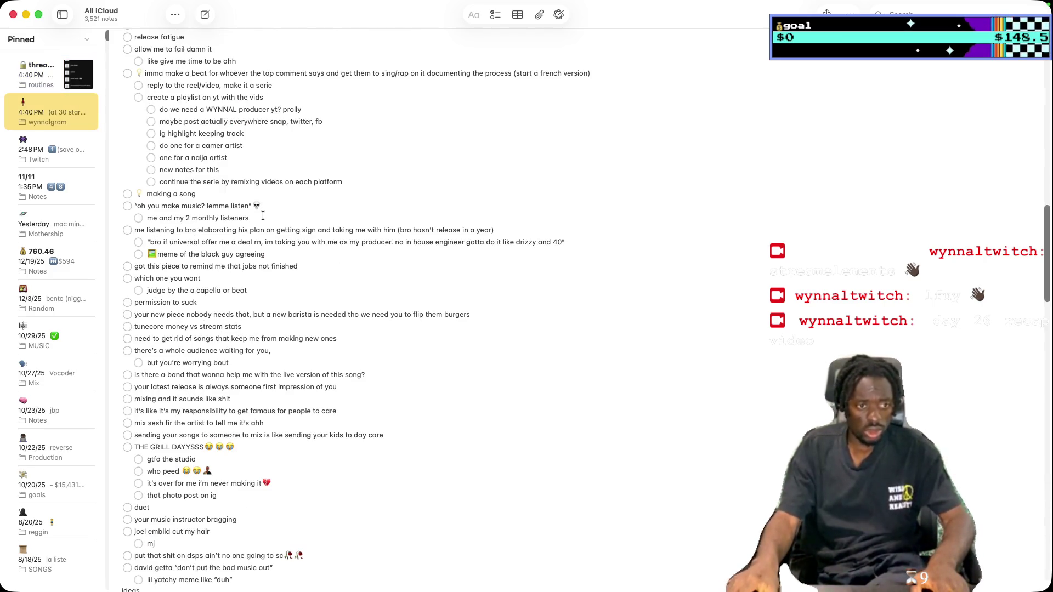
scroll(256, 202, "up", 5)
scroll(257, 203, "up", 10)
scroll(259, 204, "up", 5)
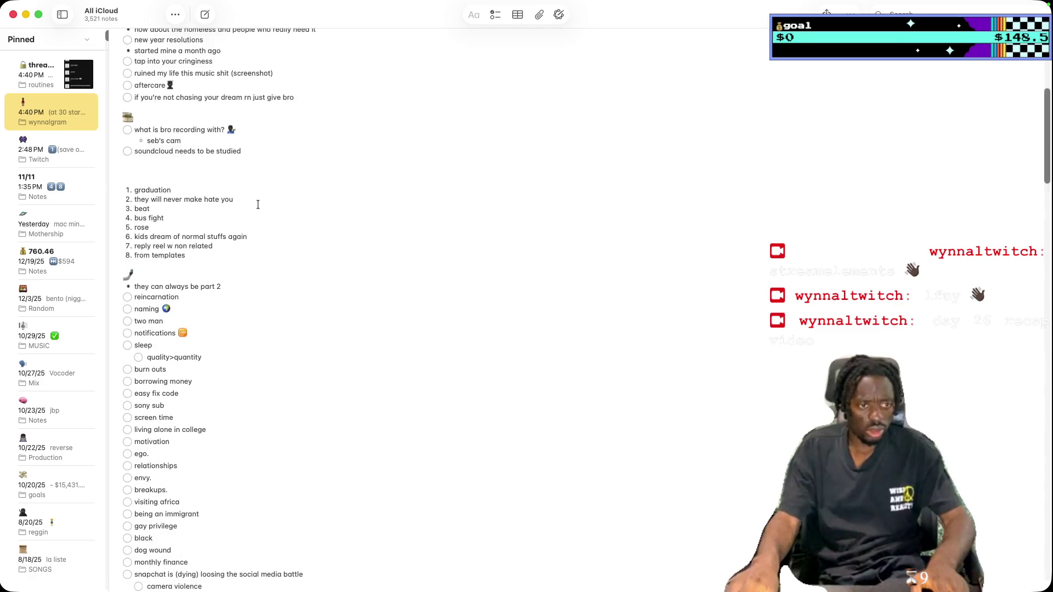
scroll(259, 204, "up", 5)
scroll(259, 204, "up", 2)
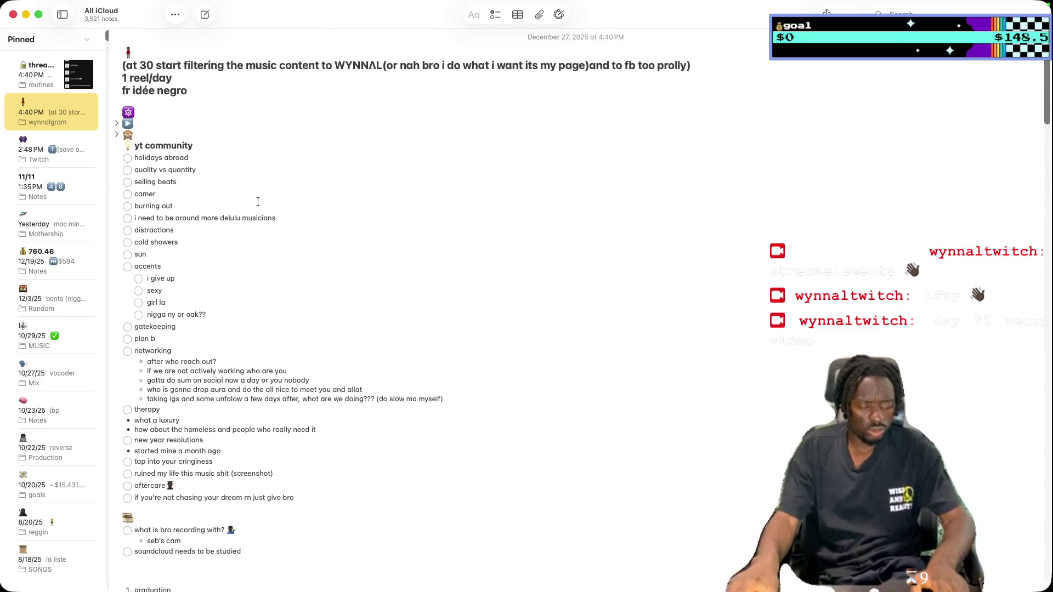
left_click(128, 158)
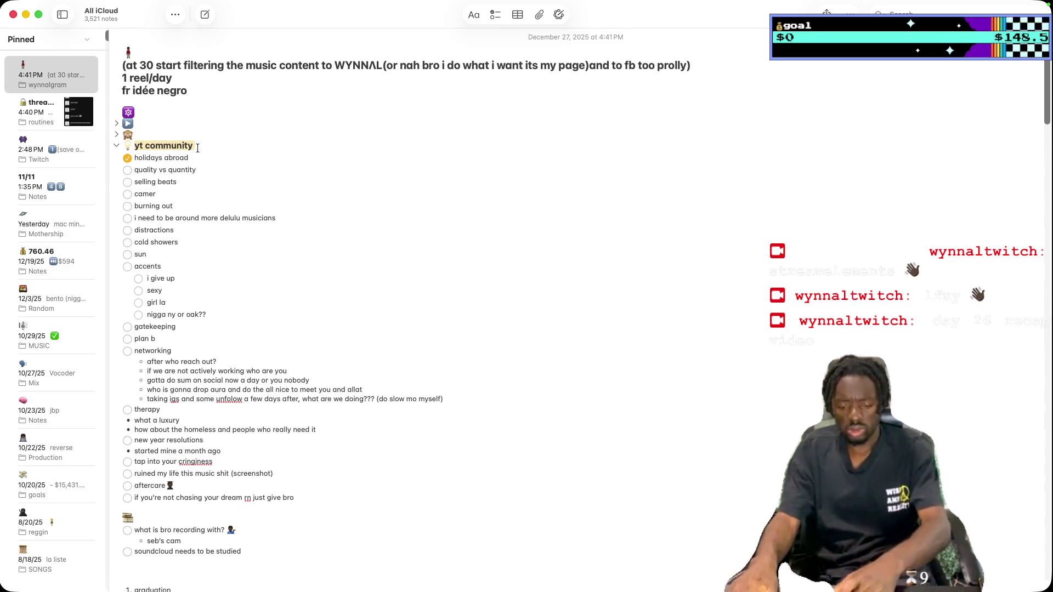
key("BackSpace")
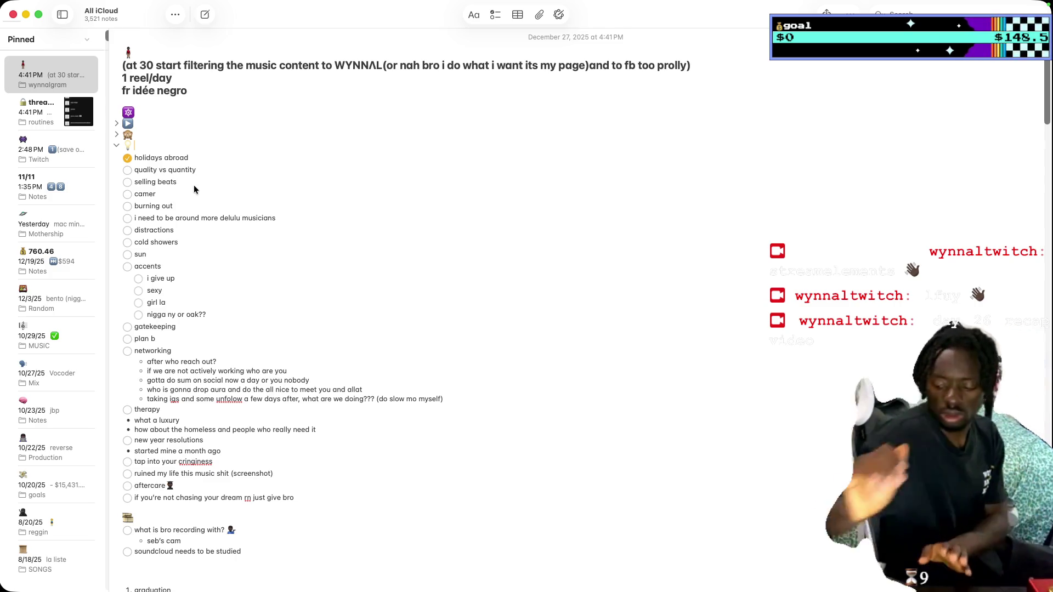
left_click(341, 580)
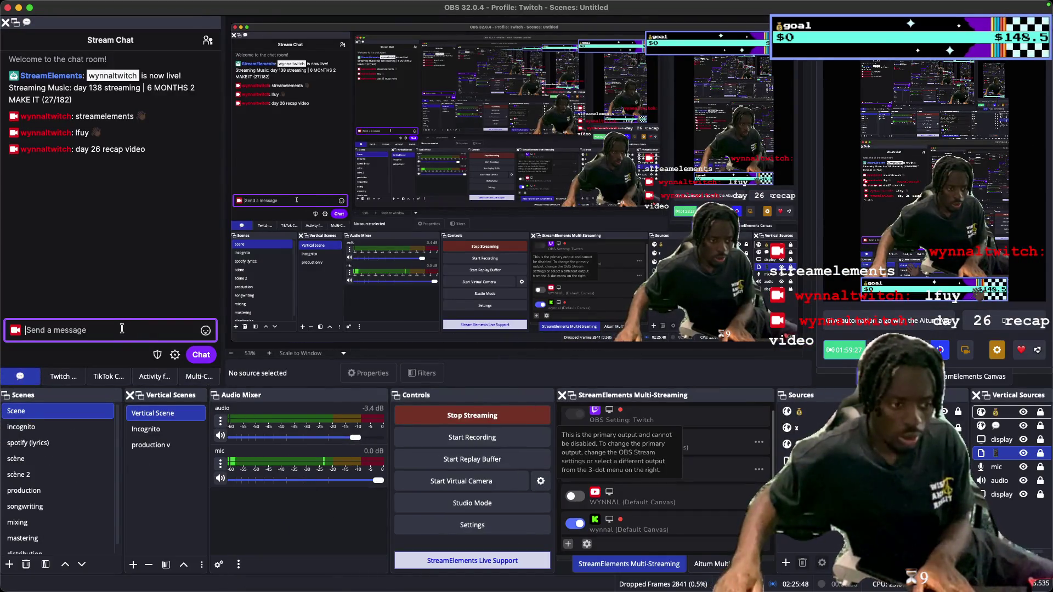
Send 'day 27 video' in the OBS stream chat, then minimize OBS
type("day 27 video")
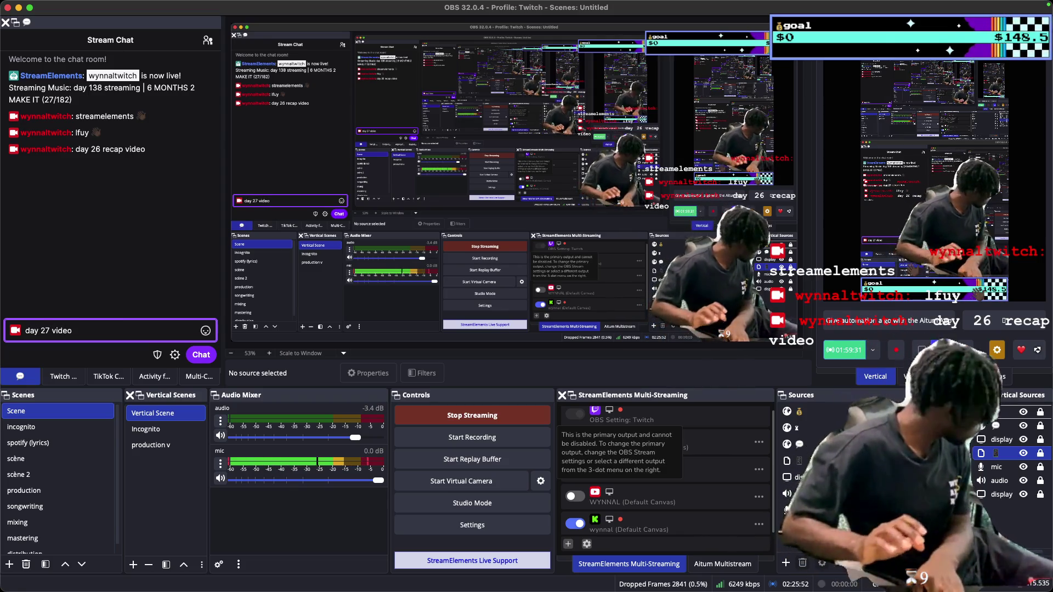
key("Return")
left_click(19, 7)
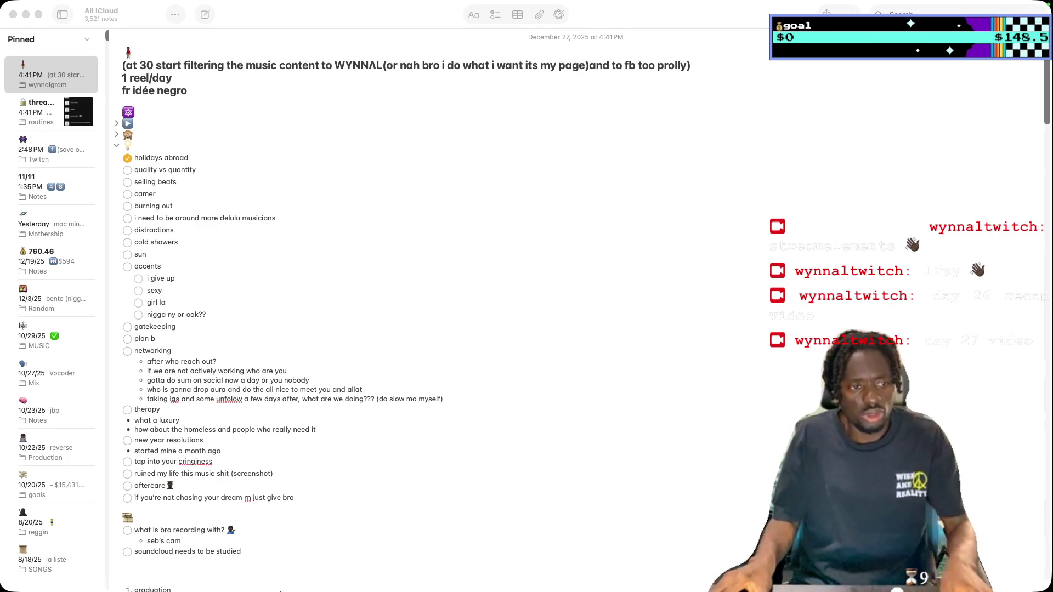
Minimize the Notes checklist window to reveal iPhone Mirroring
left_click(25, 14)
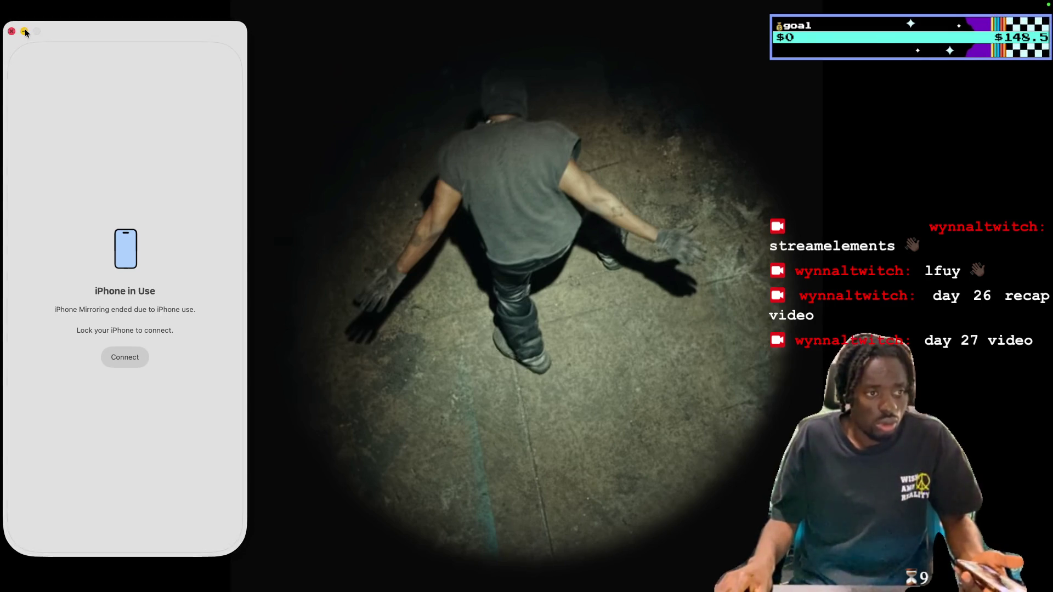
Minimize and reopen iPhone Mirroring from the Dock, then drag it to the screen centre
left_click(24, 31)
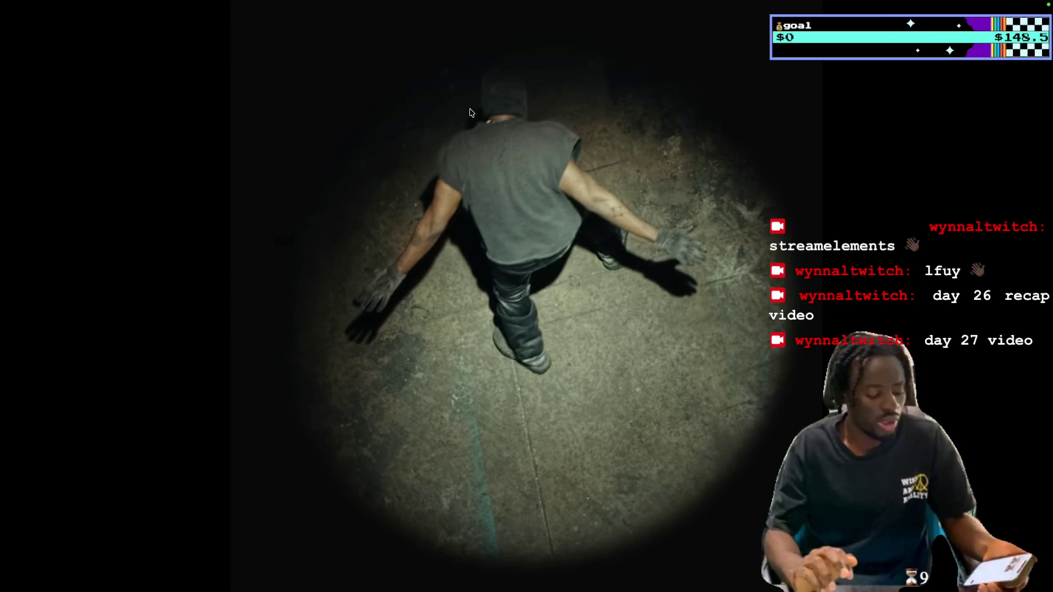
mouse_move(520, 591)
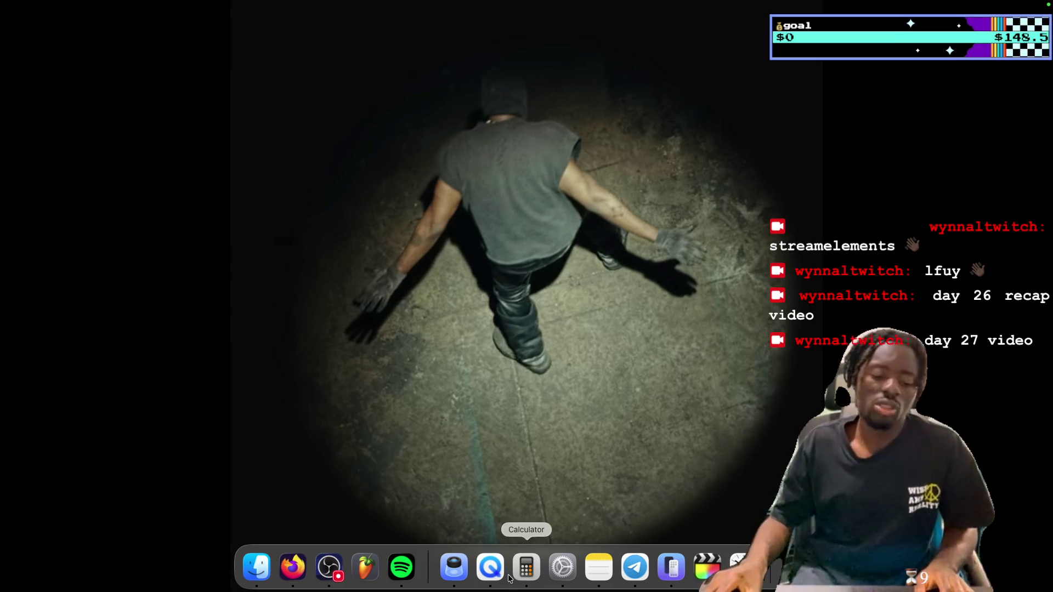
left_click(671, 568)
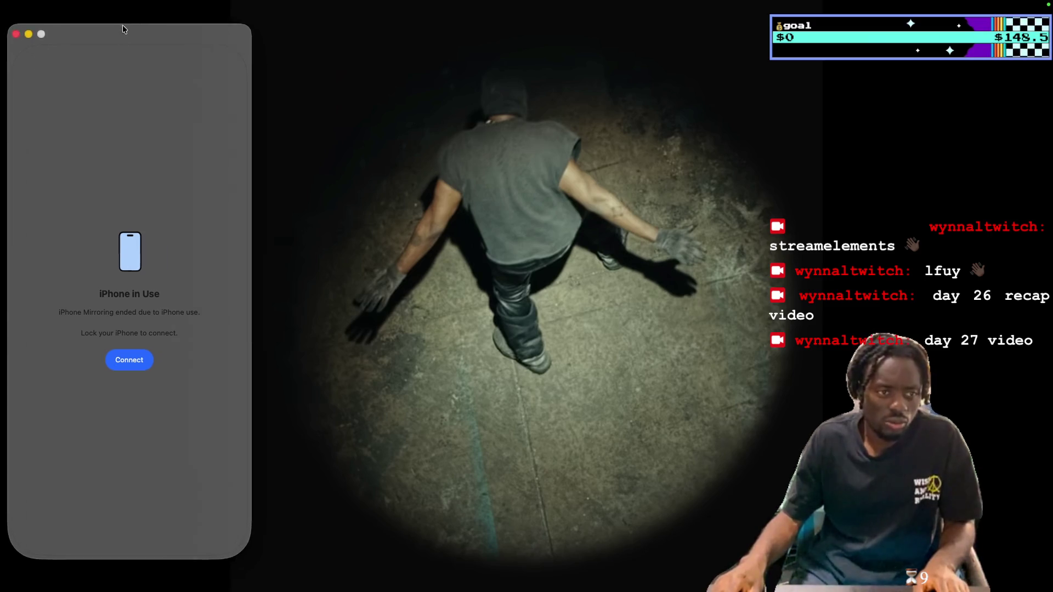
left_click_drag(118, 26, 514, 27)
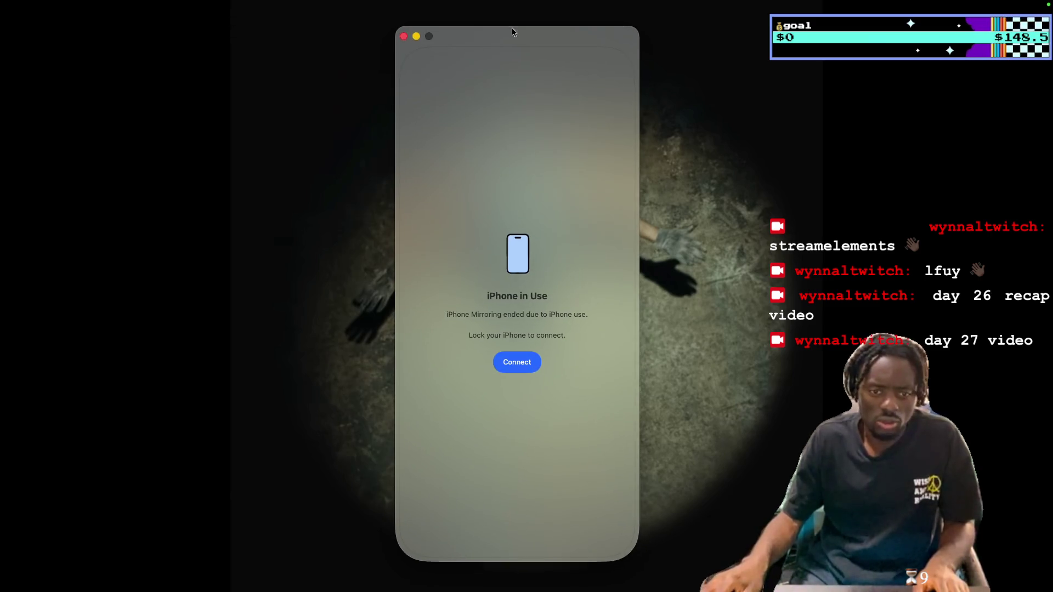
Reconnect the iPhone mirroring and start a new Edits project from the 2:54 video in Photos
left_click(525, 366)
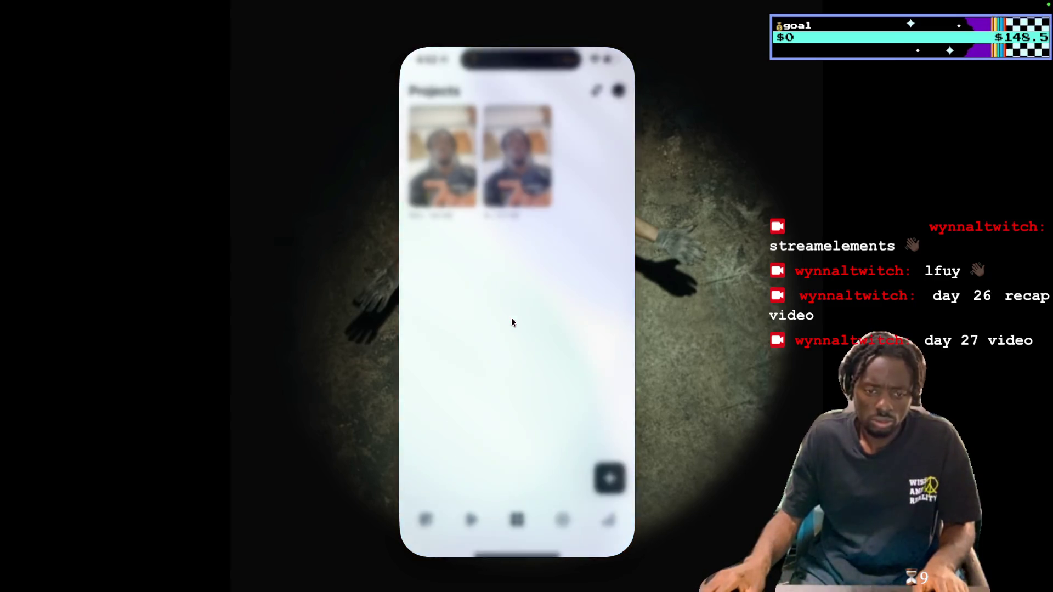
left_click(616, 479)
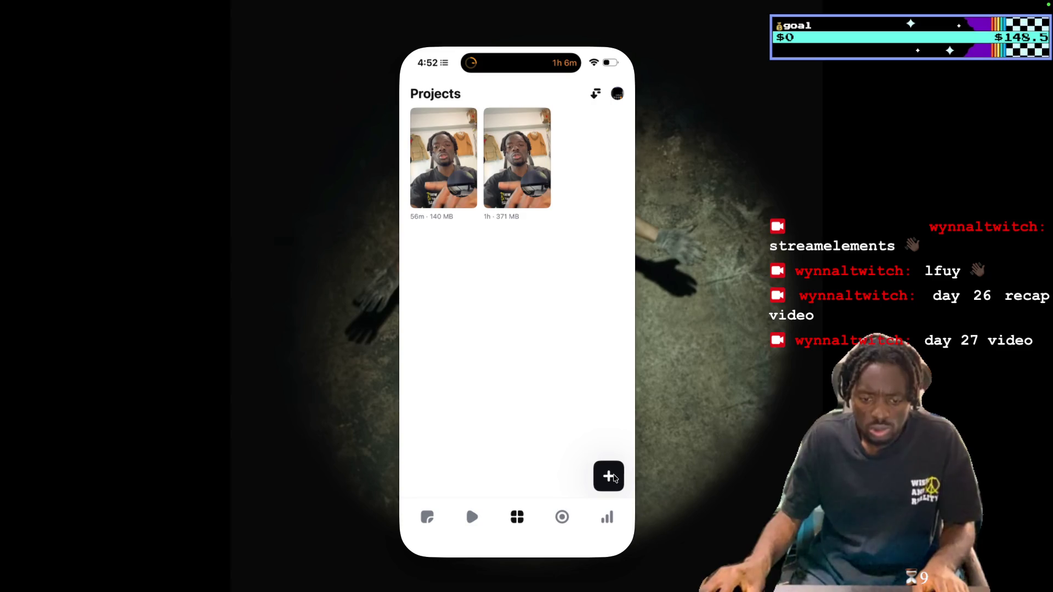
left_click(601, 441)
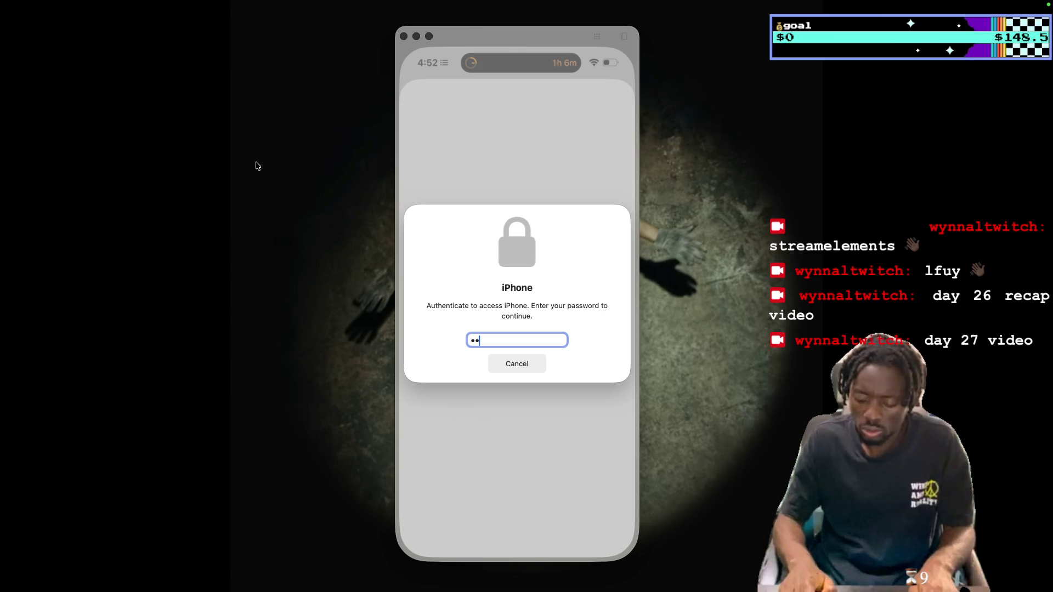
key("Return")
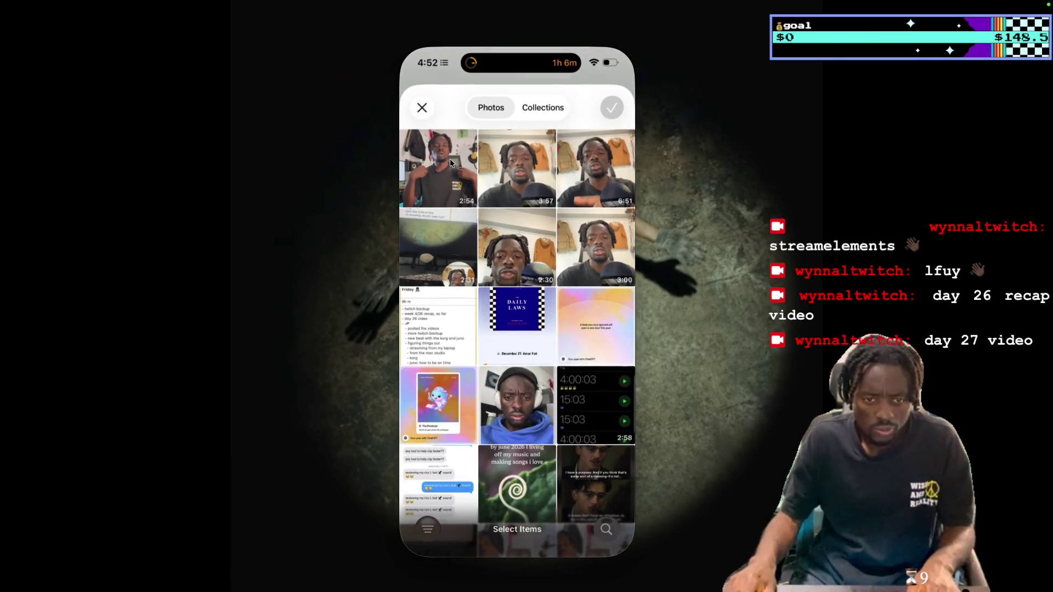
left_click(467, 164)
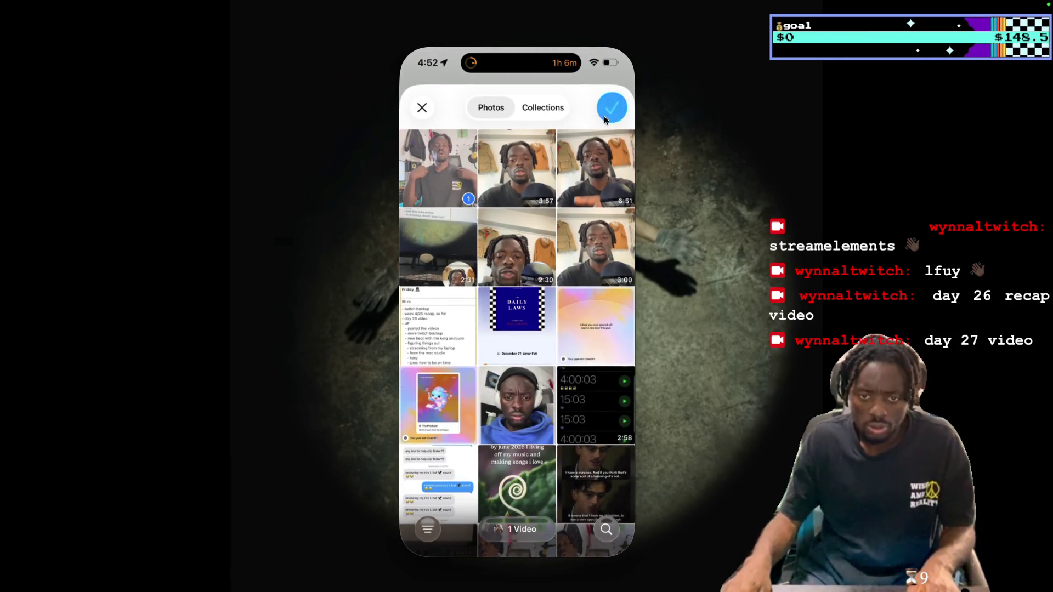
left_click(609, 113)
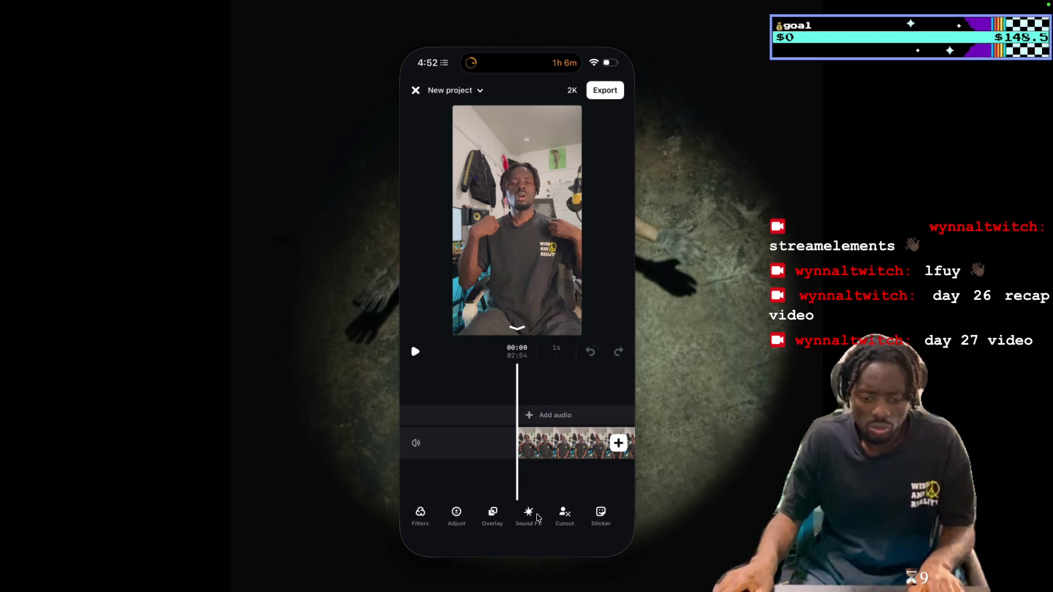
Select the talking-head clip on the timeline and play it to preview
scroll(538, 518, "left", 2)
scroll(538, 518, "left", 3)
scroll(538, 517, "left", 2)
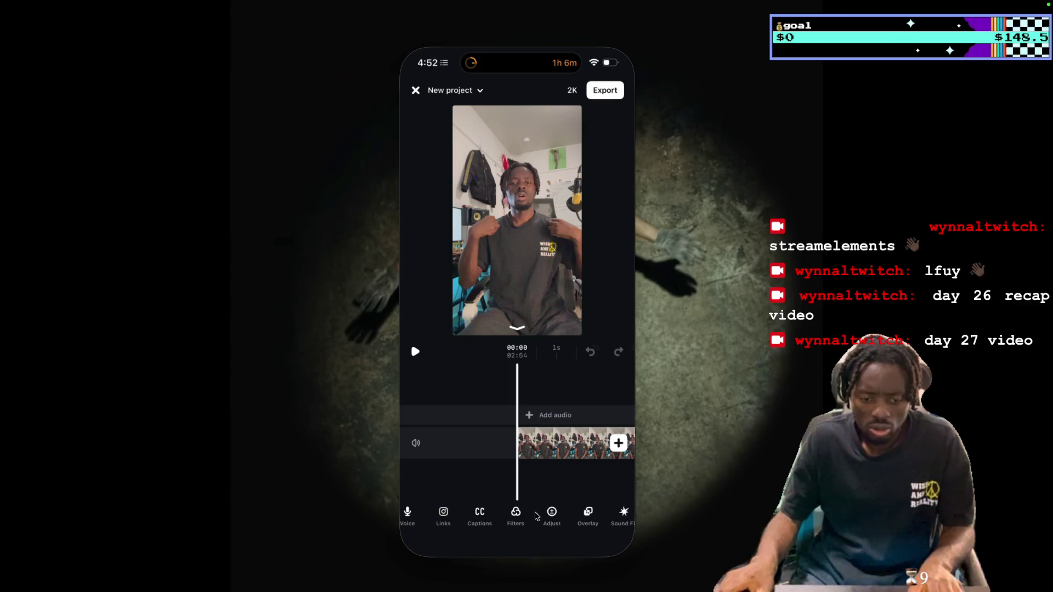
left_click(553, 447)
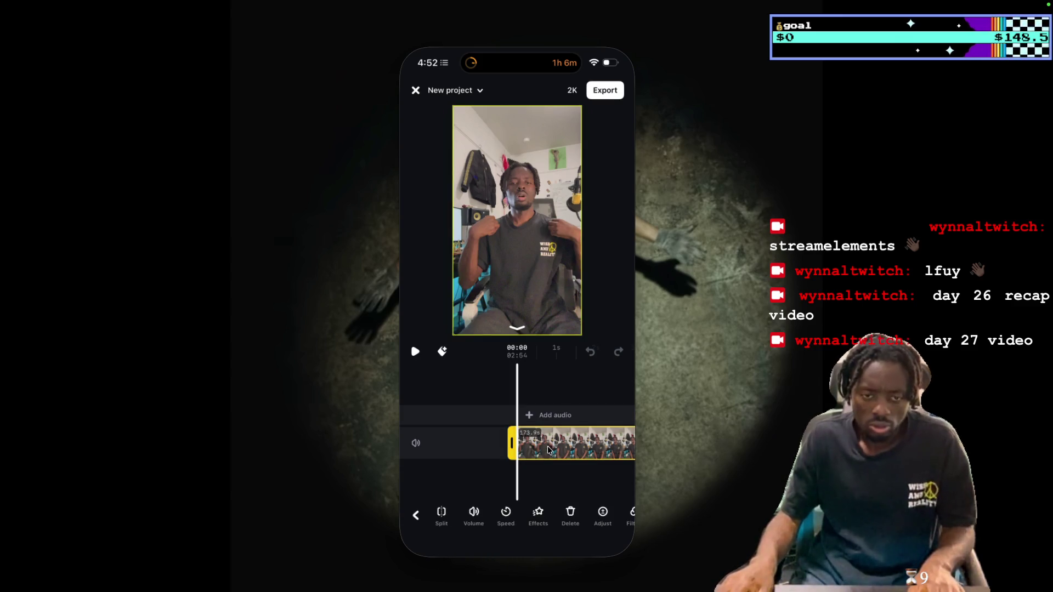
left_click(416, 352)
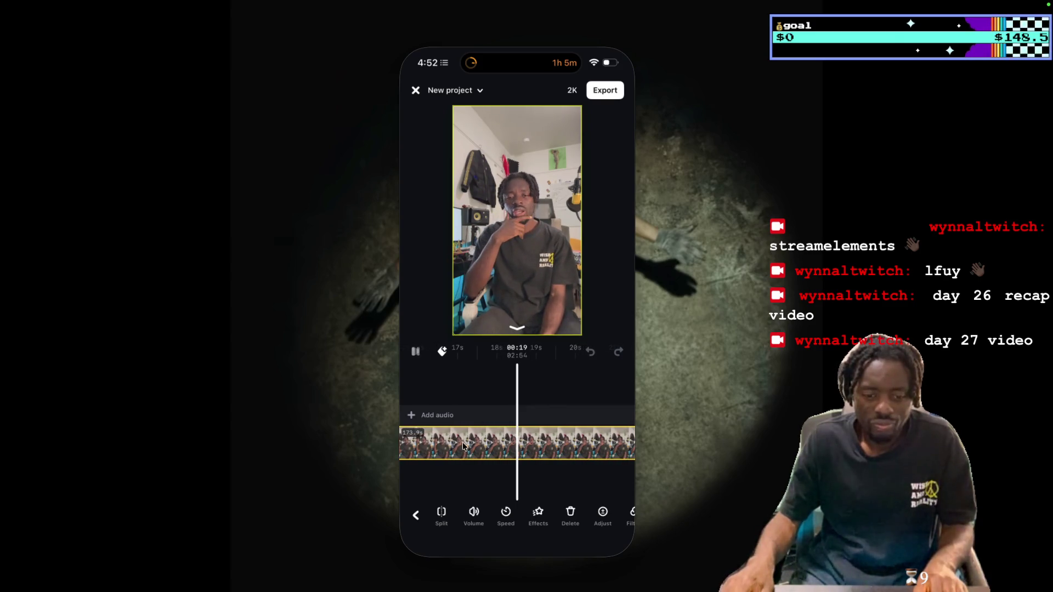
Cut silences from the clip, trimming 16 seconds so the project runs 2:38
scroll(568, 521, "right", 3)
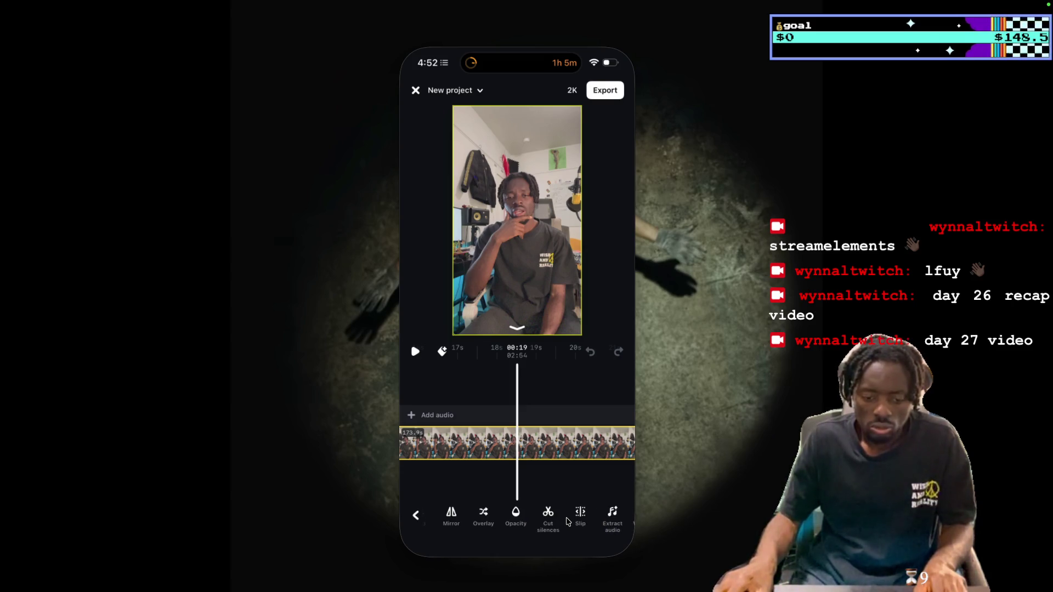
left_click(548, 515)
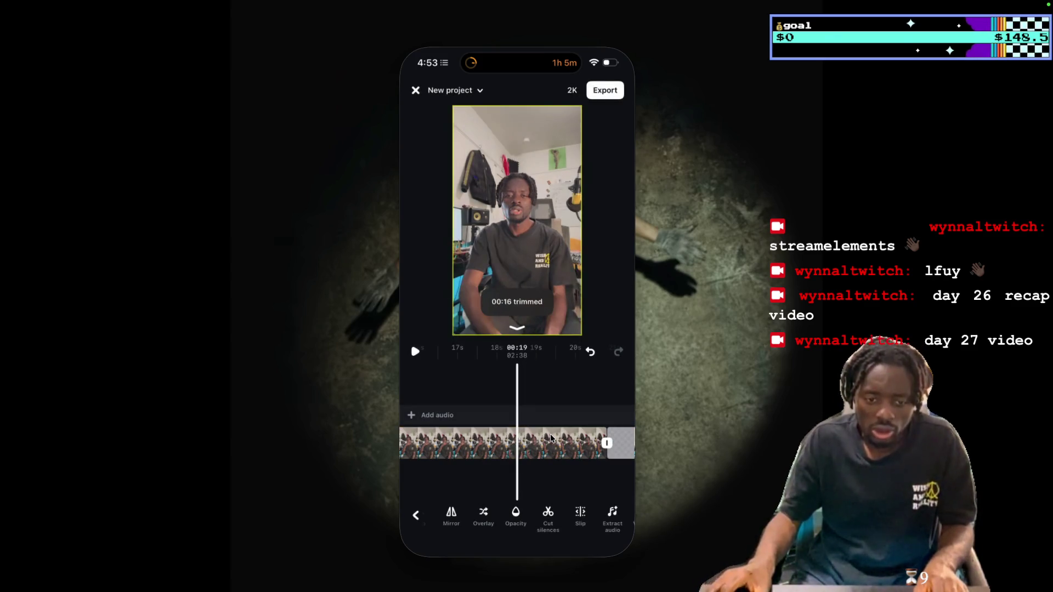
left_click(557, 468)
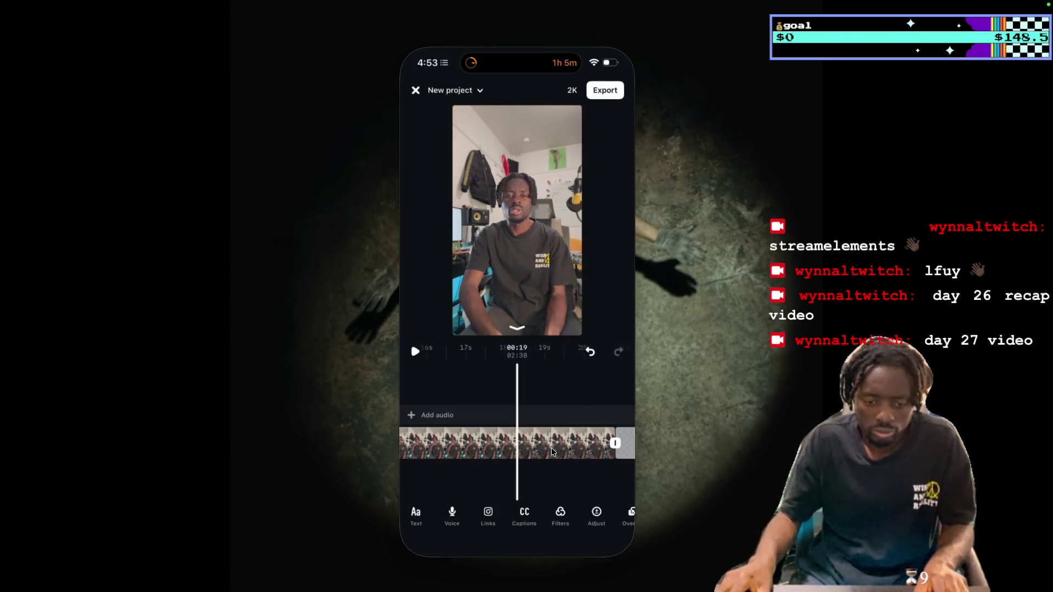
Play back the trimmed edit from the start, pausing near 00:03 to check the cuts
scroll(559, 449, "left", 10)
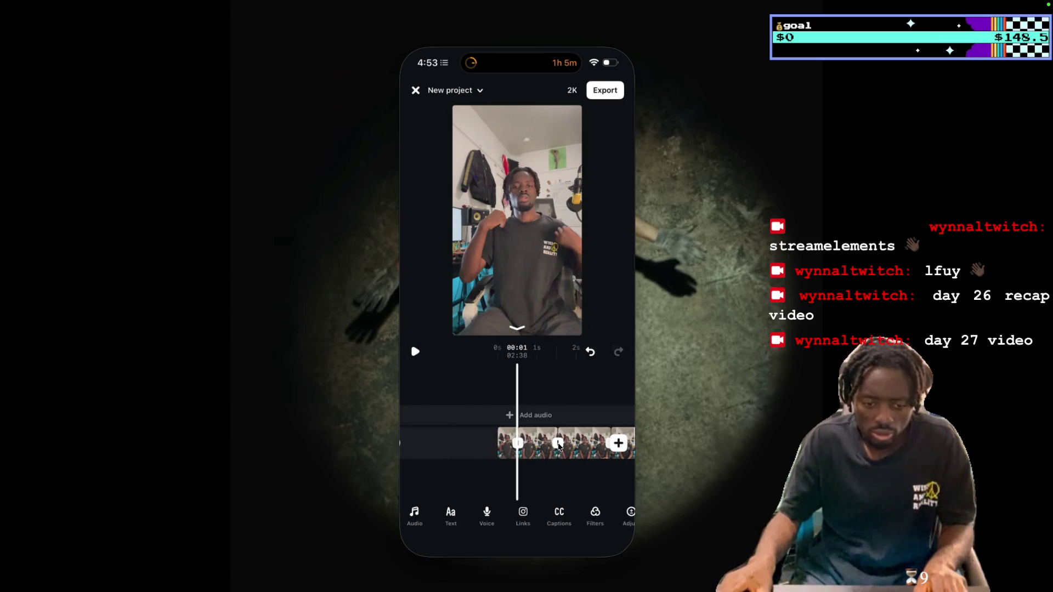
left_click(417, 353)
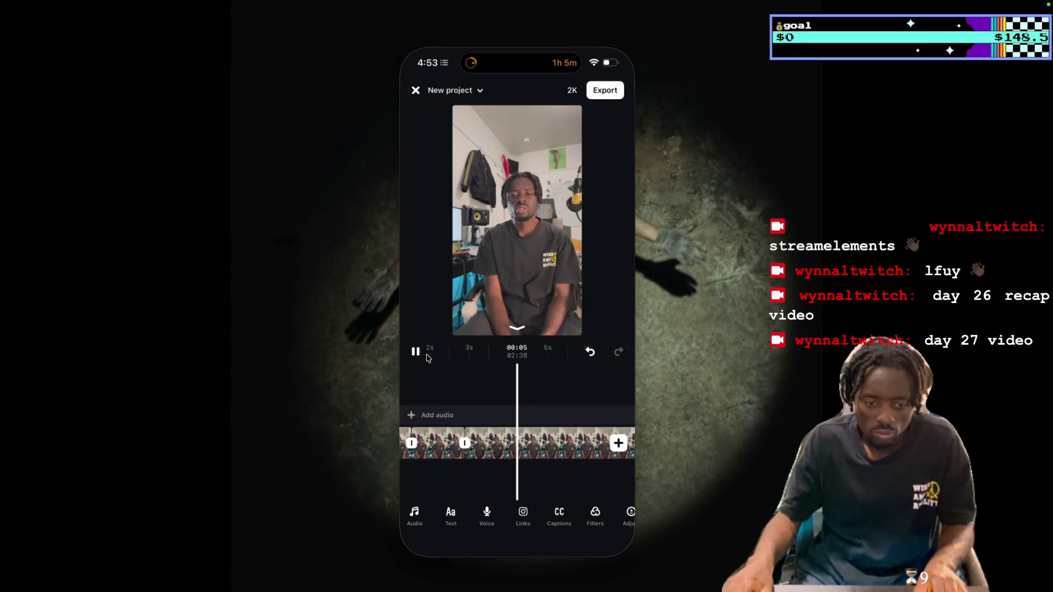
scroll(529, 449, "left", 3)
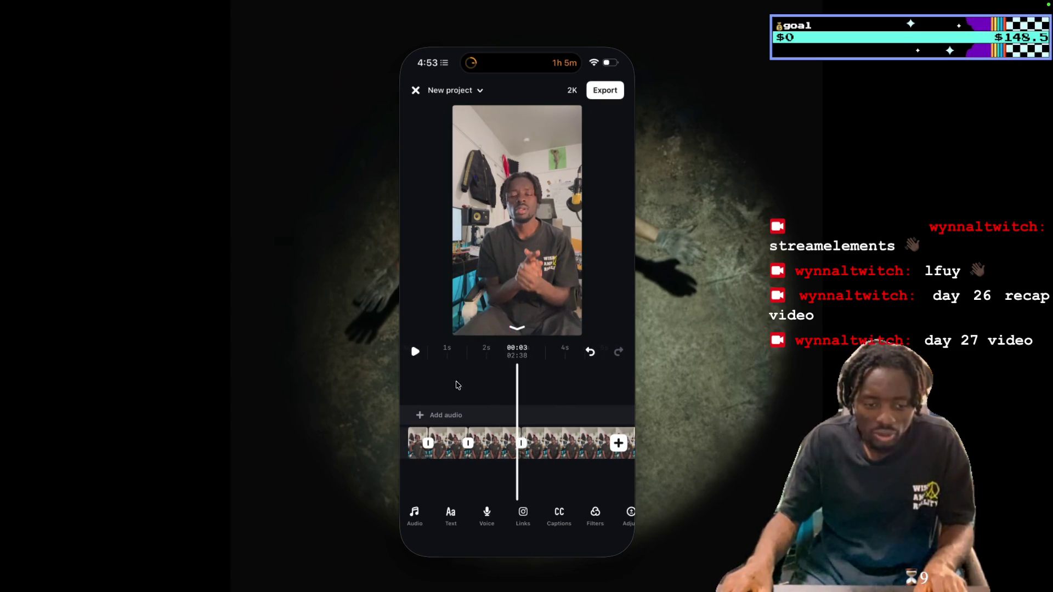
left_click(415, 351)
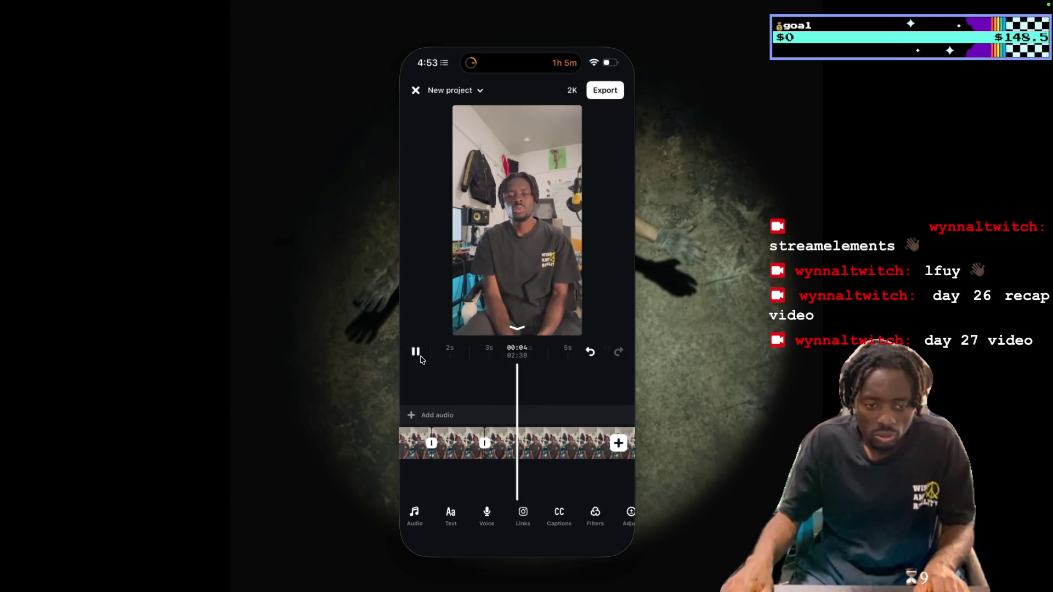
scroll(521, 439, "left", 3)
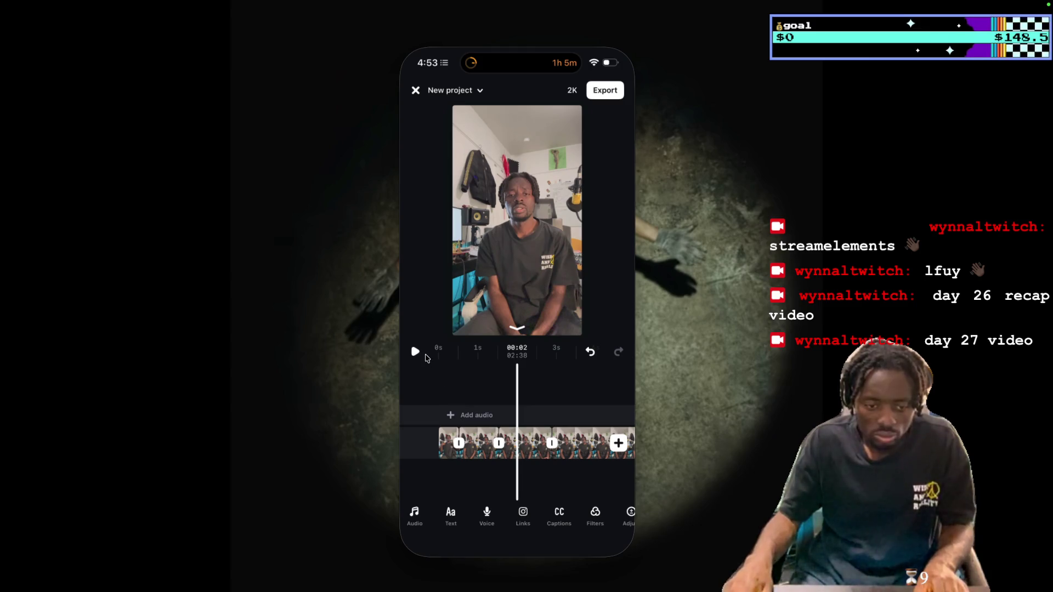
left_click(417, 353)
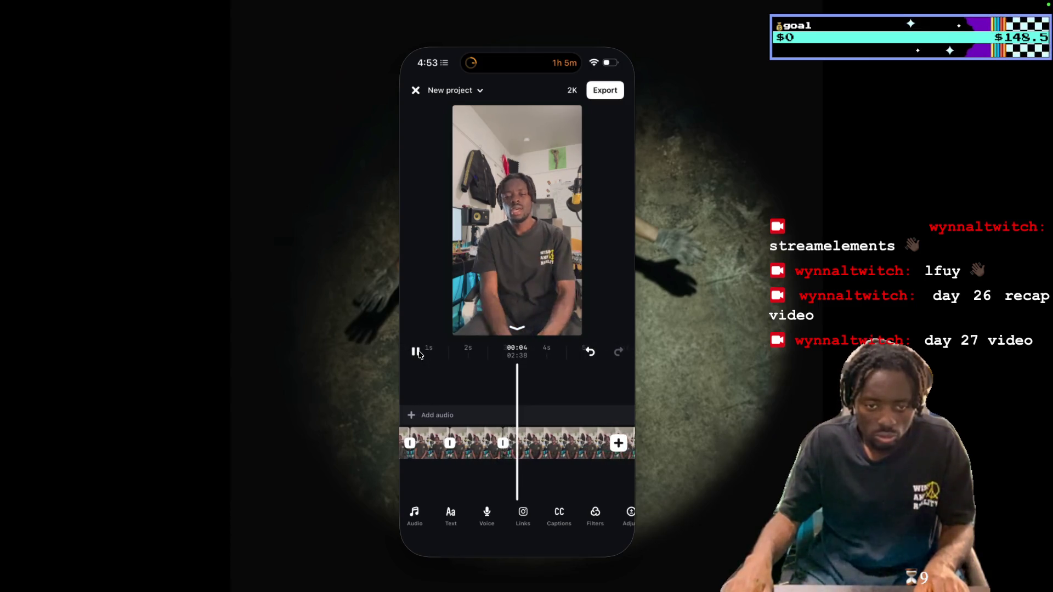
key("space")
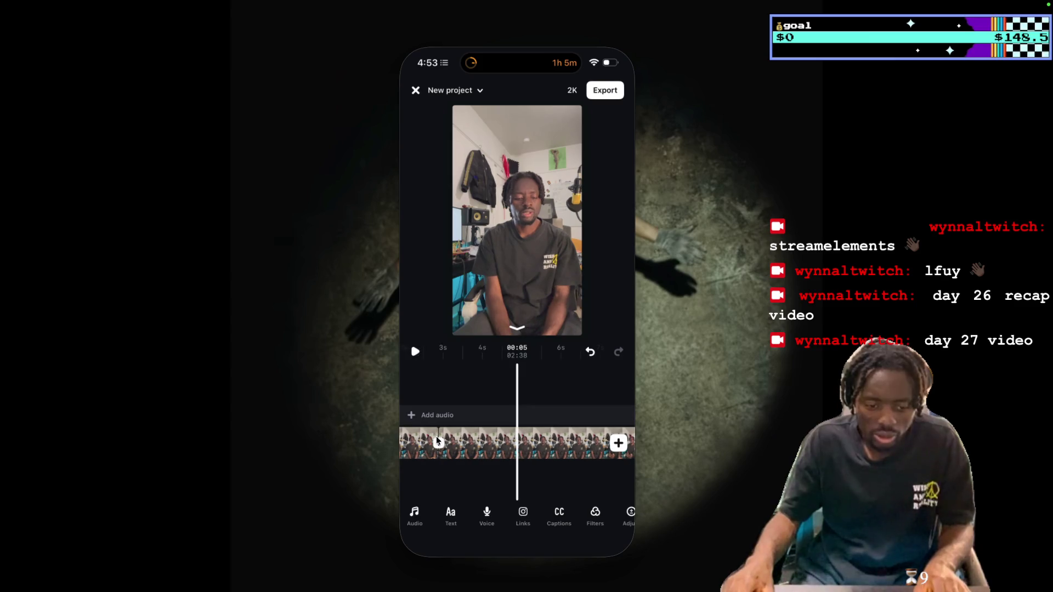
Lengthen the short piece at 00:03 from 1.3s to 1.5s, making the video 02:39, and replay it
left_click(502, 446)
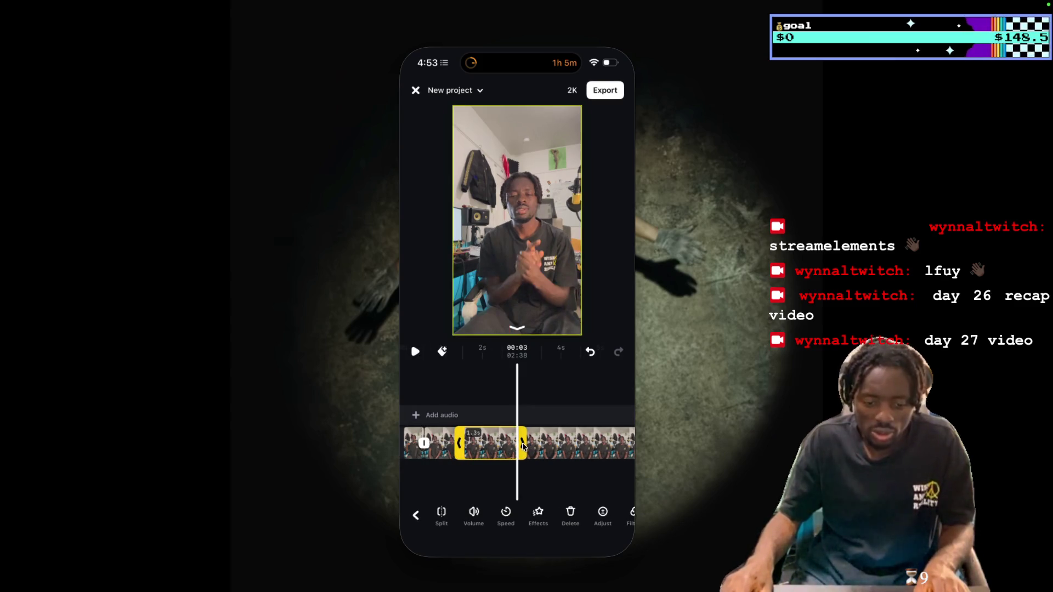
left_click_drag(523, 445, 531, 445)
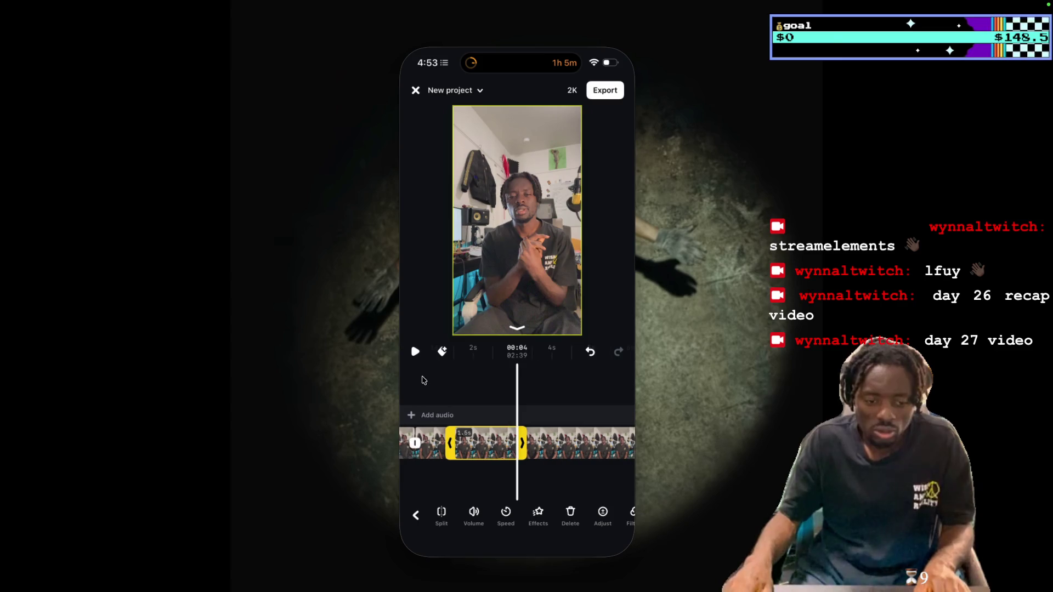
scroll(483, 461, "left", 2)
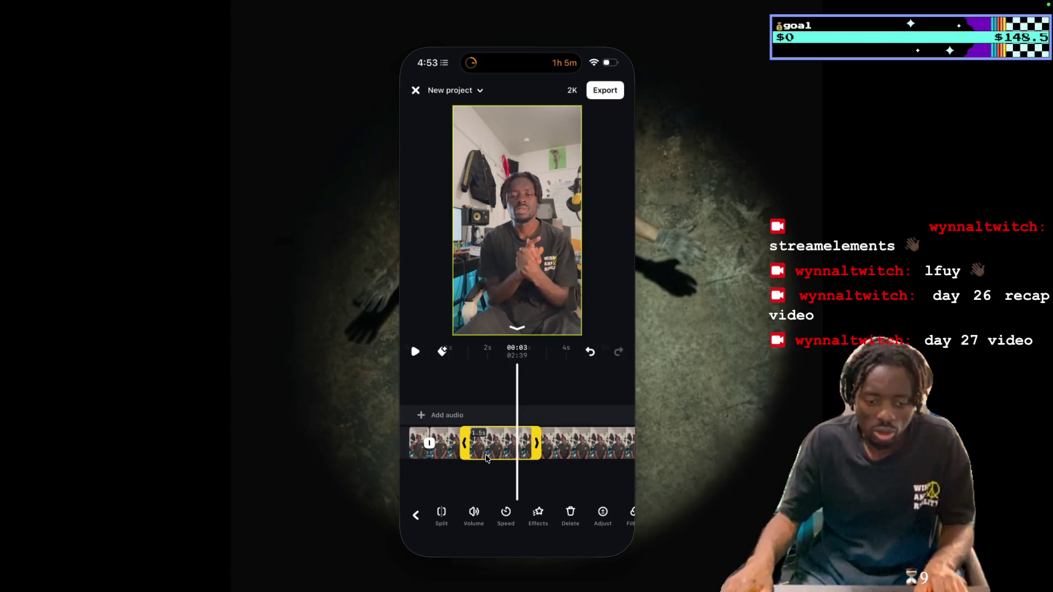
left_click(416, 352)
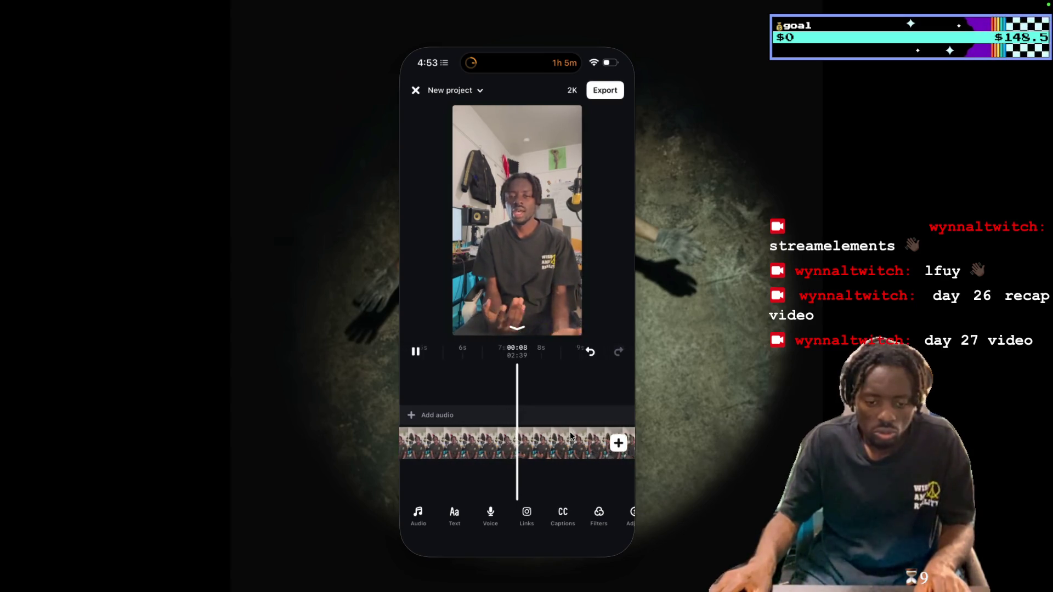
key("space")
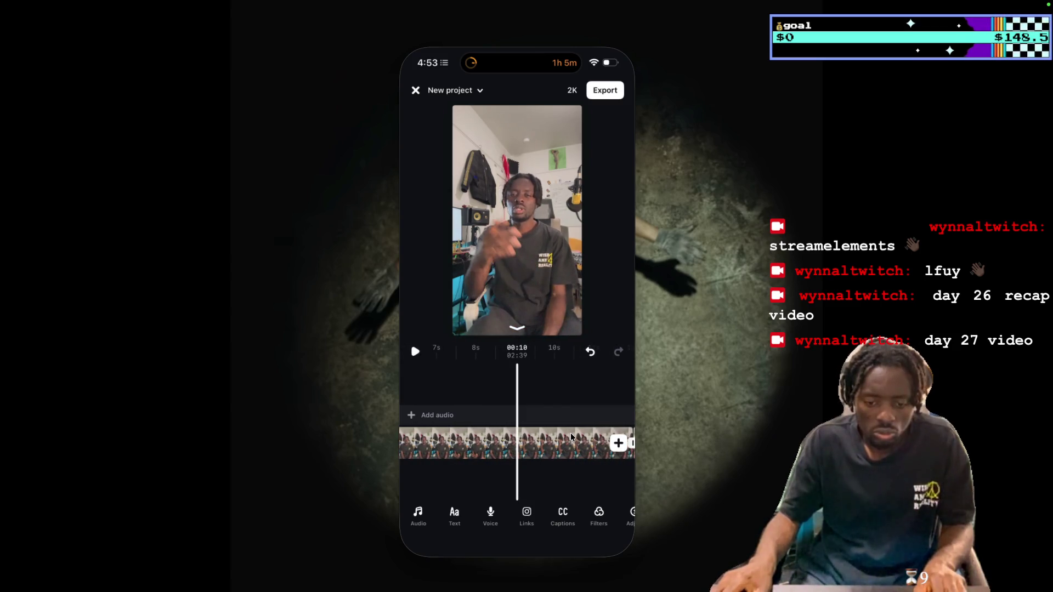
left_click_drag(570, 438, 531, 438)
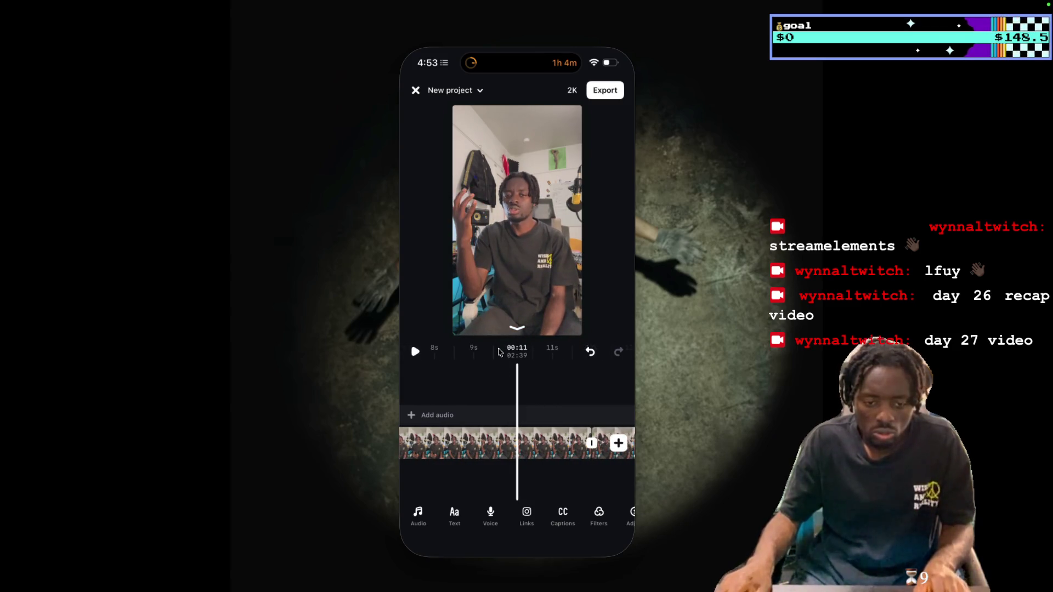
left_click(414, 352)
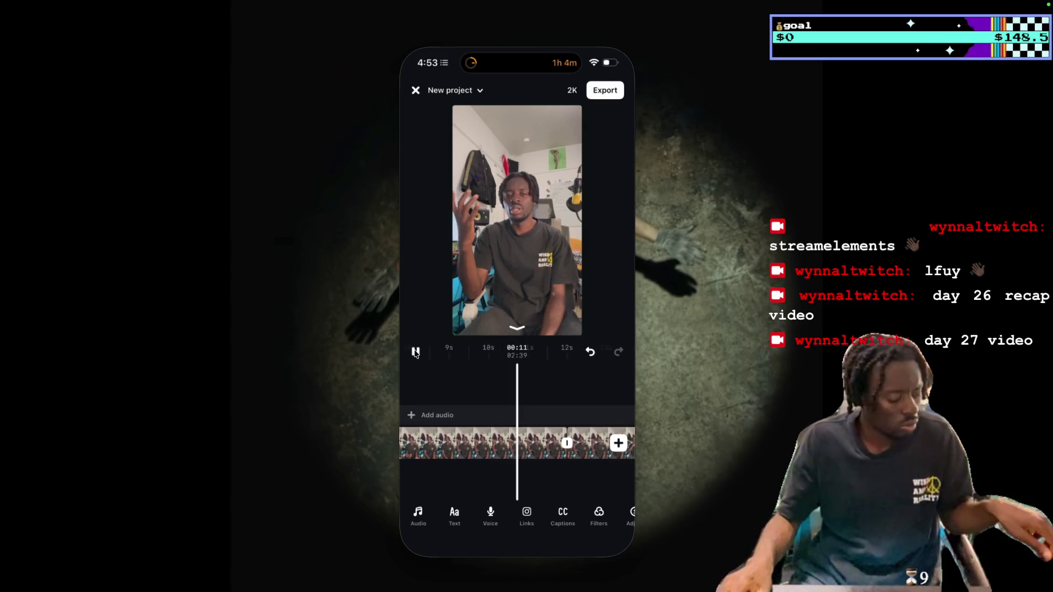